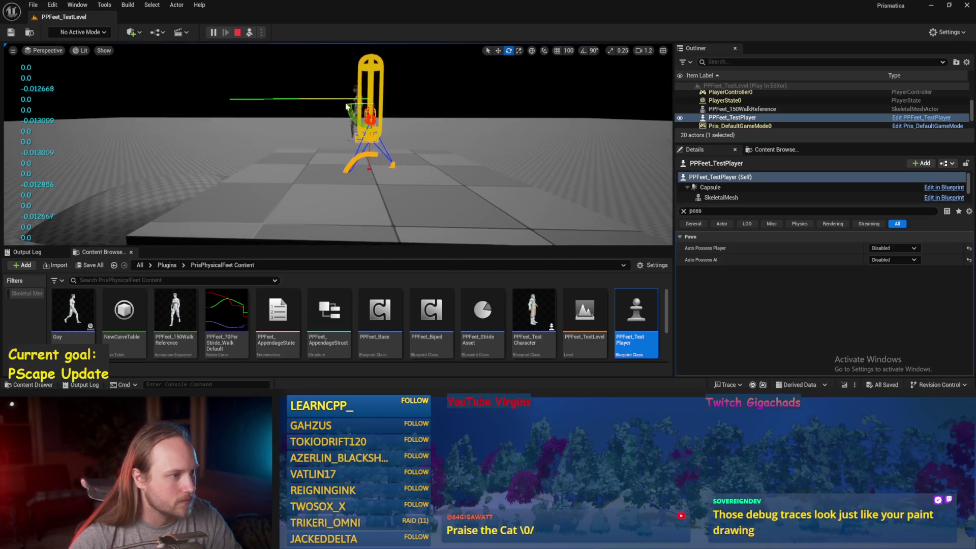
- Turn the test character about 97 degrees in the running level and save PPFeet_Base
{"action": "left_click_drag", "start_coordinate": [347, 105], "coordinate": [361, 144]}
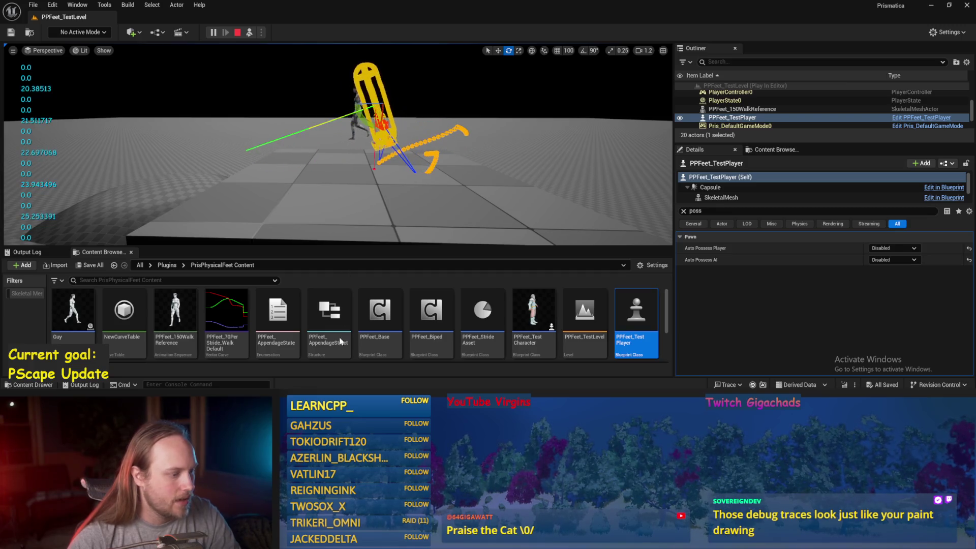
{"action": "key", "text": "ctrl+s"}
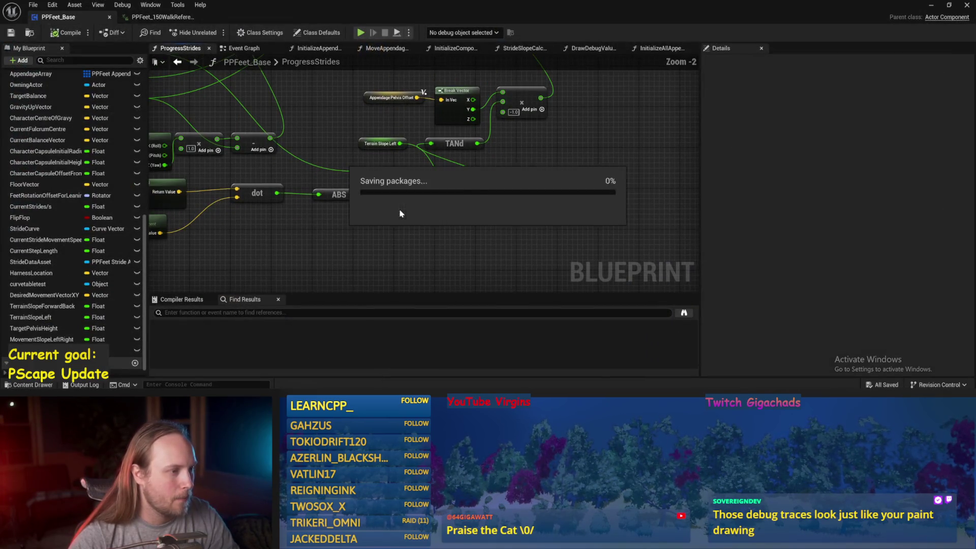
- Reposition the TANd node and the Character Capsule/Get World Rotation nodes, then save the blueprint
{"action": "mouse_move", "coordinate": [446, 145]}
{"action": "left_mouse_down"}
{"action": "mouse_move", "coordinate": [508, 162]}
{"action": "mouse_move", "coordinate": [523, 155]}
{"action": "left_mouse_up"}
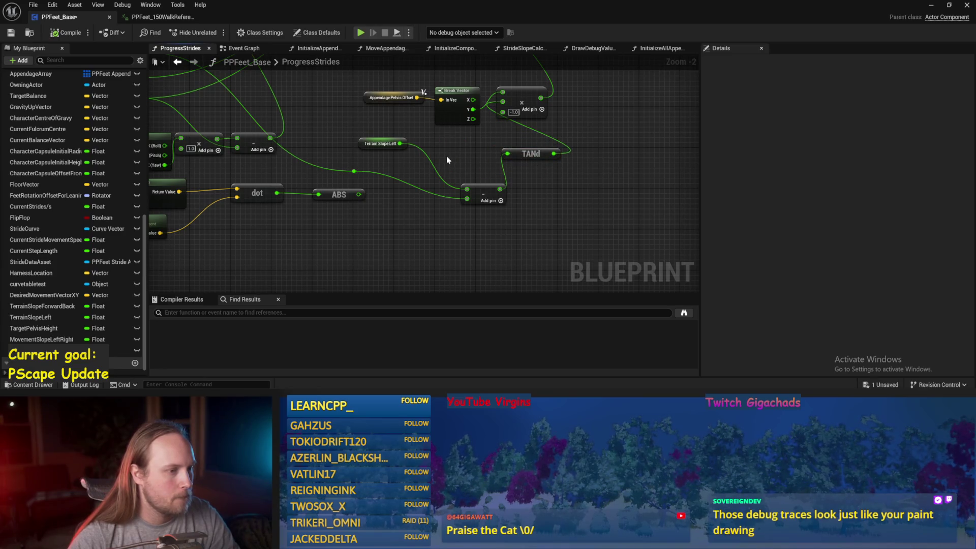
{"action": "left_click_drag", "start_coordinate": [446, 156], "coordinate": [495, 202]}
{"action": "left_click_drag", "start_coordinate": [326, 129], "coordinate": [537, 180]}
{"action": "left_click_drag", "start_coordinate": [239, 120], "coordinate": [326, 178]}
{"action": "mouse_move", "coordinate": [285, 146]}
{"action": "left_mouse_down"}
{"action": "mouse_move", "coordinate": [235, 163]}
{"action": "mouse_move", "coordinate": [390, 116]}
{"action": "left_mouse_up"}
{"action": "left_click", "coordinate": [390, 115]}
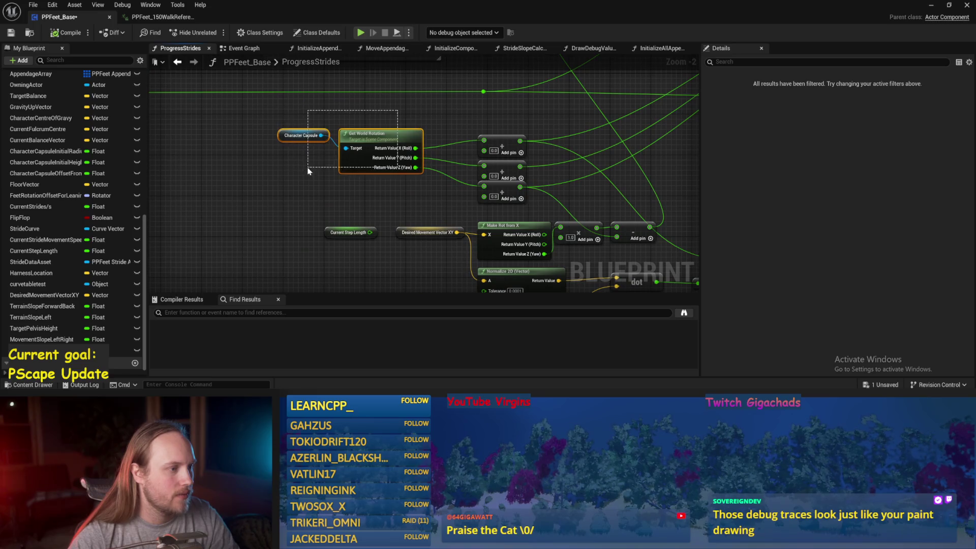
{"action": "left_click", "coordinate": [10, 33]}
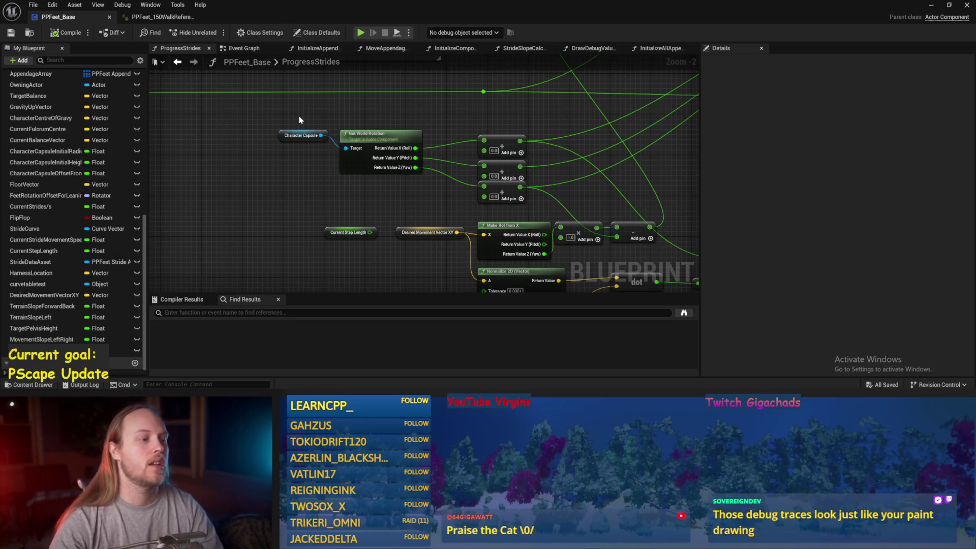
- Recentre the ProgressStrides graph on Get World Rotation and return to the running test level
{"action": "mouse_move", "coordinate": [278, 116]}
{"action": "left_mouse_down"}
{"action": "mouse_move", "coordinate": [447, 179]}
{"action": "mouse_move", "coordinate": [403, 192]}
{"action": "left_mouse_up"}
{"action": "left_click", "coordinate": [403, 191]}
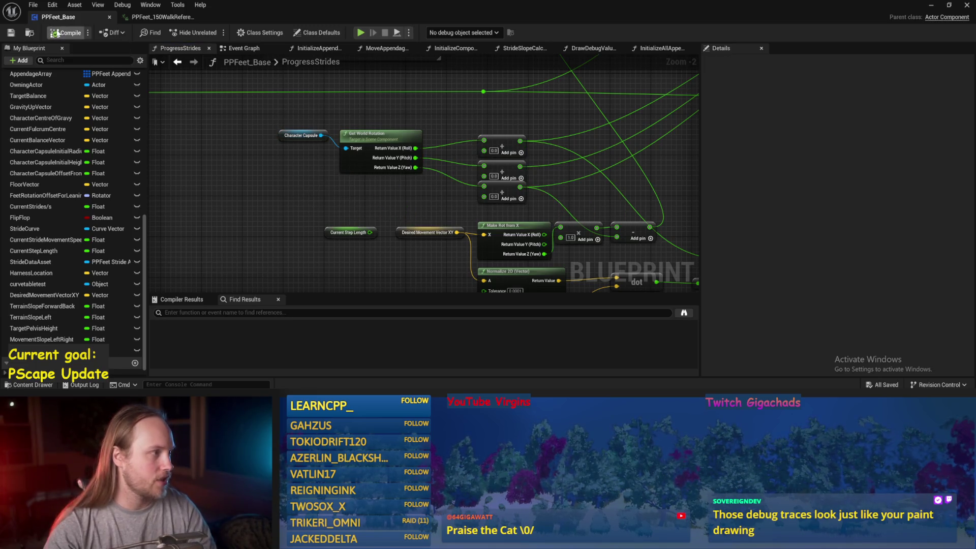
{"action": "left_click_drag", "start_coordinate": [346, 193], "coordinate": [306, 199]}
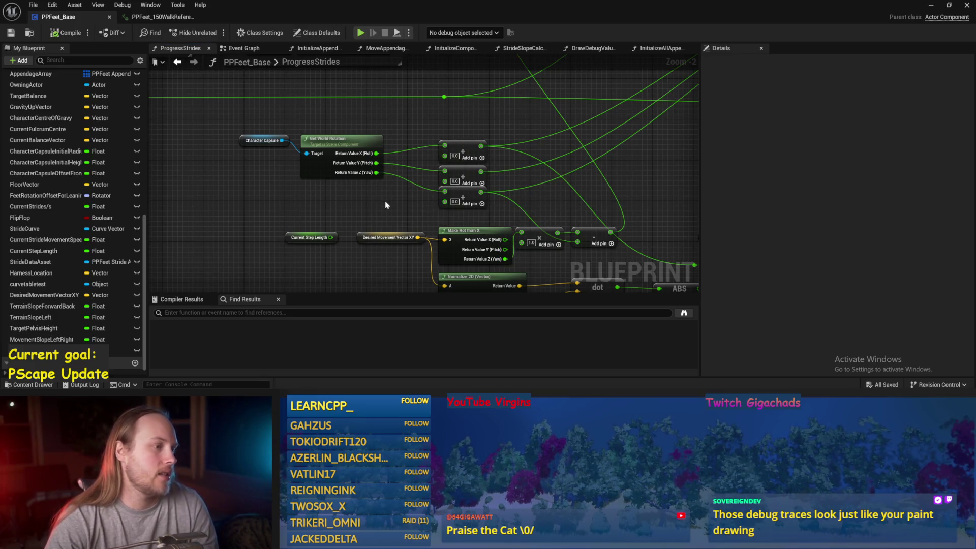
{"action": "left_click_drag", "start_coordinate": [400, 211], "coordinate": [430, 215]}
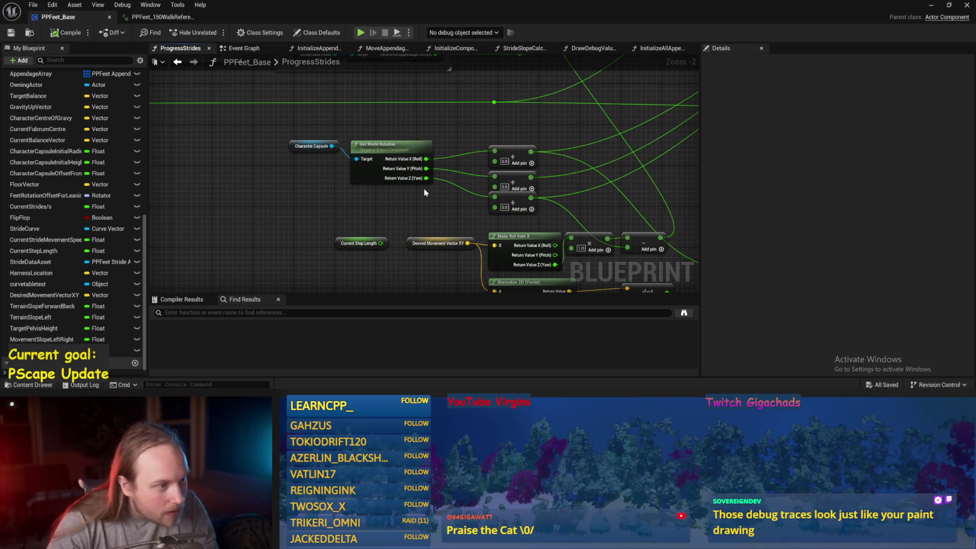
{"action": "scroll", "coordinate": [414, 212], "scroll_direction": "up", "scroll_amount": 1}
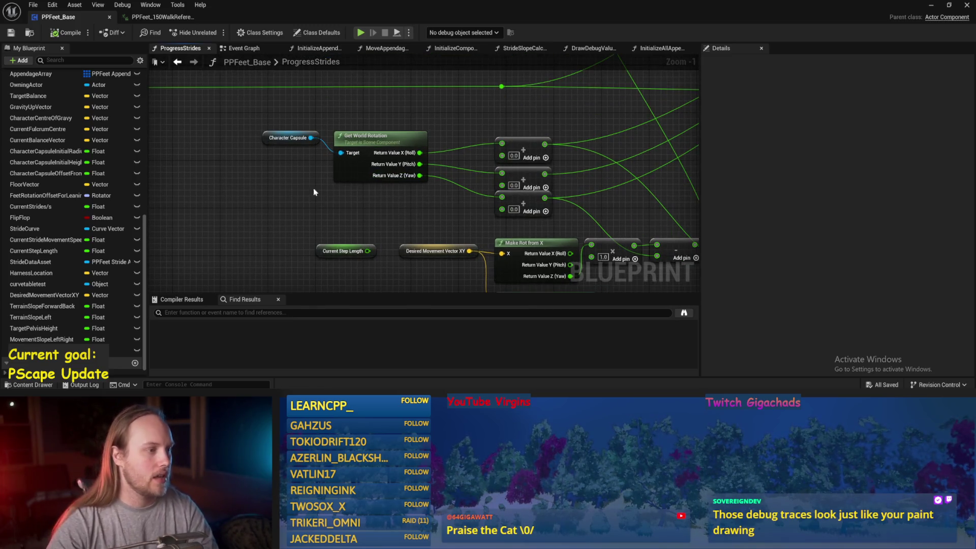
{"action": "left_click_drag", "start_coordinate": [198, 162], "coordinate": [275, 145]}
{"action": "right_click", "coordinate": [275, 145]}
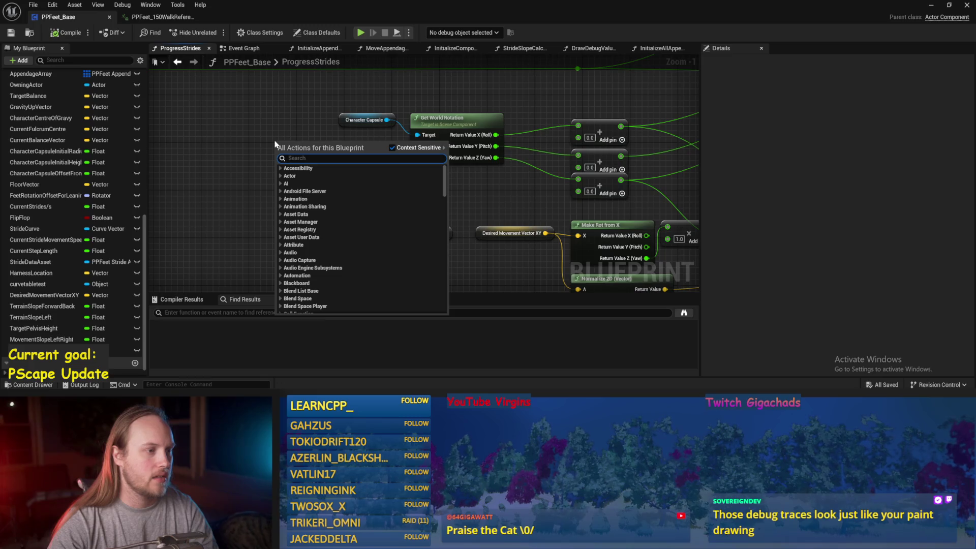
{"action": "key", "text": "Escape"}
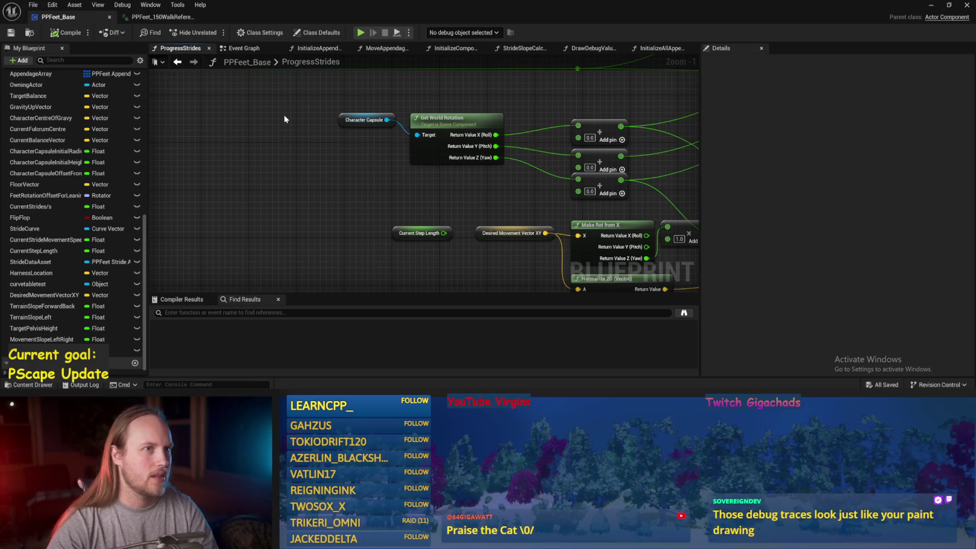
{"action": "left_click_drag", "start_coordinate": [284, 119], "coordinate": [402, 163]}
{"action": "left_click", "coordinate": [932, 5]}
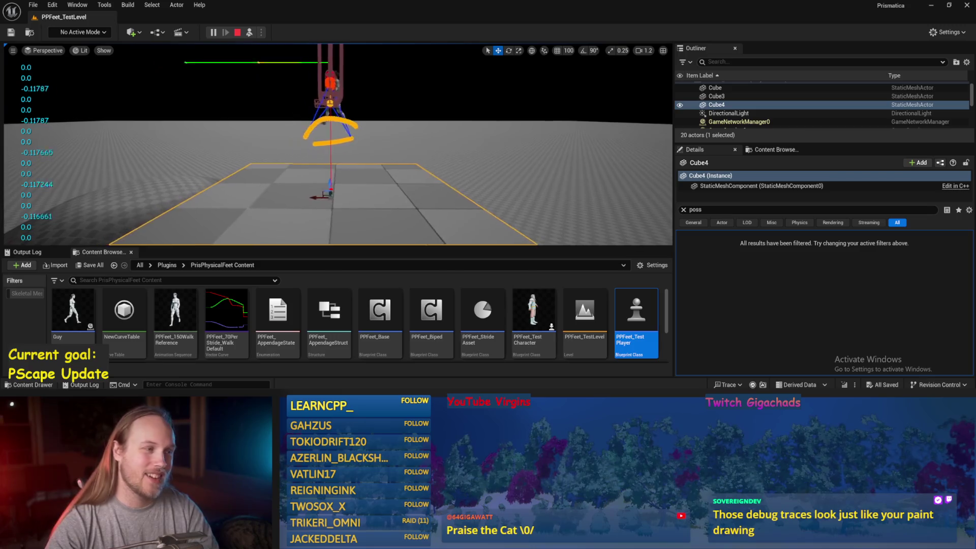
- In Paint, open its a dog.png without saving the untitled drawing
{"action": "mouse_move", "coordinate": [410, 392]}
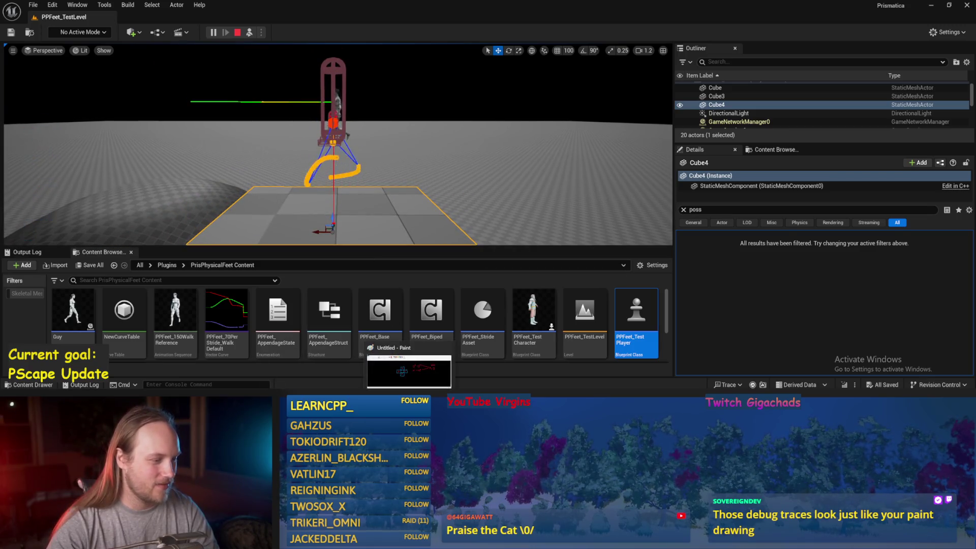
{"action": "left_click", "coordinate": [410, 371]}
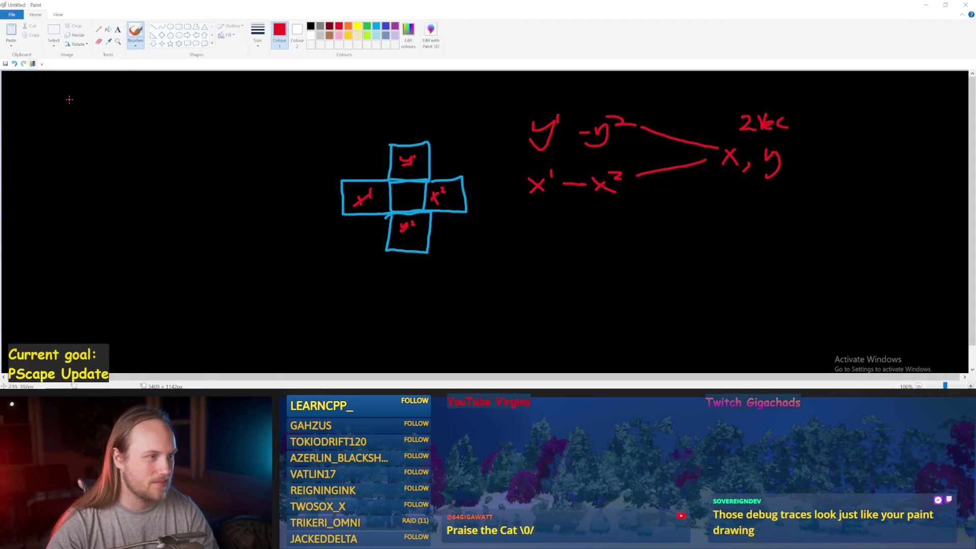
{"action": "left_click", "coordinate": [22, 14]}
{"action": "left_click", "coordinate": [31, 59]}
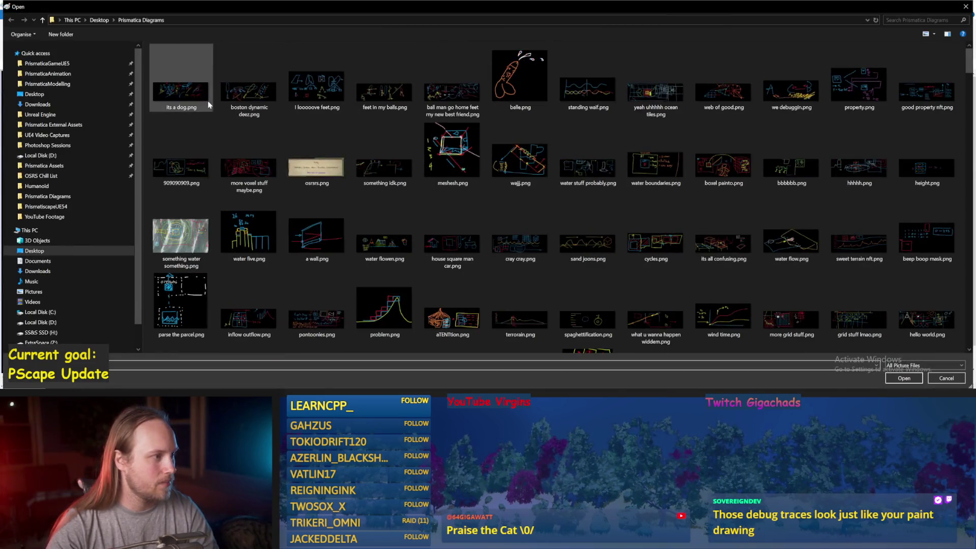
{"action": "double_click", "coordinate": [179, 98]}
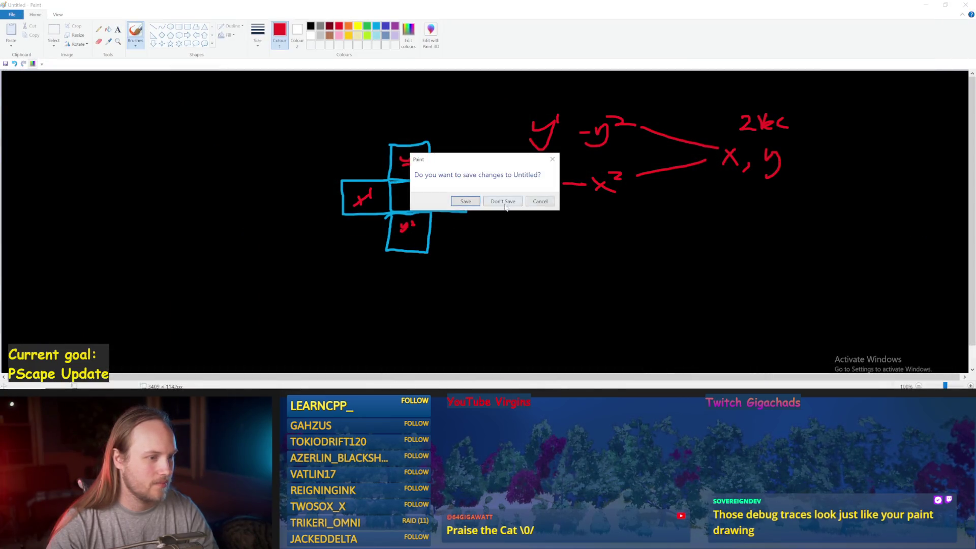
{"action": "left_click", "coordinate": [503, 201]}
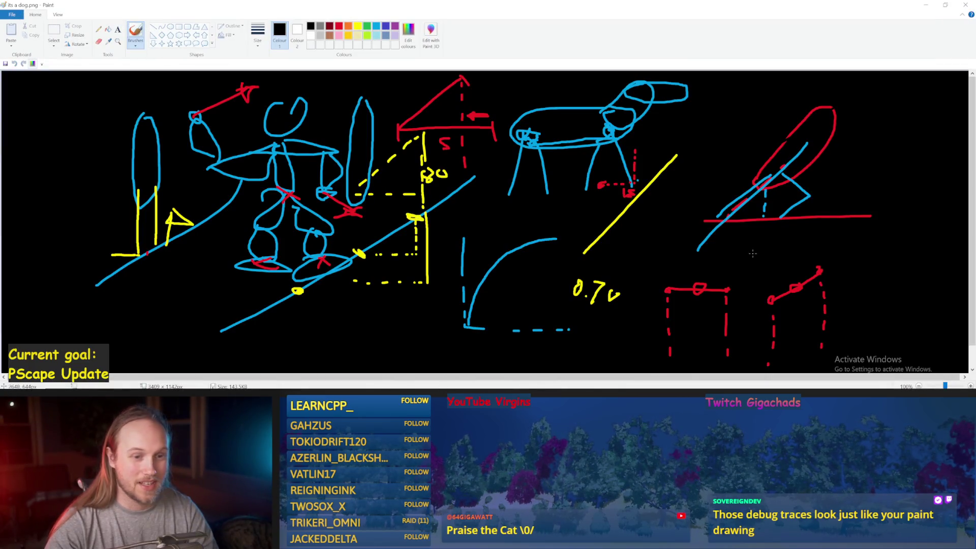
- Circle the red foot sketch in white, undo it, and hide Paint
{"action": "mouse_move", "coordinate": [888, 203]}
{"action": "left_mouse_down"}
{"action": "mouse_move", "coordinate": [890, 168]}
{"action": "mouse_move", "coordinate": [883, 184]}
{"action": "left_mouse_up"}
{"action": "key", "text": "ctrl+z"}
{"action": "left_click", "coordinate": [935, 7]}
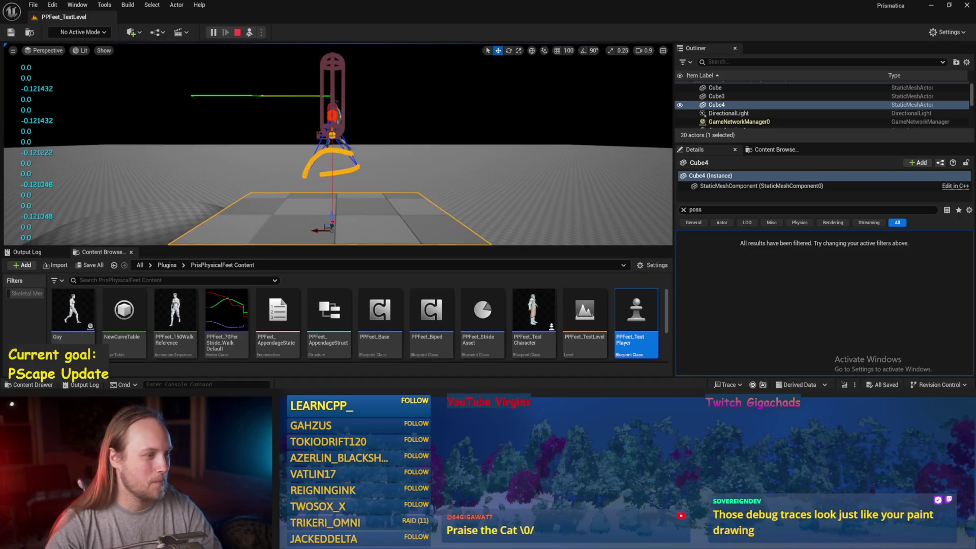
- Rotate the player about -54 degrees and tilt Cube4 steeply into a ramp
{"action": "left_click", "coordinate": [341, 104]}
{"action": "key", "text": "e"}
{"action": "left_click_drag", "start_coordinate": [356, 82], "coordinate": [346, 107]}
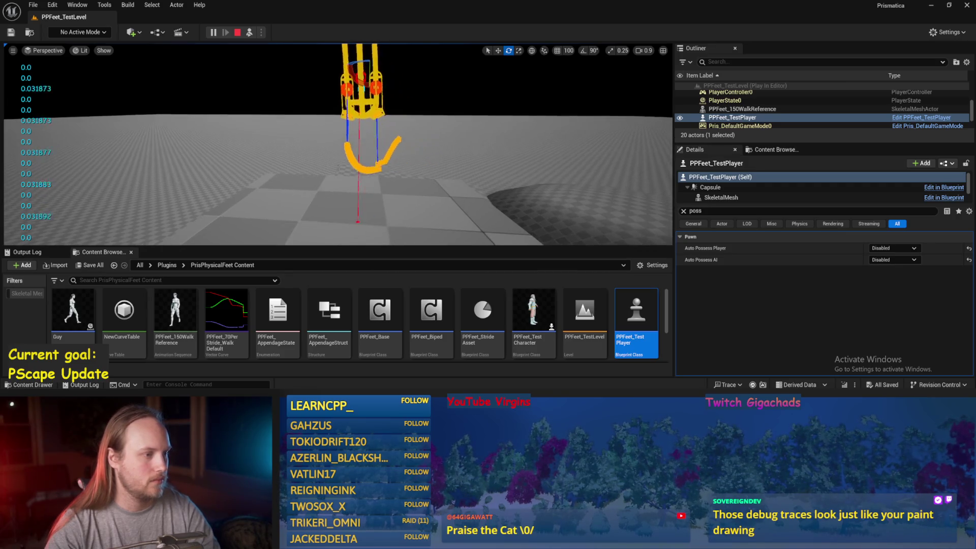
{"action": "left_click", "coordinate": [346, 160]}
{"action": "mouse_move", "coordinate": [345, 160]}
{"action": "left_mouse_down"}
{"action": "mouse_move", "coordinate": [337, 161]}
{"action": "mouse_move", "coordinate": [351, 150]}
{"action": "left_mouse_up"}
{"action": "key", "text": "w"}
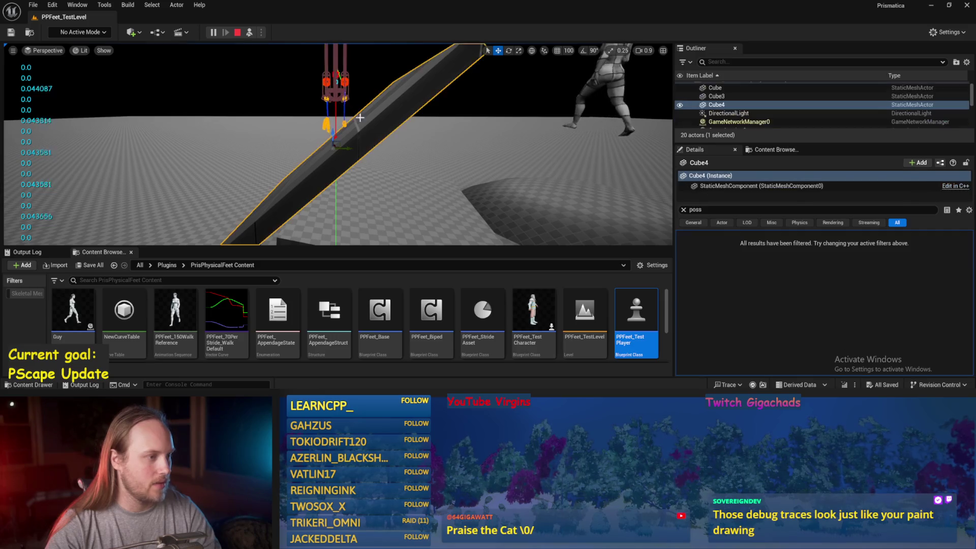
- Rotate the test player to about -80 degrees and frame it in the viewport
{"action": "left_click", "coordinate": [325, 83]}
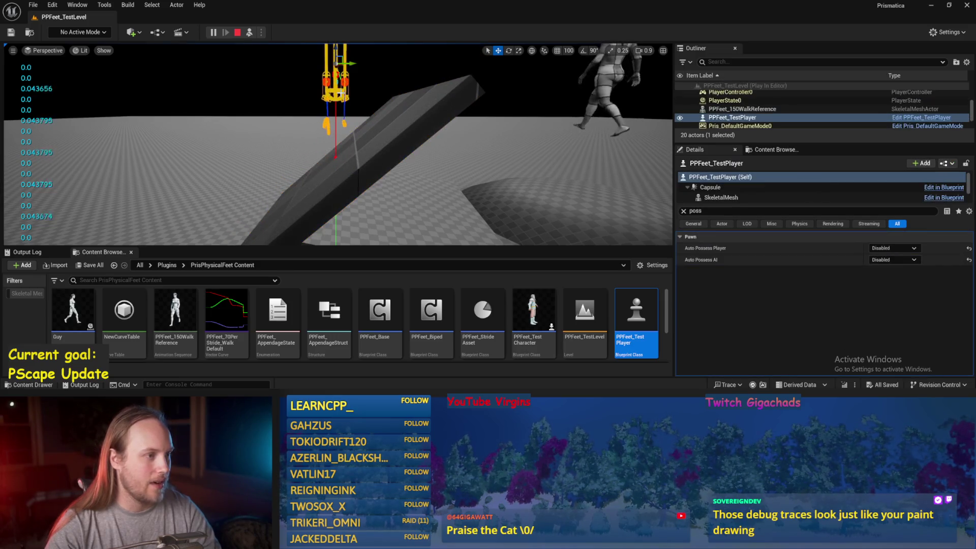
{"action": "key", "text": "e"}
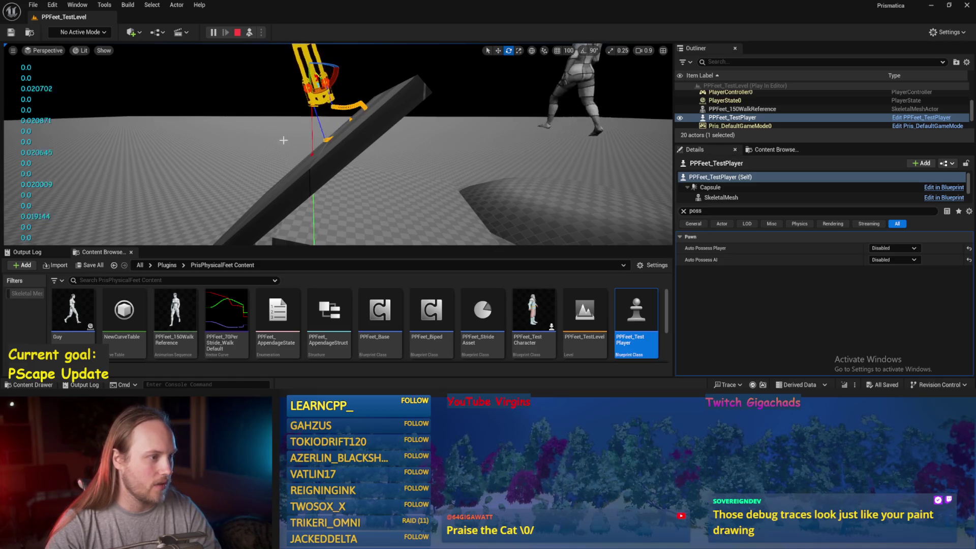
{"action": "left_click", "coordinate": [333, 155]}
{"action": "key", "text": "w"}
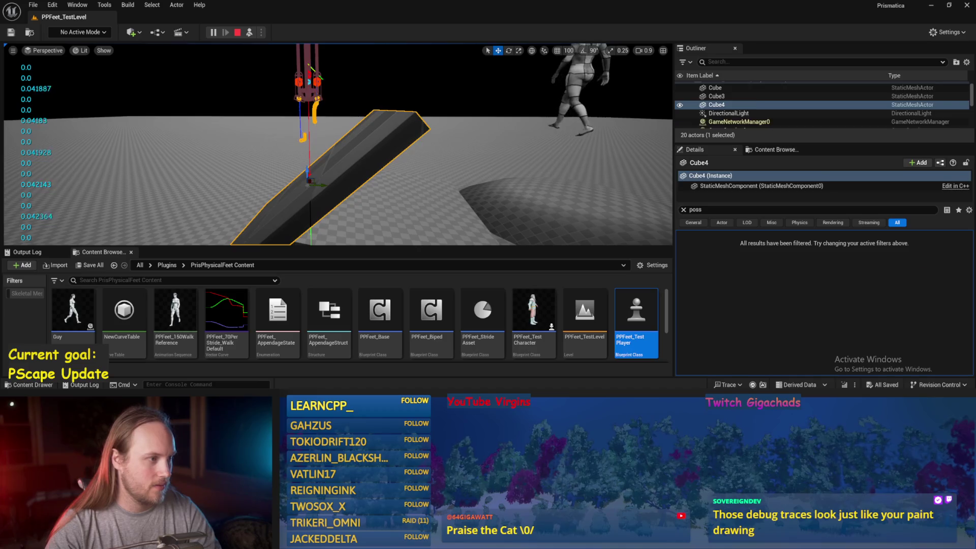
{"action": "left_click", "coordinate": [308, 82]}
{"action": "key", "text": "e"}
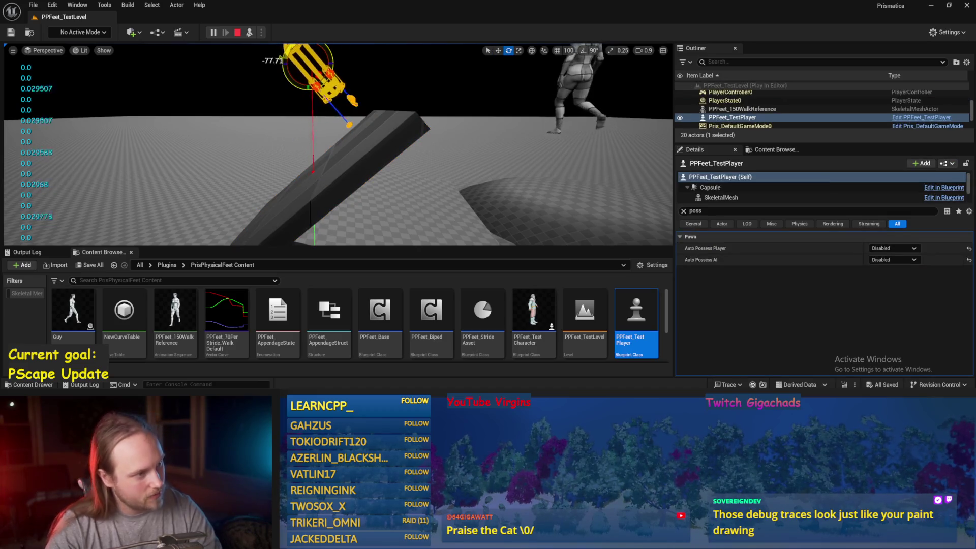
{"action": "left_click_drag", "start_coordinate": [285, 60], "coordinate": [283, 63]}
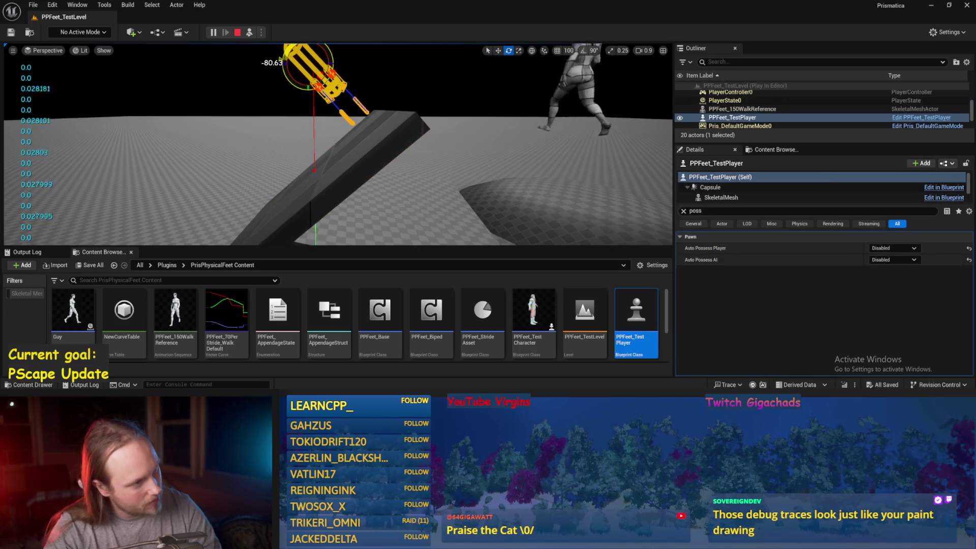
{"action": "key", "text": "f"}
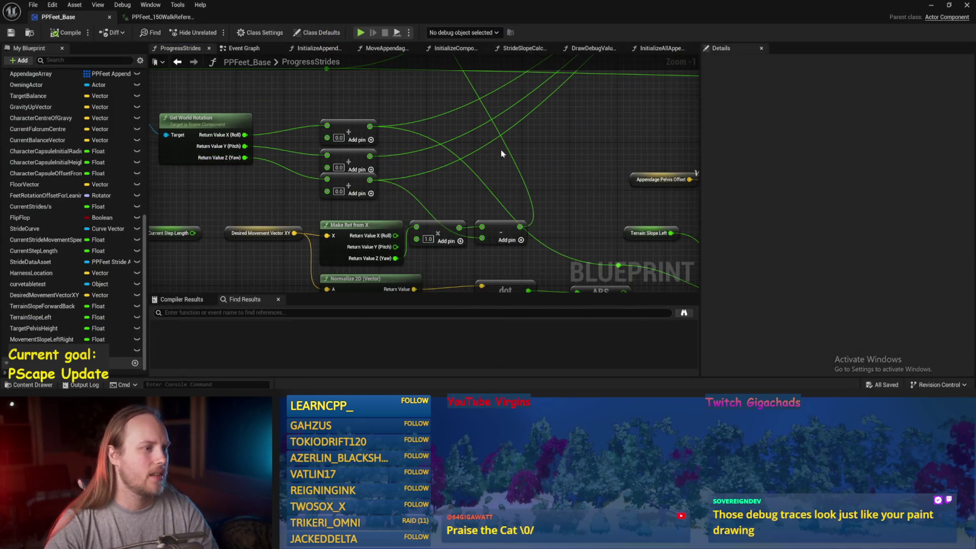
{"action": "scroll", "coordinate": [480, 163], "scroll_direction": "down", "scroll_amount": 3}
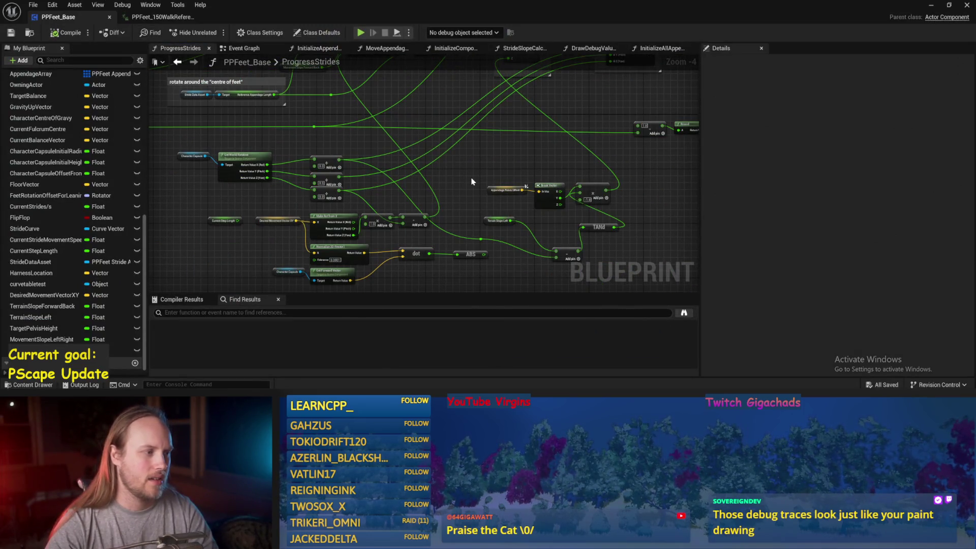
{"action": "scroll", "coordinate": [360, 193], "scroll_direction": "up", "scroll_amount": 2}
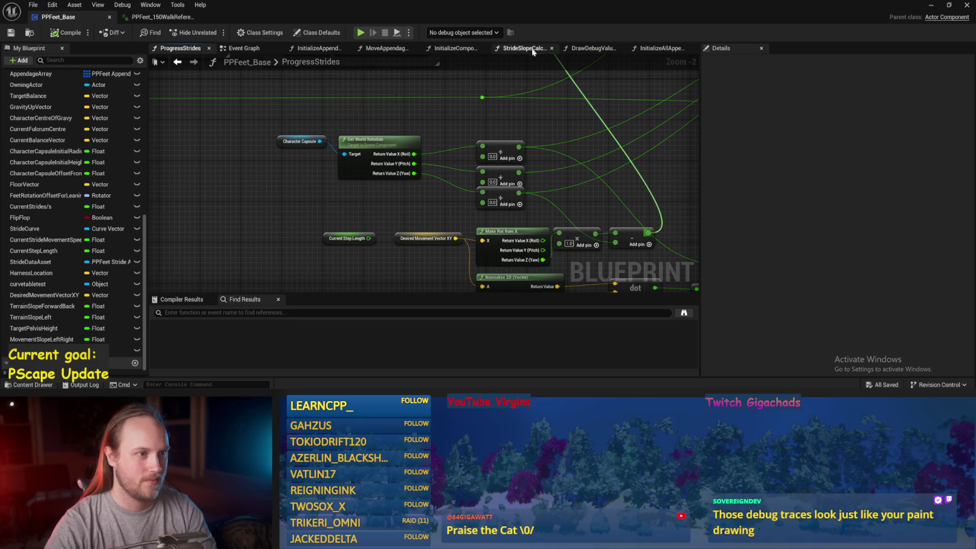
- In StrideSlopeCalculations, move Draw Debug Arrow and Print String right and save the blueprint
{"action": "left_click_drag", "start_coordinate": [524, 48], "coordinate": [592, 48]}
{"action": "left_click_drag", "start_coordinate": [547, 145], "coordinate": [666, 162]}
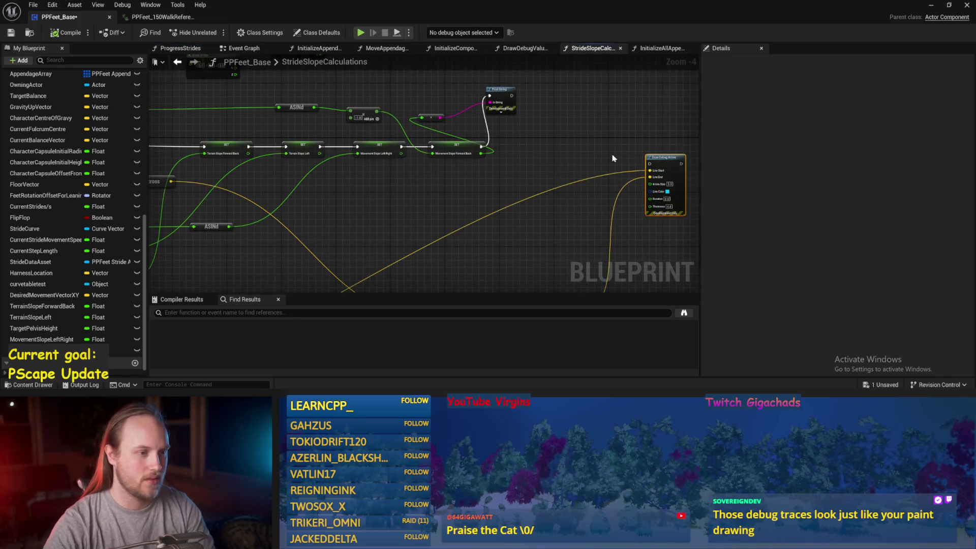
{"action": "left_click_drag", "start_coordinate": [505, 95], "coordinate": [594, 82]}
{"action": "key", "text": "ctrl+s"}
- Place the cross node beneath Get Up Vector and disconnect its B input
{"action": "scroll", "coordinate": [298, 140], "scroll_direction": "up", "scroll_amount": 1}
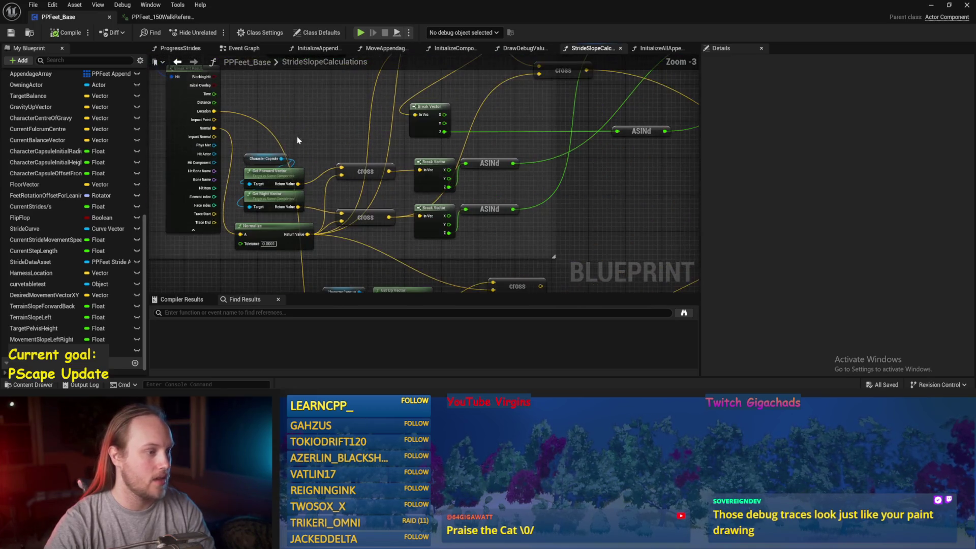
{"action": "mouse_move", "coordinate": [285, 186]}
{"action": "left_mouse_down"}
{"action": "mouse_move", "coordinate": [373, 206]}
{"action": "mouse_move", "coordinate": [399, 185]}
{"action": "left_mouse_up"}
{"action": "left_click_drag", "start_coordinate": [484, 191], "coordinate": [466, 214]}
{"action": "left_click", "coordinate": [345, 199]}
{"action": "left_click_drag", "start_coordinate": [344, 216], "coordinate": [383, 240]}
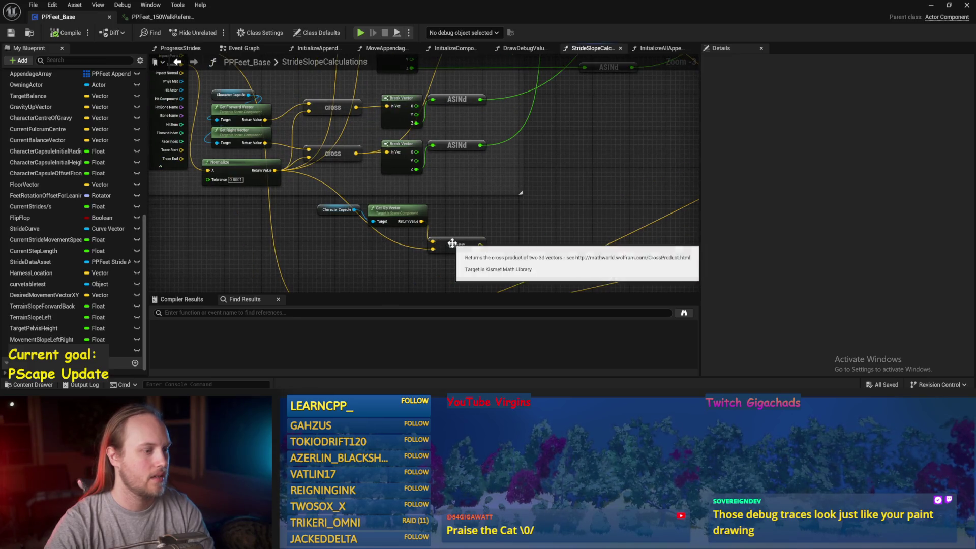
{"action": "left_click", "coordinate": [436, 253], "text": "alt"}
{"action": "mouse_move", "coordinate": [457, 249]}
{"action": "left_mouse_down"}
{"action": "mouse_move", "coordinate": [491, 235]}
{"action": "mouse_move", "coordinate": [499, 243]}
{"action": "left_mouse_up"}
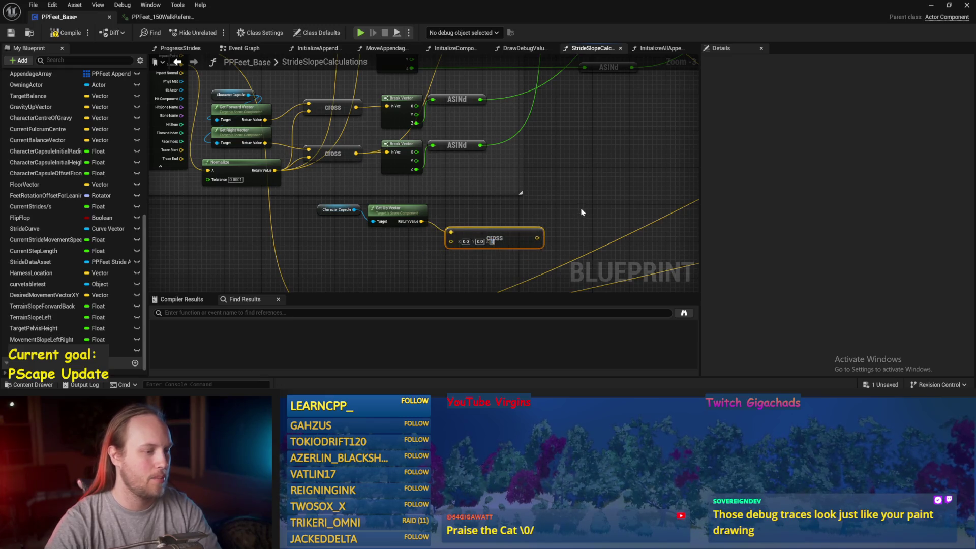
{"action": "scroll", "coordinate": [451, 218], "scroll_direction": "down", "scroll_amount": 2}
- Wire the cross output to the arrow's Line Start, run the arrow after SET, and compile
{"action": "mouse_move", "coordinate": [340, 243]}
{"action": "left_mouse_down"}
{"action": "mouse_move", "coordinate": [725, 200]}
{"action": "mouse_move", "coordinate": [621, 128]}
{"action": "mouse_move", "coordinate": [463, 236]}
{"action": "mouse_move", "coordinate": [464, 222]}
{"action": "mouse_move", "coordinate": [615, 105]}
{"action": "left_mouse_up"}
{"action": "scroll", "coordinate": [492, 209], "scroll_direction": "up", "scroll_amount": 1}
{"action": "mouse_move", "coordinate": [421, 135]}
{"action": "left_mouse_down"}
{"action": "mouse_move", "coordinate": [623, 161]}
{"action": "mouse_move", "coordinate": [588, 153]}
{"action": "left_mouse_up"}
{"action": "left_click", "coordinate": [54, 34]}
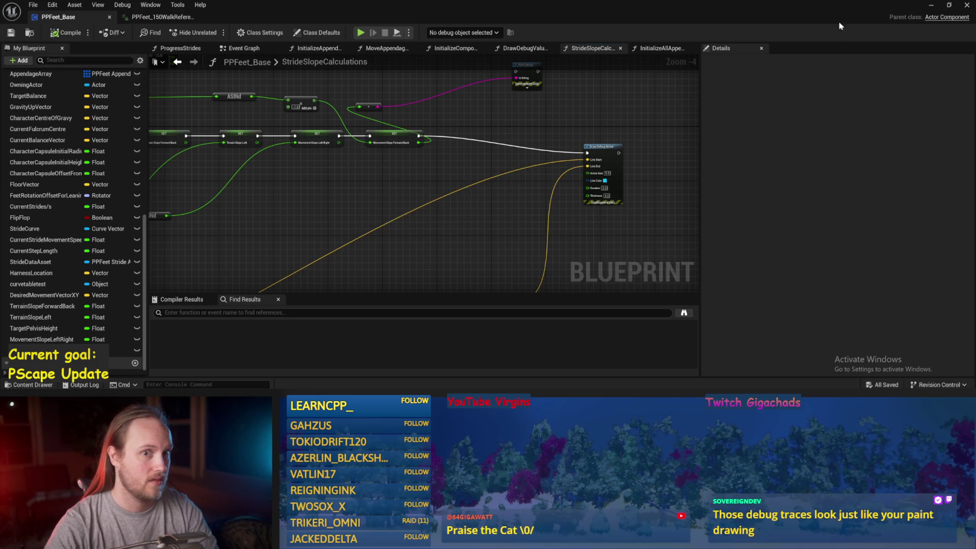
- Play the test level, tilt the PPFeet_TestPlayer capsule, and orbit around it before stopping play
{"action": "left_click", "coordinate": [927, 6]}
{"action": "key", "text": "alt+p"}
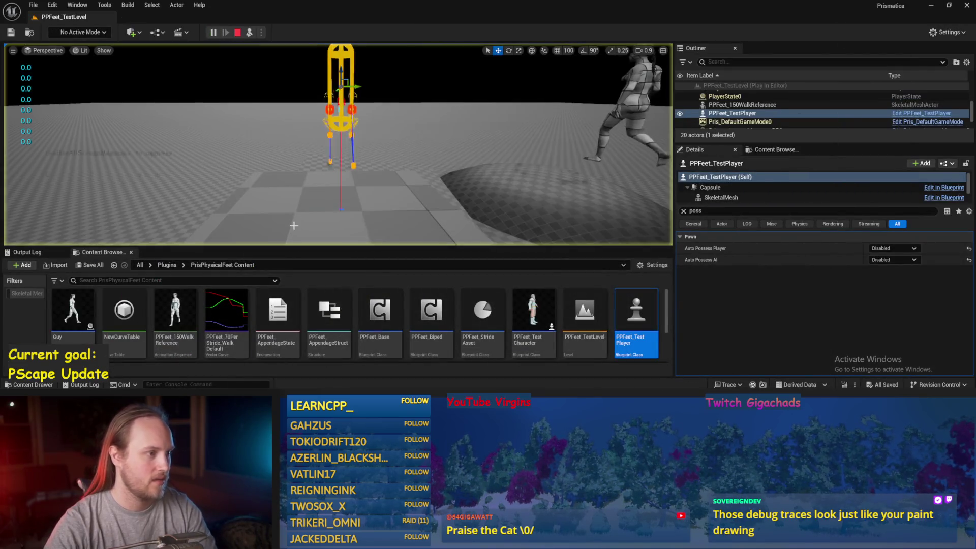
{"action": "left_click", "coordinate": [348, 139]}
{"action": "key", "text": "e"}
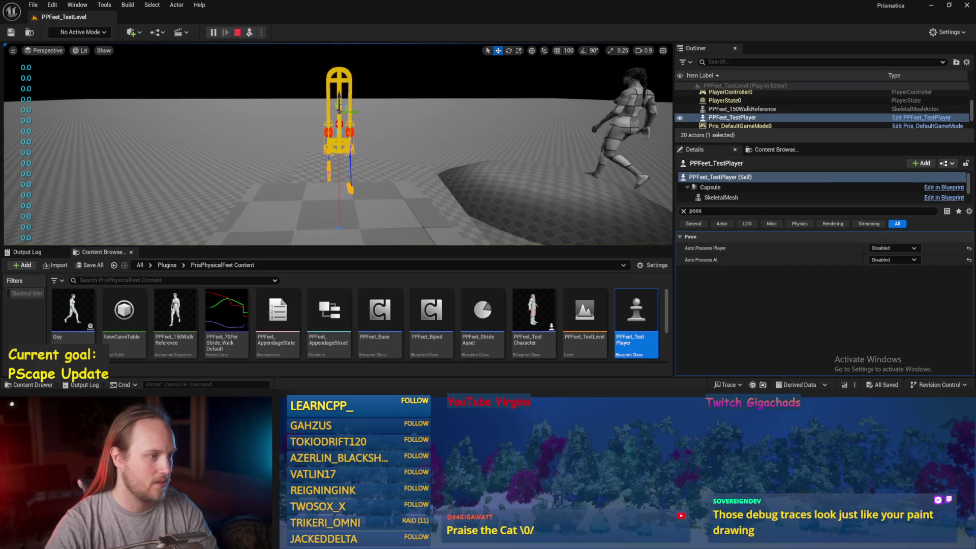
{"action": "left_click_drag", "start_coordinate": [336, 153], "coordinate": [362, 103]}
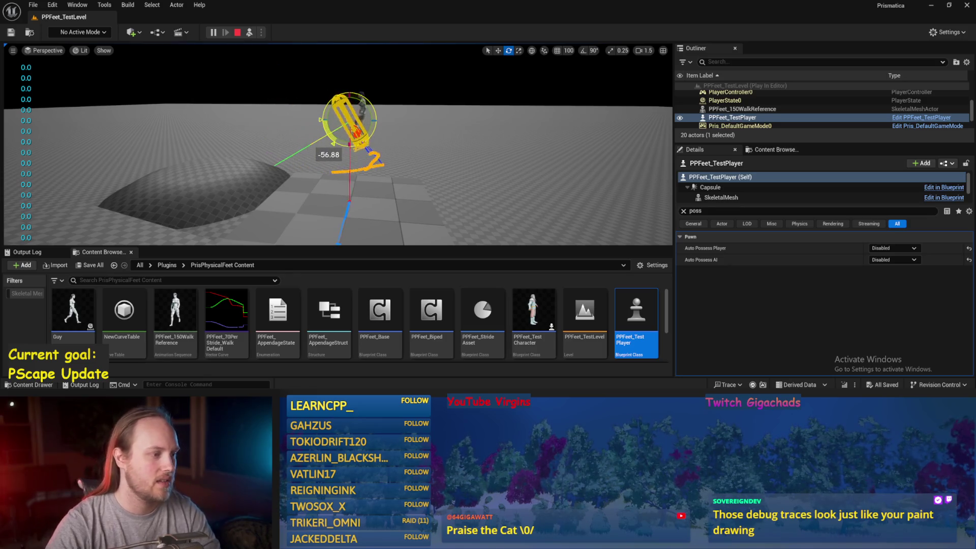
{"action": "left_click_drag", "start_coordinate": [375, 104], "coordinate": [473, 141]}
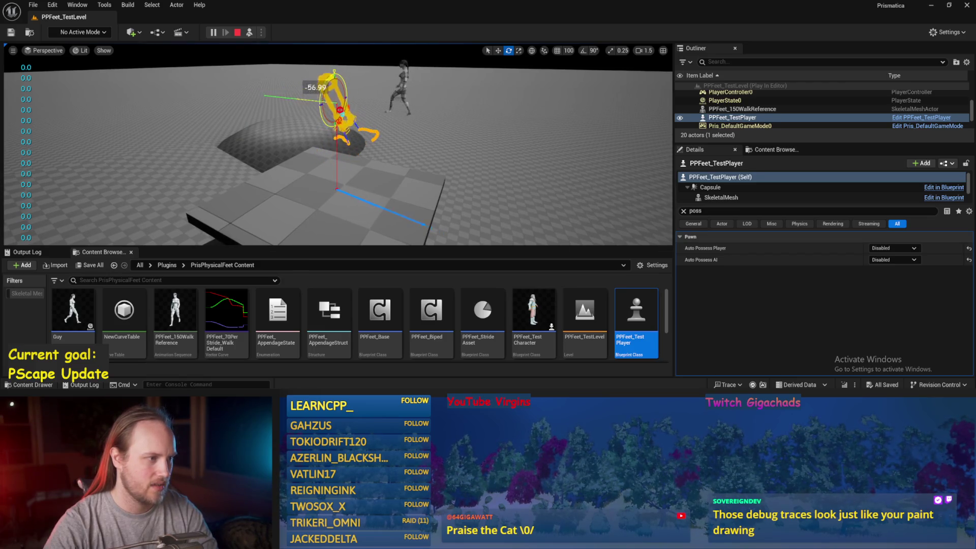
{"action": "mouse_move", "coordinate": [351, 89]}
{"action": "left_mouse_down"}
{"action": "mouse_move", "coordinate": [322, 105]}
{"action": "mouse_move", "coordinate": [356, 109]}
{"action": "mouse_move", "coordinate": [333, 113]}
{"action": "mouse_move", "coordinate": [350, 115]}
{"action": "mouse_move", "coordinate": [359, 79]}
{"action": "left_mouse_up"}
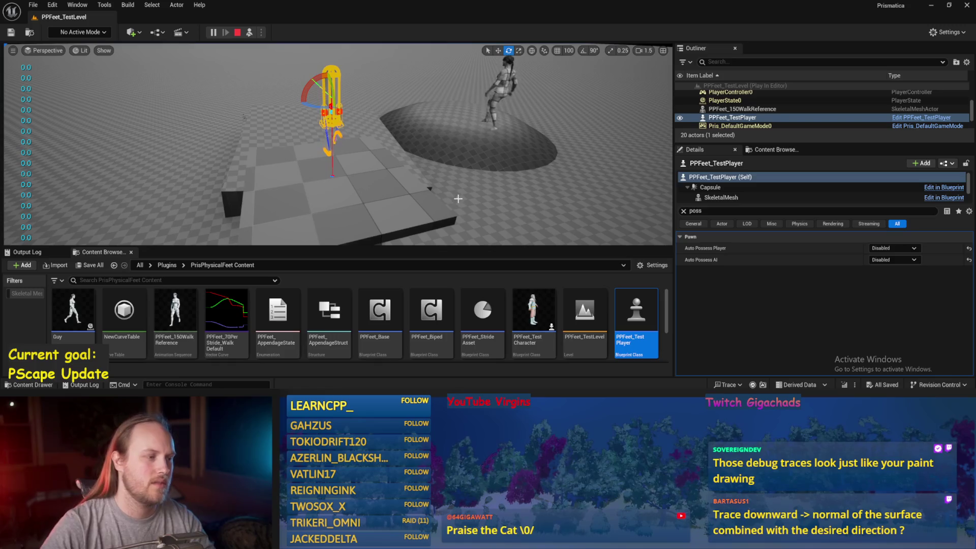
{"action": "key", "text": "Escape"}
- Select the PPFeet_TestPlayer capsule for rotation and clear the Details filter to show all properties
{"action": "left_click", "coordinate": [33, 5]}
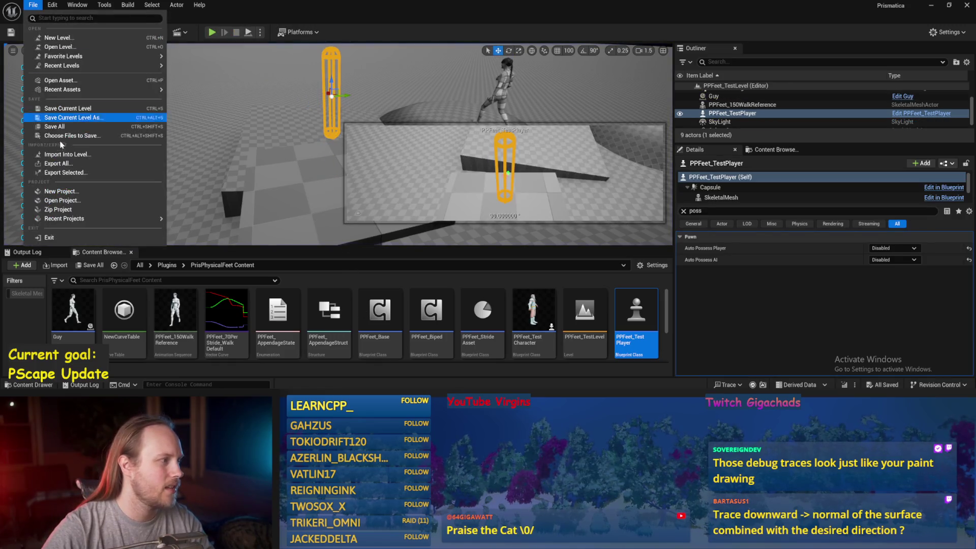
{"action": "left_click", "coordinate": [189, 151]}
{"action": "left_click", "coordinate": [310, 190]}
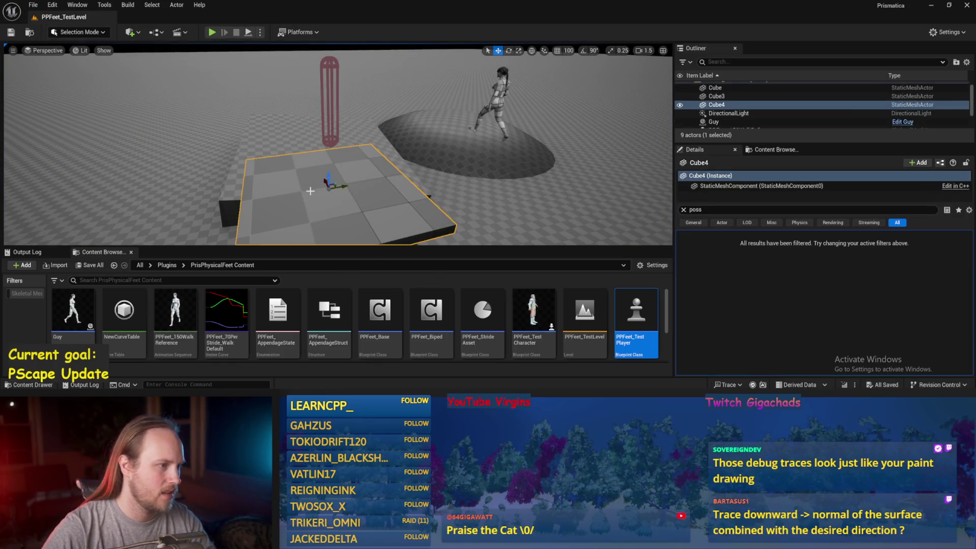
{"action": "key", "text": "f"}
{"action": "mouse_move", "coordinate": [305, 127]}
{"action": "left_mouse_down"}
{"action": "mouse_move", "coordinate": [272, 107]}
{"action": "mouse_move", "coordinate": [393, 163]}
{"action": "left_mouse_up"}
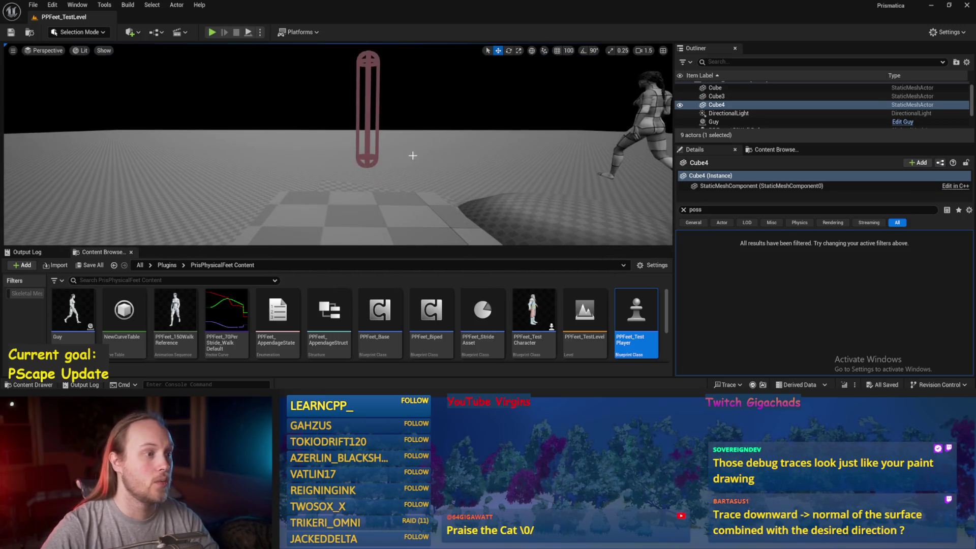
{"action": "left_click", "coordinate": [368, 82]}
{"action": "left_click_drag", "start_coordinate": [368, 82], "coordinate": [336, 127]}
{"action": "key", "text": "e"}
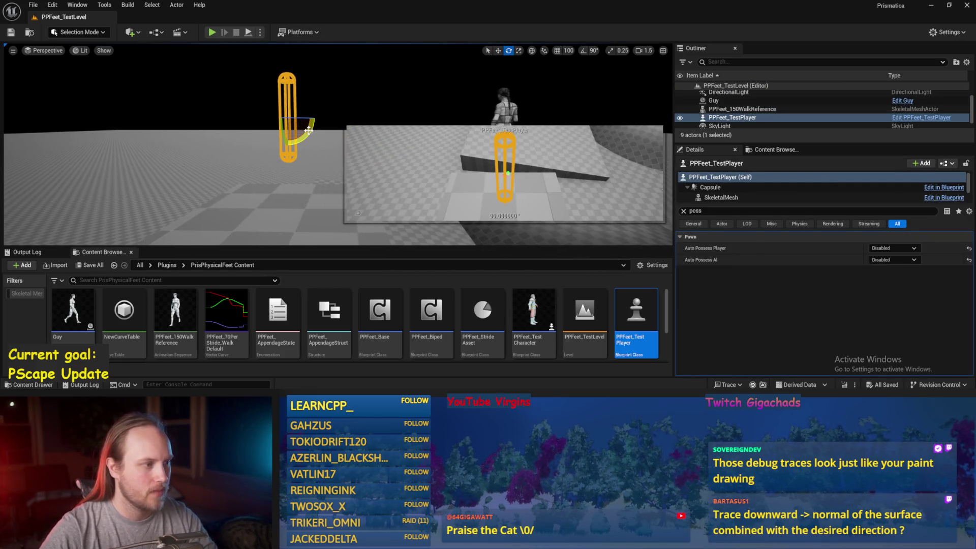
{"action": "left_click", "coordinate": [684, 211]}
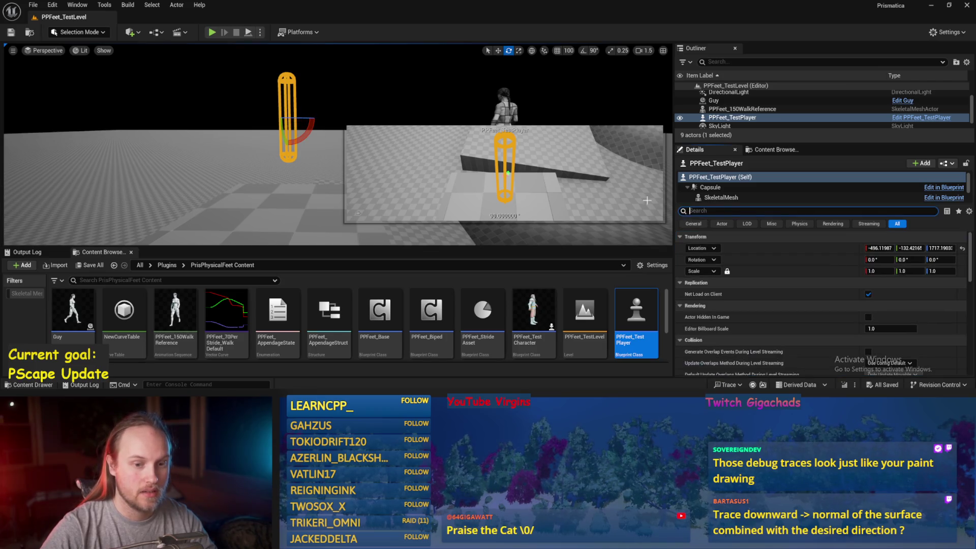
- Tilt the capsule about -54 degrees on X, reorient it, then reset its rotation
{"action": "mouse_move", "coordinate": [306, 139]}
{"action": "left_mouse_down"}
{"action": "mouse_move", "coordinate": [295, 117]}
{"action": "mouse_move", "coordinate": [313, 136]}
{"action": "left_mouse_up"}
{"action": "mouse_move", "coordinate": [250, 151]}
{"action": "left_mouse_down"}
{"action": "mouse_move", "coordinate": [237, 177]}
{"action": "mouse_move", "coordinate": [312, 176]}
{"action": "mouse_move", "coordinate": [305, 157]}
{"action": "mouse_move", "coordinate": [308, 176]}
{"action": "left_mouse_up"}
{"action": "mouse_move", "coordinate": [245, 155]}
{"action": "left_mouse_down"}
{"action": "mouse_move", "coordinate": [229, 178]}
{"action": "mouse_move", "coordinate": [276, 170]}
{"action": "mouse_move", "coordinate": [229, 159]}
{"action": "mouse_move", "coordinate": [260, 166]}
{"action": "left_mouse_up"}
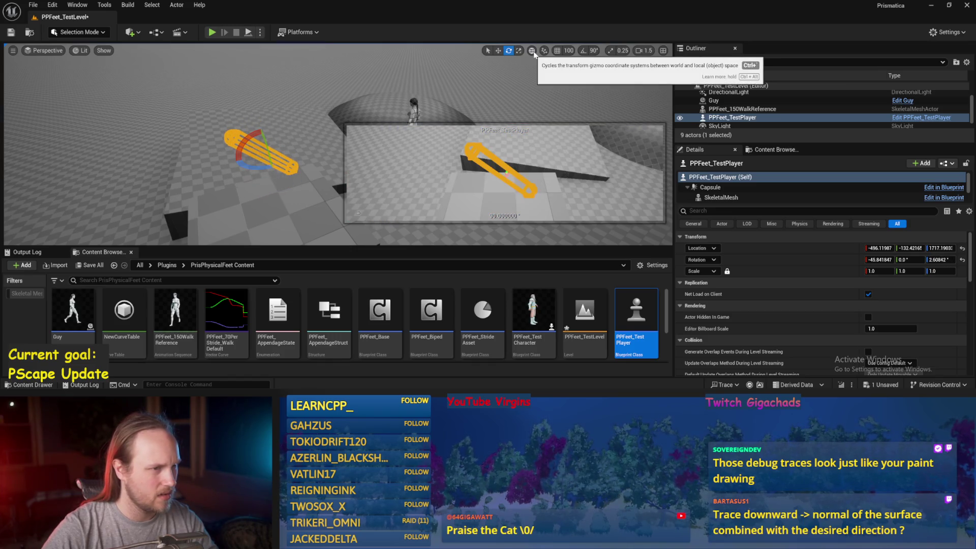
{"action": "mouse_move", "coordinate": [267, 144]}
{"action": "left_mouse_down"}
{"action": "mouse_move", "coordinate": [264, 178]}
{"action": "mouse_move", "coordinate": [239, 124]}
{"action": "left_mouse_up"}
{"action": "scroll", "coordinate": [971, 283], "scroll_direction": "down", "scroll_amount": 1}
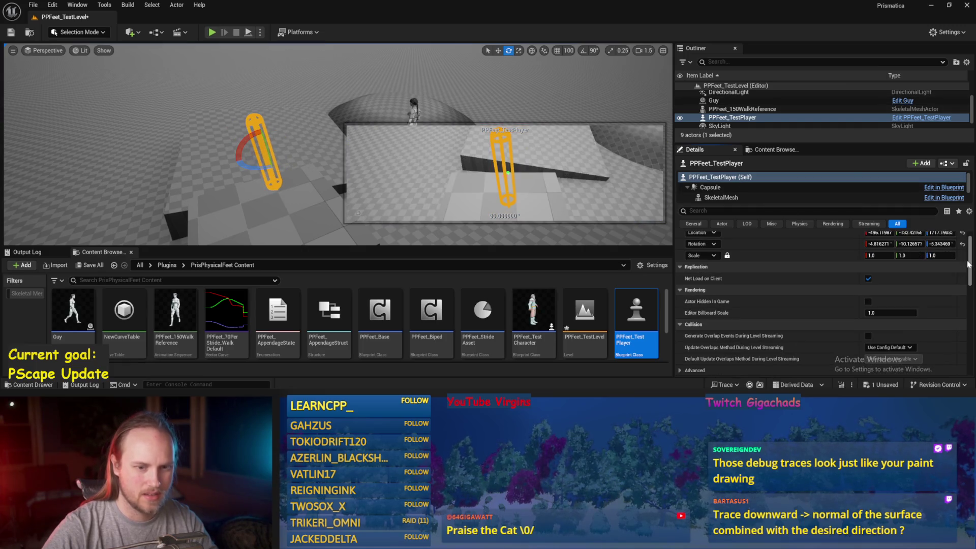
{"action": "left_click", "coordinate": [963, 244]}
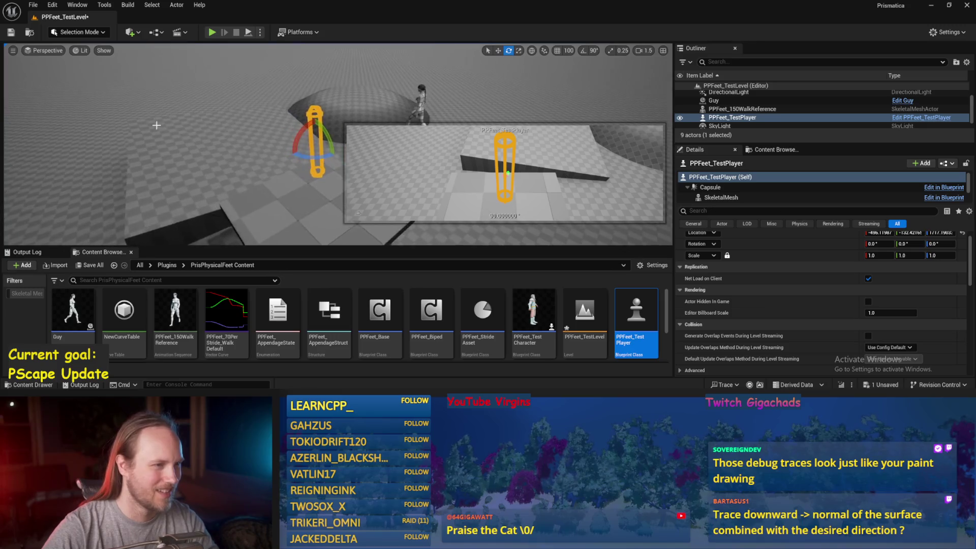
- Turn the capsule to about 114 degrees on Z and tilt it about -24 degrees on X
{"action": "left_click", "coordinate": [166, 156]}
{"action": "left_click", "coordinate": [201, 140]}
{"action": "key", "text": "w"}
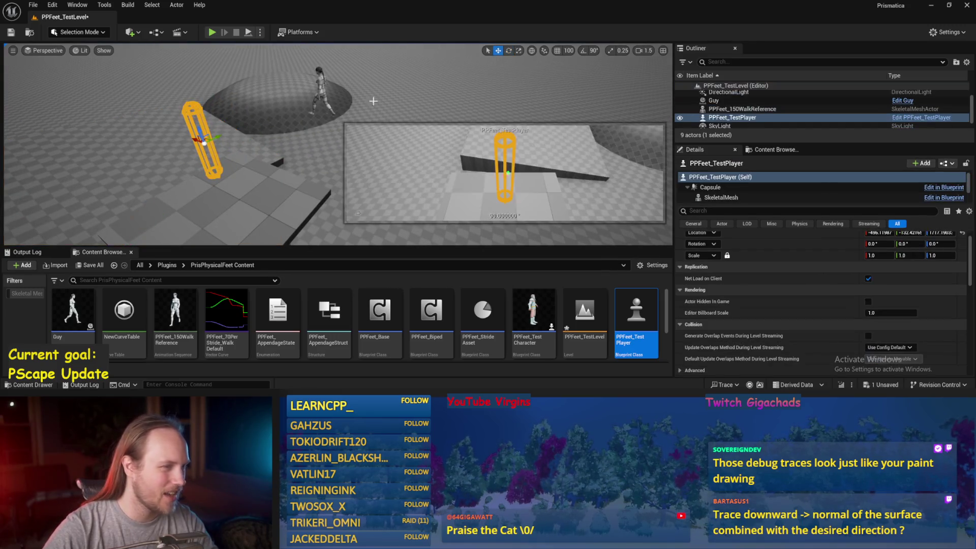
{"action": "key", "text": "e"}
{"action": "mouse_move", "coordinate": [275, 148]}
{"action": "left_mouse_down"}
{"action": "mouse_move", "coordinate": [285, 159]}
{"action": "mouse_move", "coordinate": [296, 143]}
{"action": "mouse_move", "coordinate": [290, 157]}
{"action": "left_mouse_up"}
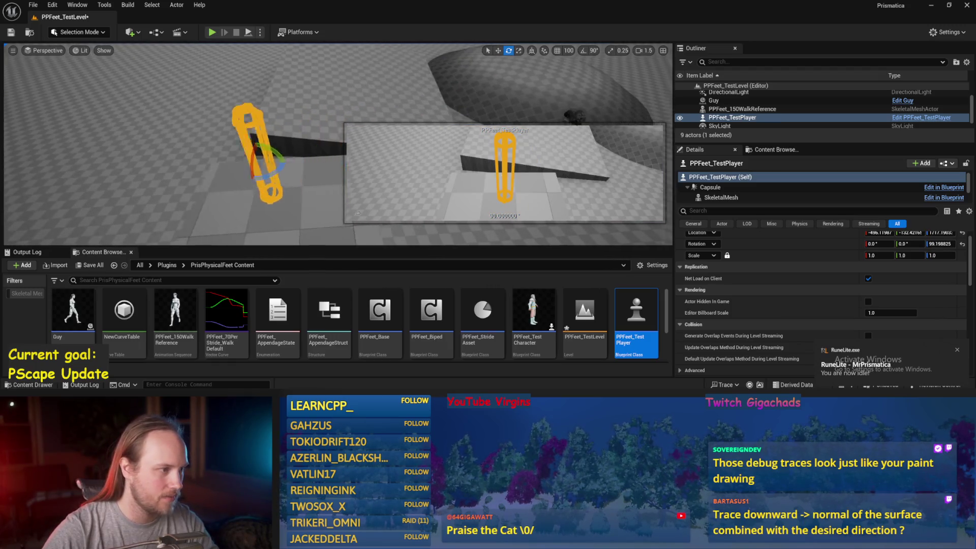
{"action": "mouse_move", "coordinate": [221, 178]}
{"action": "left_mouse_down"}
{"action": "mouse_move", "coordinate": [238, 175]}
{"action": "mouse_move", "coordinate": [241, 144]}
{"action": "mouse_move", "coordinate": [302, 144]}
{"action": "mouse_move", "coordinate": [264, 122]}
{"action": "mouse_move", "coordinate": [287, 162]}
{"action": "mouse_move", "coordinate": [294, 133]}
{"action": "left_mouse_up"}
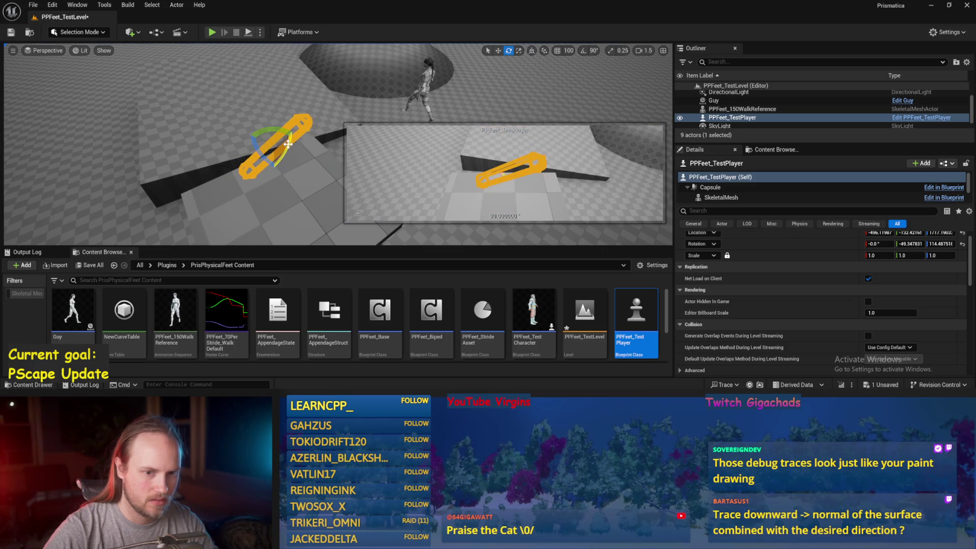
{"action": "mouse_move", "coordinate": [288, 144]}
{"action": "left_mouse_down"}
{"action": "mouse_move", "coordinate": [281, 131]}
{"action": "mouse_move", "coordinate": [275, 168]}
{"action": "mouse_move", "coordinate": [285, 148]}
{"action": "mouse_move", "coordinate": [295, 177]}
{"action": "mouse_move", "coordinate": [261, 180]}
{"action": "left_mouse_up"}
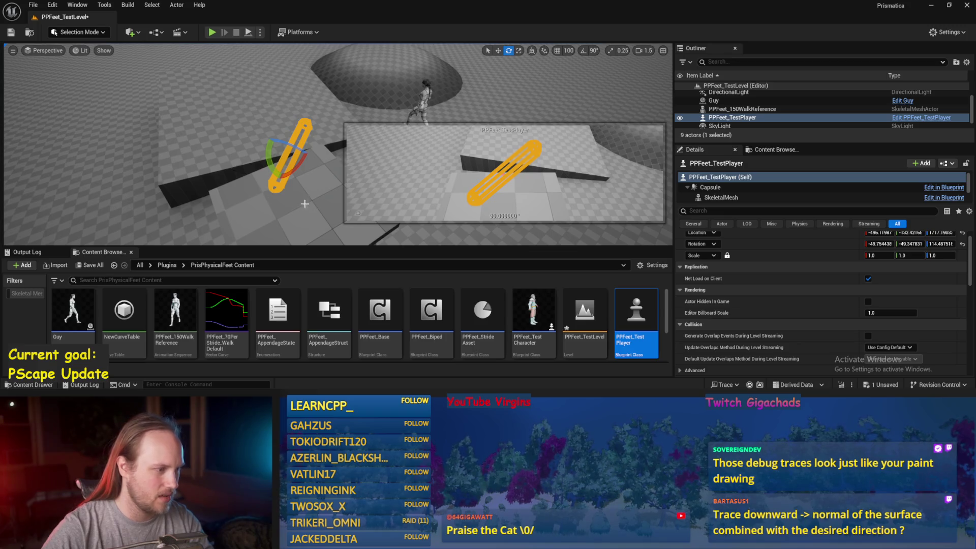
- Reset the capsule's rotation to 0, 0, 0 and return to the blueprint graph
{"action": "left_click", "coordinate": [321, 208]}
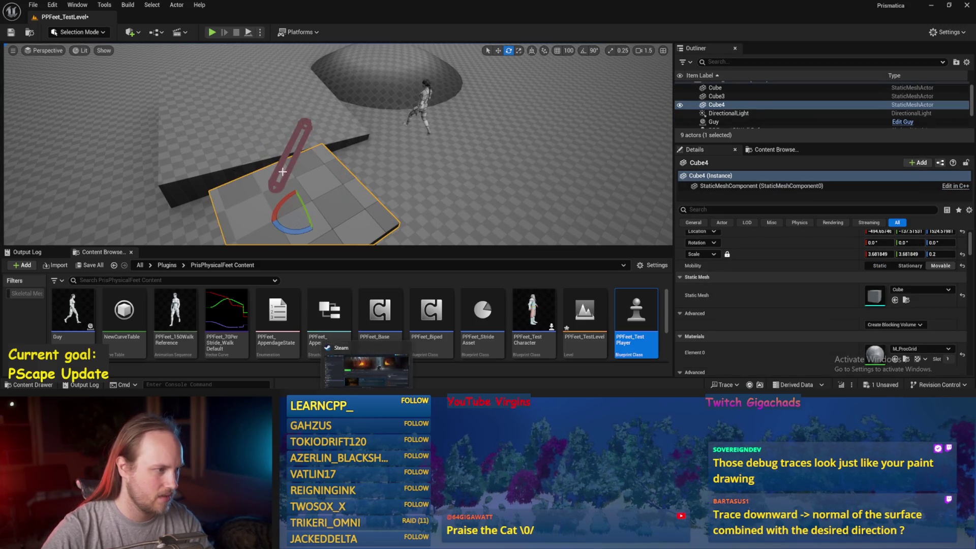
{"action": "left_click", "coordinate": [281, 174]}
{"action": "key", "text": "w"}
{"action": "left_click", "coordinate": [963, 244]}
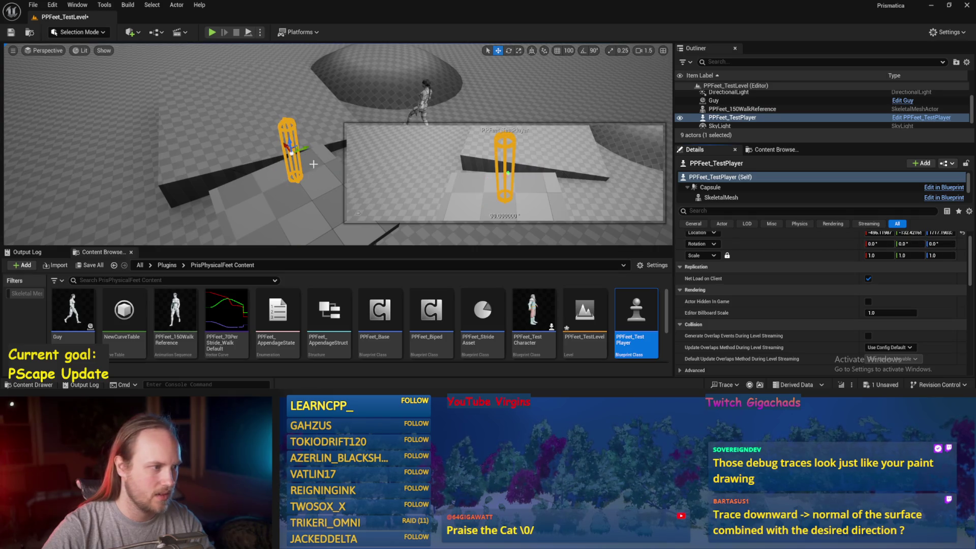
{"action": "key", "text": "alt+p"}
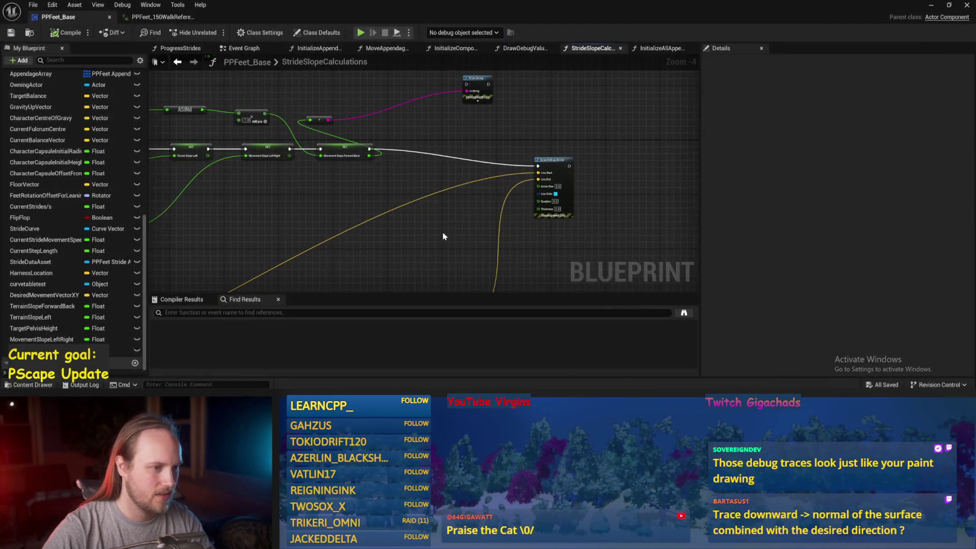
- Print the capsule's Get World Rotation via Print String after SET, then play the test level
{"action": "left_click", "coordinate": [11, 33]}
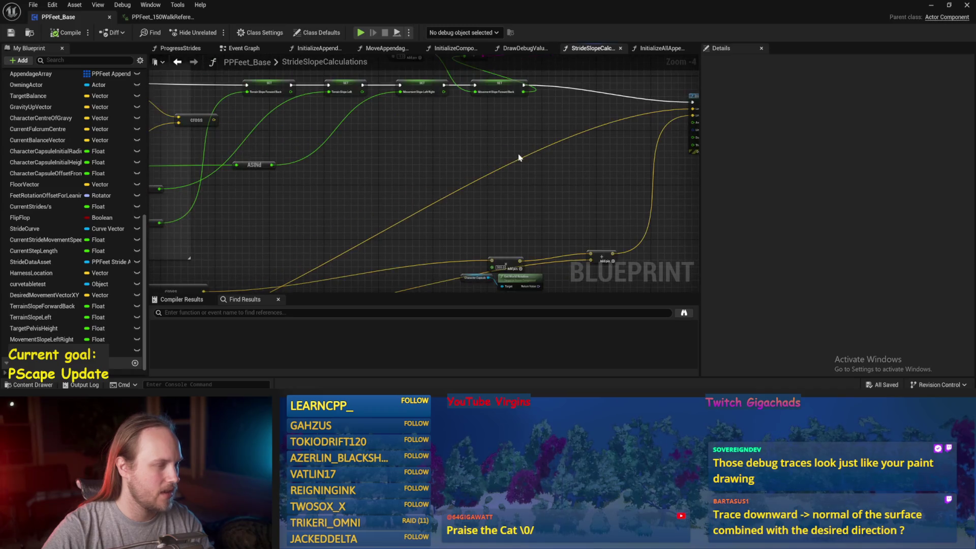
{"action": "mouse_move", "coordinate": [374, 154]}
{"action": "left_mouse_down"}
{"action": "mouse_move", "coordinate": [510, 140]}
{"action": "mouse_move", "coordinate": [569, 186]}
{"action": "mouse_move", "coordinate": [447, 203]}
{"action": "mouse_move", "coordinate": [371, 249]}
{"action": "mouse_move", "coordinate": [378, 243]}
{"action": "mouse_move", "coordinate": [242, 194]}
{"action": "mouse_move", "coordinate": [513, 116]}
{"action": "left_mouse_up"}
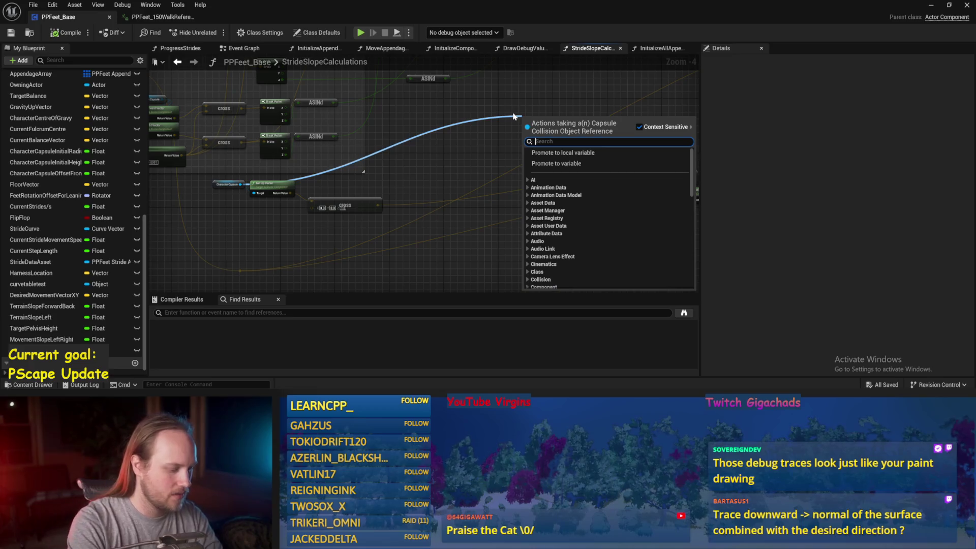
{"action": "type", "text": "rotation"}
{"action": "scroll", "coordinate": [584, 213], "scroll_direction": "up", "scroll_amount": 2}
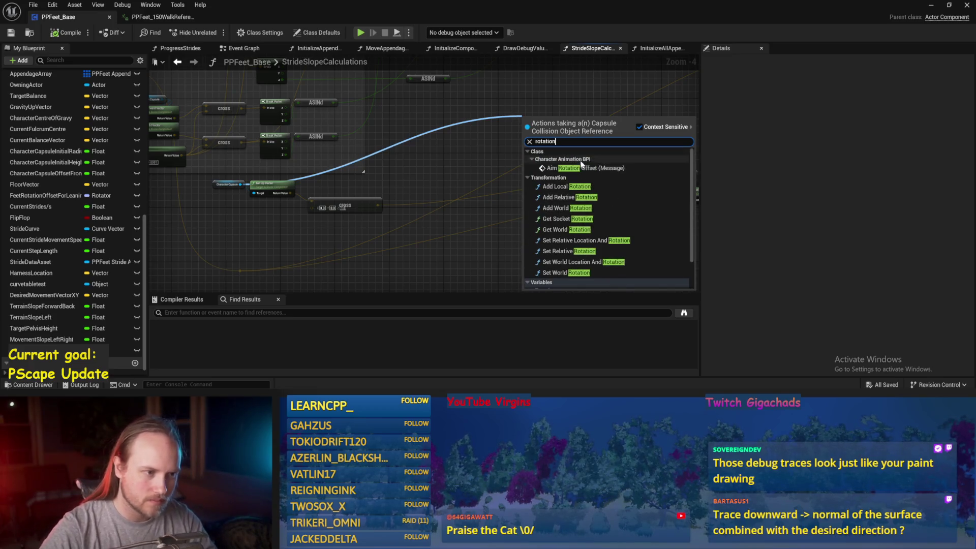
{"action": "left_click", "coordinate": [561, 230]}
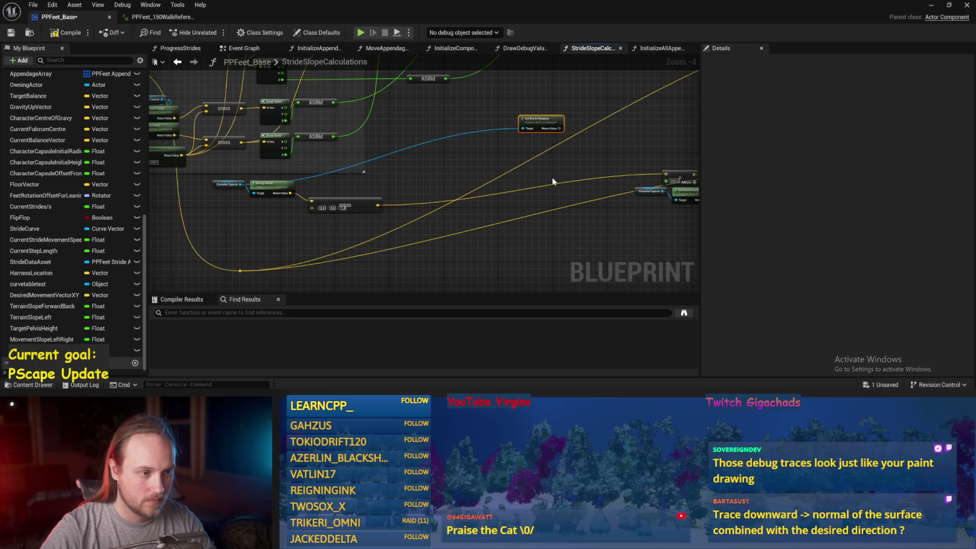
{"action": "scroll", "coordinate": [556, 190], "scroll_direction": "up", "scroll_amount": 2}
{"action": "scroll", "coordinate": [474, 221], "scroll_direction": "down", "scroll_amount": 2}
{"action": "left_click_drag", "start_coordinate": [440, 219], "coordinate": [565, 112]}
{"action": "mouse_move", "coordinate": [467, 172]}
{"action": "left_mouse_down"}
{"action": "mouse_move", "coordinate": [564, 106]}
{"action": "mouse_move", "coordinate": [523, 168]}
{"action": "left_mouse_up"}
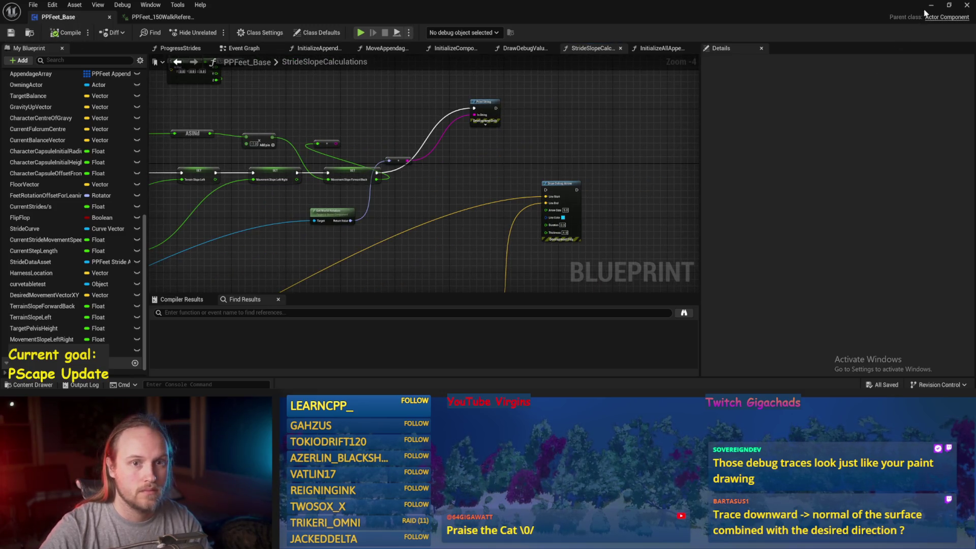
{"action": "left_click", "coordinate": [931, 5]}
{"action": "key", "text": "alt+p"}
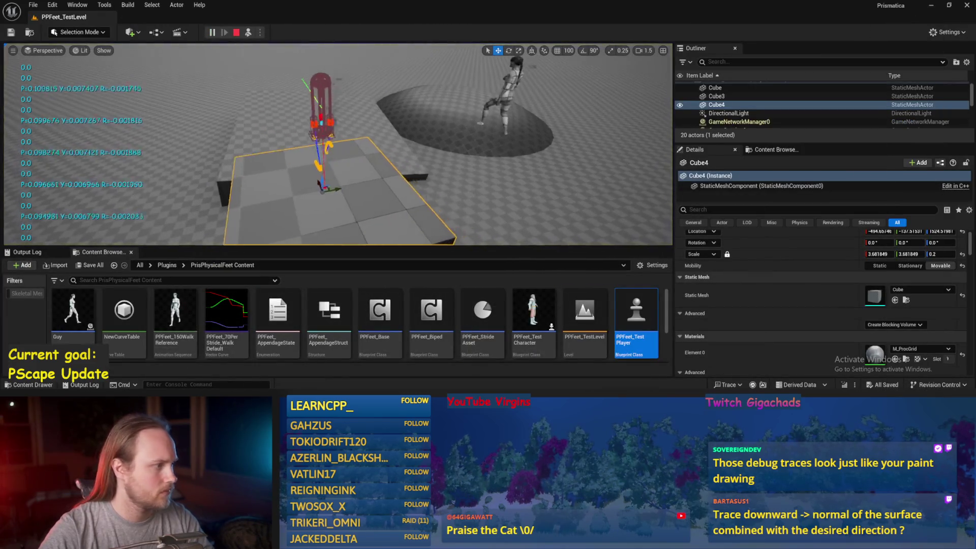
- Set the test player's Rotation Z to -150 during play and view it from another angle
{"action": "left_click", "coordinate": [324, 107]}
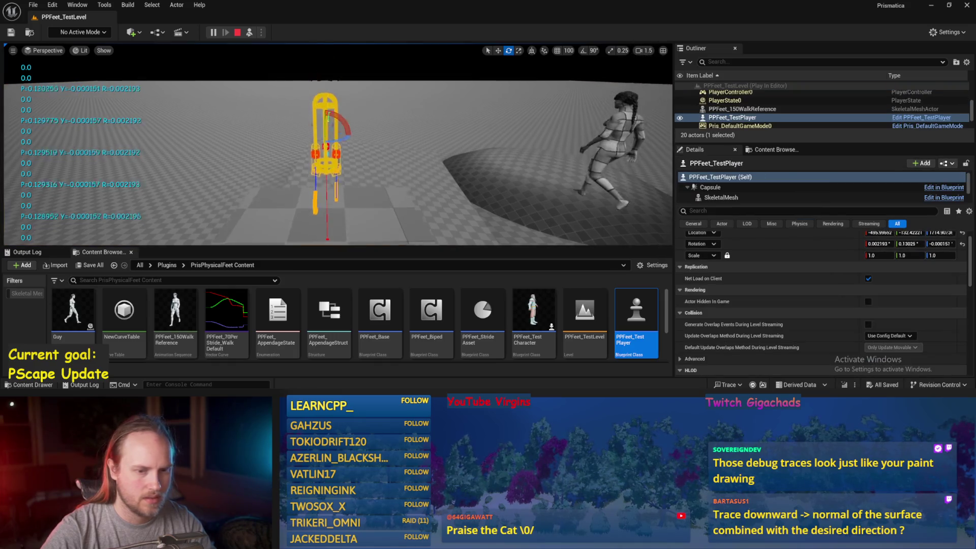
{"action": "scroll", "coordinate": [938, 265], "scroll_direction": "up", "scroll_amount": 1}
{"action": "left_click", "coordinate": [938, 258]}
{"action": "type", "text": "-150"}
{"action": "key", "text": "Return"}
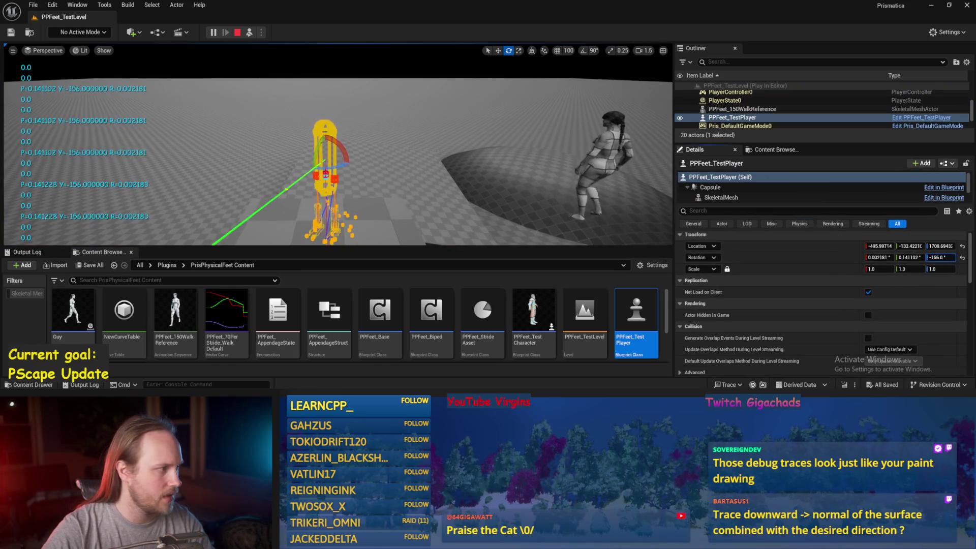
{"action": "left_click_drag", "start_coordinate": [300, 154], "coordinate": [340, 93]}
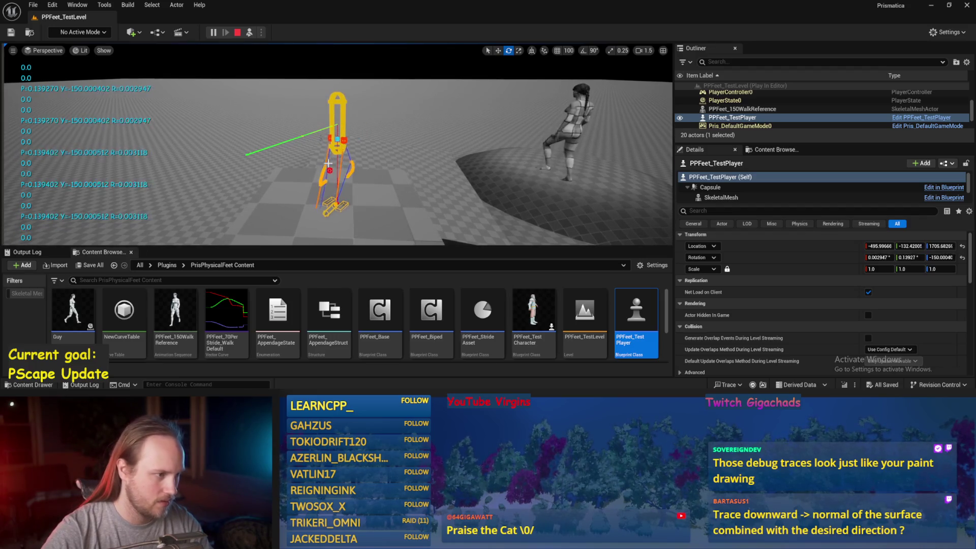
- Open PPFeet_Base's StrideSlopeCalculations graph, adjust the view, then minimize it
{"action": "double_click", "coordinate": [381, 326]}
{"action": "left_click_drag", "start_coordinate": [450, 247], "coordinate": [442, 261]}
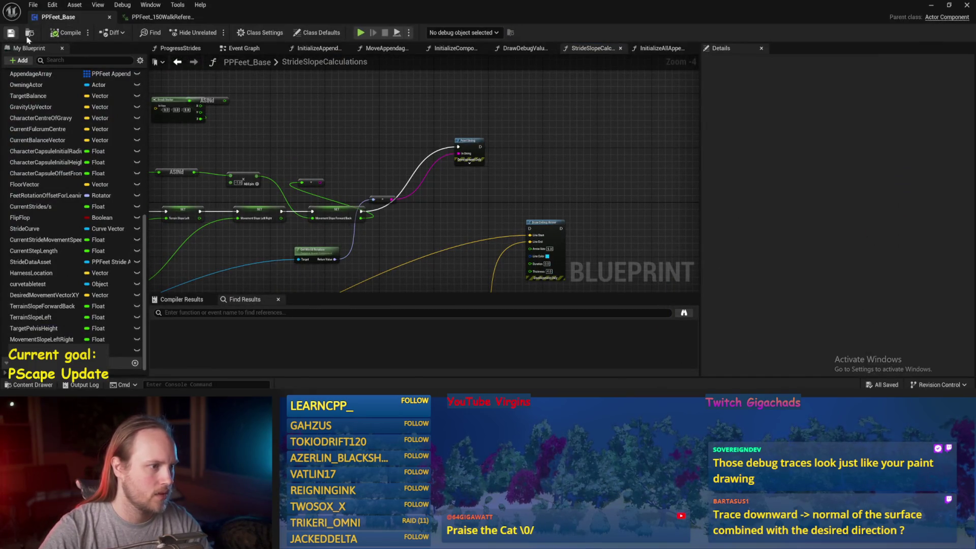
{"action": "left_click", "coordinate": [931, 6]}
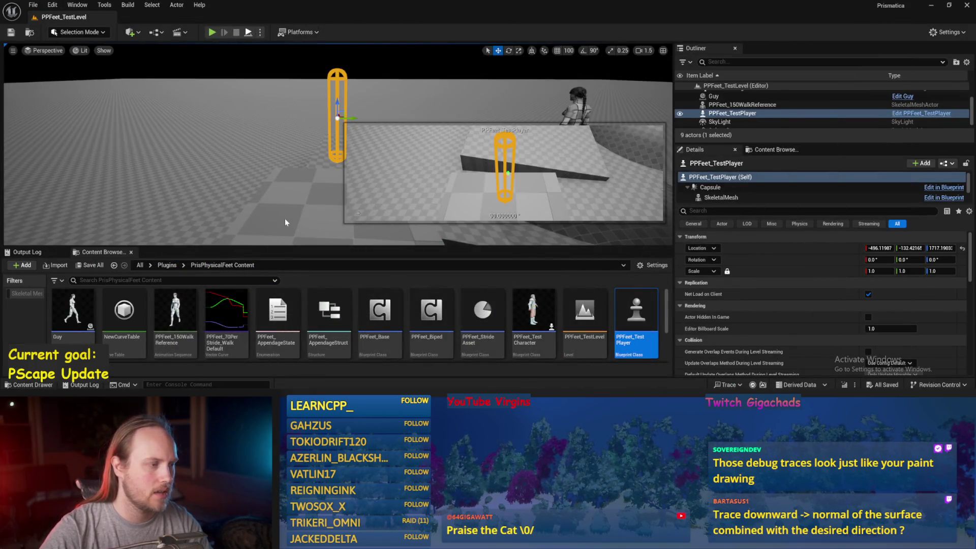
{"action": "key", "text": "alt+p"}
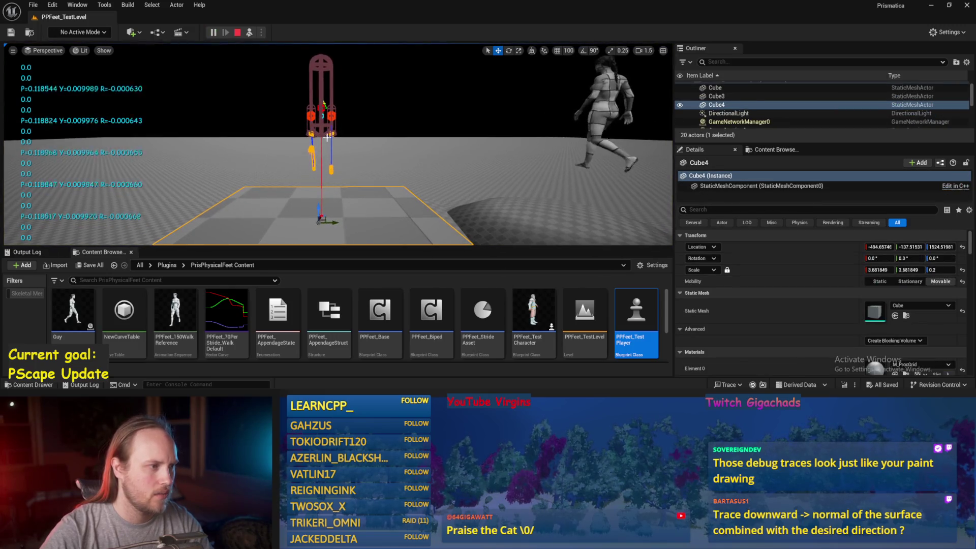
{"action": "left_click", "coordinate": [328, 138]}
{"action": "key", "text": "e"}
{"action": "mouse_move", "coordinate": [338, 84]}
{"action": "left_mouse_down"}
{"action": "mouse_move", "coordinate": [346, 101]}
{"action": "mouse_move", "coordinate": [349, 78]}
{"action": "mouse_move", "coordinate": [331, 65]}
{"action": "left_mouse_up"}
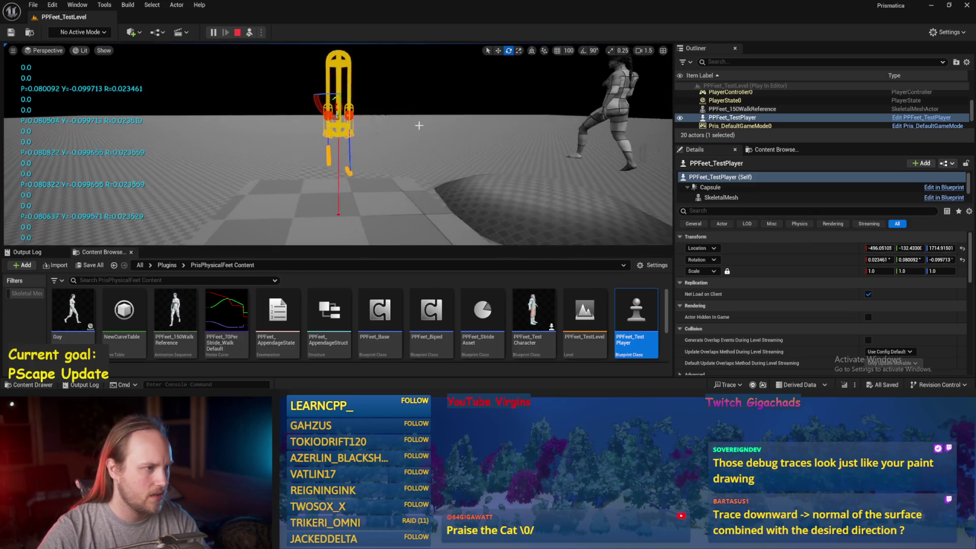
{"action": "left_click_drag", "start_coordinate": [356, 71], "coordinate": [315, 70]}
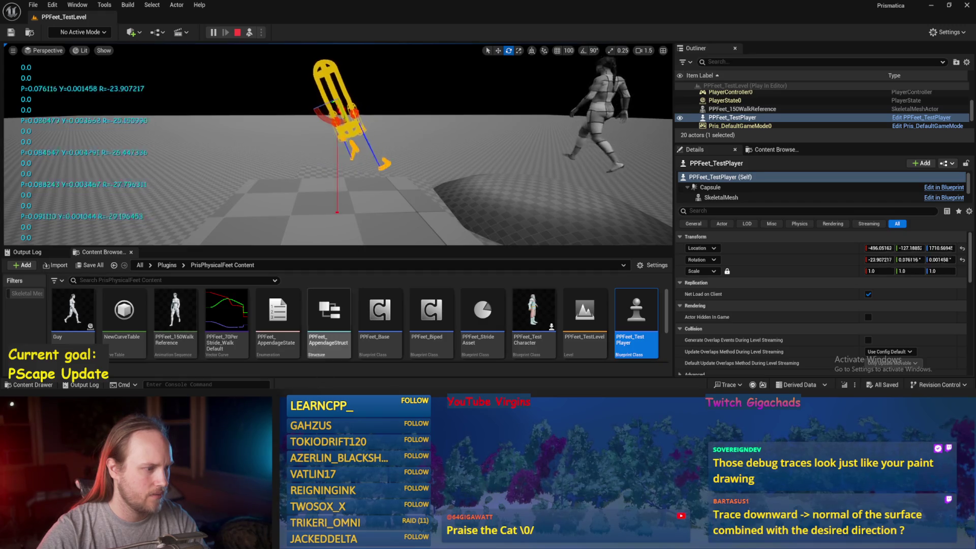
{"action": "key", "text": "Escape"}
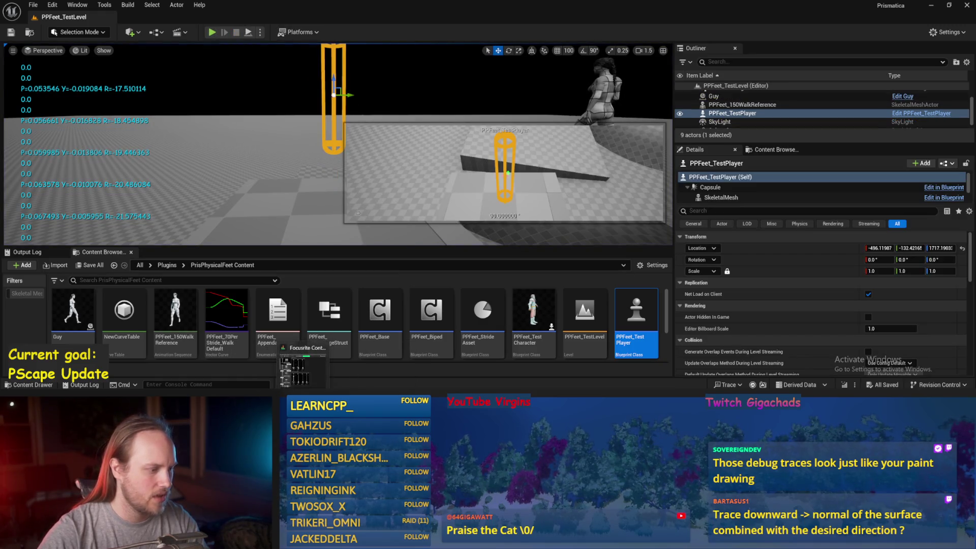
{"action": "double_click", "coordinate": [380, 313]}
{"action": "key", "text": "ctrl+s"}
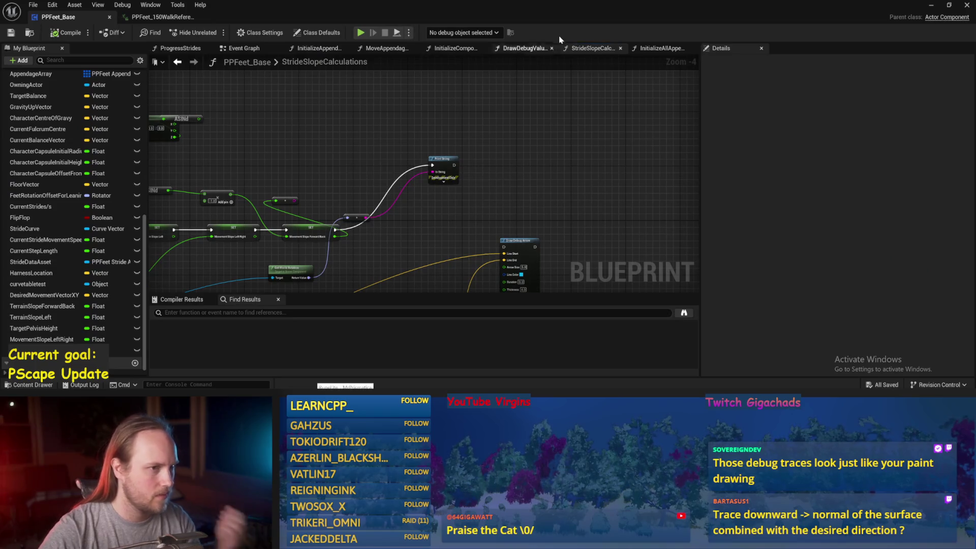
- In the Event Graph, set Desired Movement Vector XY's X value to 1.0
{"action": "left_click", "coordinate": [453, 48]}
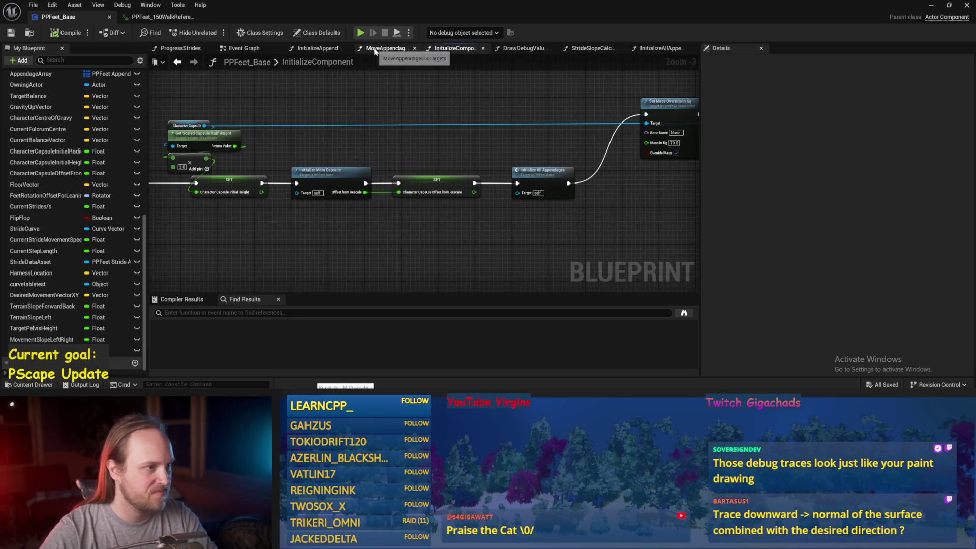
{"action": "left_click", "coordinate": [385, 48]}
{"action": "left_click_drag", "start_coordinate": [238, 53], "coordinate": [173, 50]}
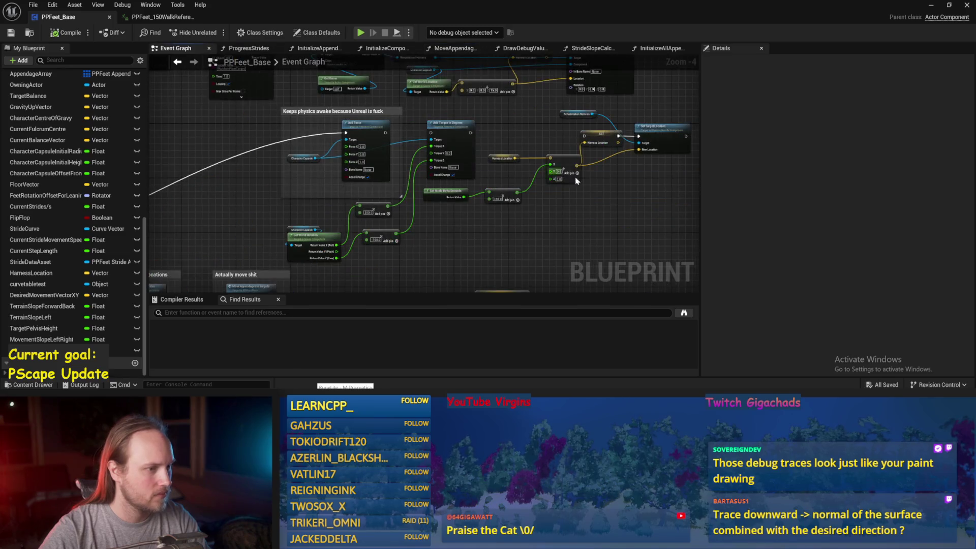
{"action": "scroll", "coordinate": [502, 163], "scroll_direction": "up", "scroll_amount": 2}
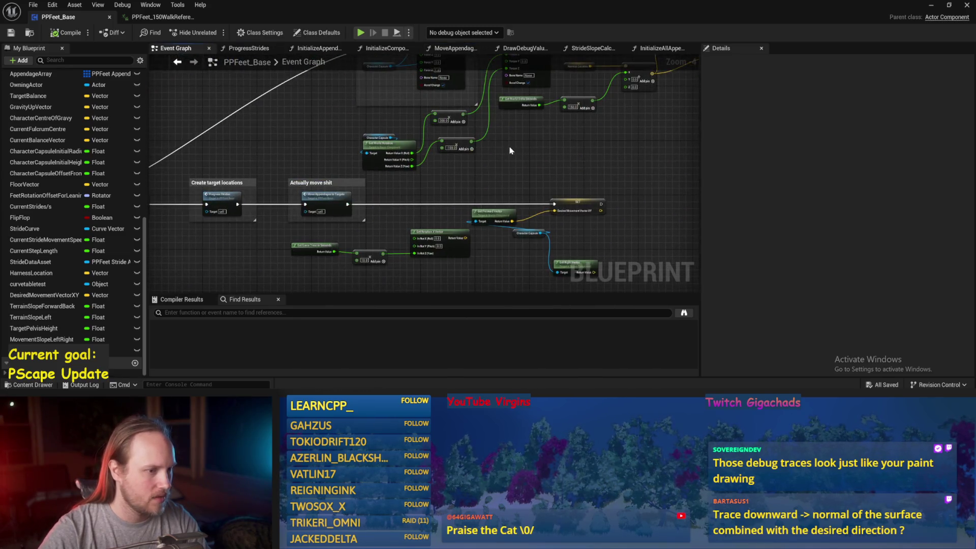
{"action": "scroll", "coordinate": [449, 203], "scroll_direction": "up", "scroll_amount": 2}
{"action": "left_click_drag", "start_coordinate": [447, 199], "coordinate": [442, 259]}
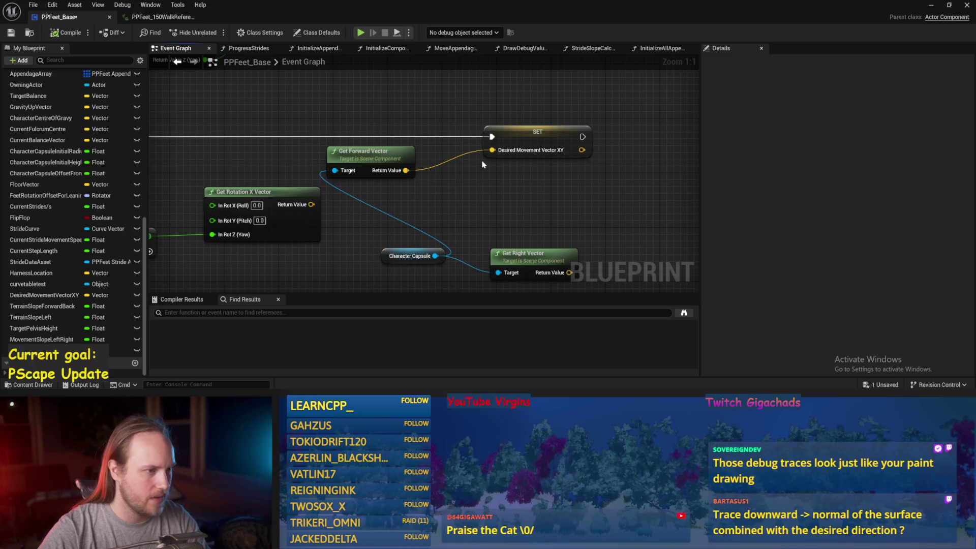
{"action": "type", "text": "1"}
{"action": "key", "text": "Return"}
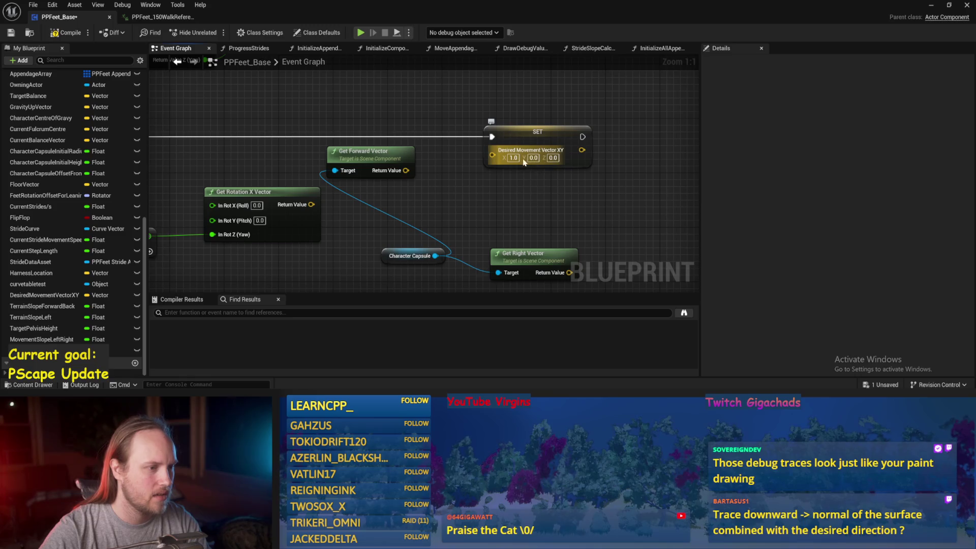
- Wire Get Rotation X Vector's Return Value into the SET node, compile, save and play
{"action": "left_click_drag", "start_coordinate": [539, 153], "coordinate": [683, 145]}
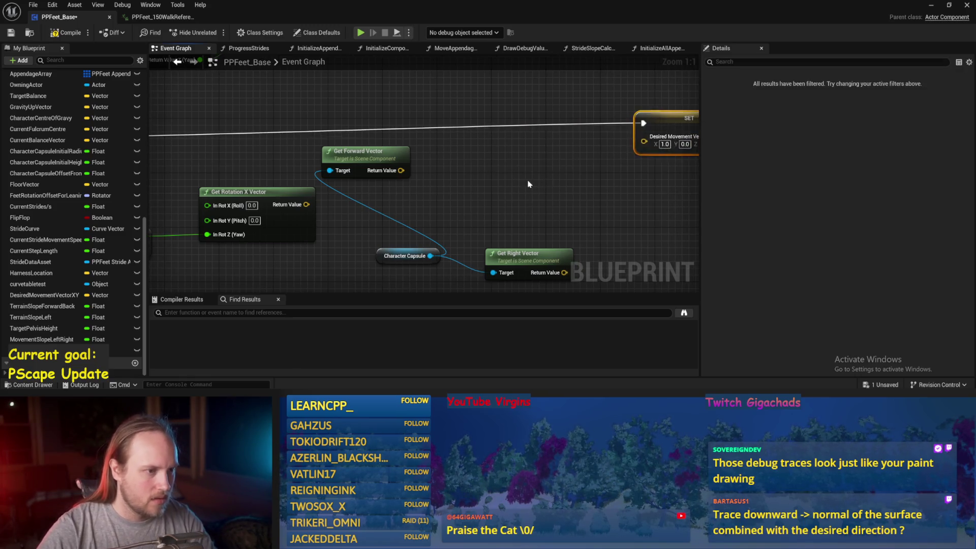
{"action": "right_click", "coordinate": [422, 181]}
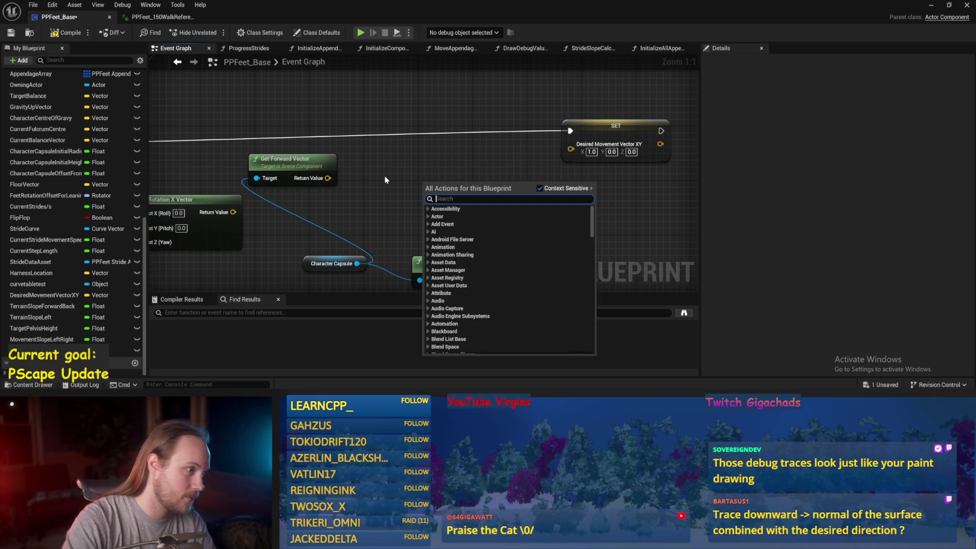
{"action": "scroll", "coordinate": [394, 194], "scroll_direction": "down", "scroll_amount": 2}
{"action": "left_click_drag", "start_coordinate": [304, 184], "coordinate": [578, 142]}
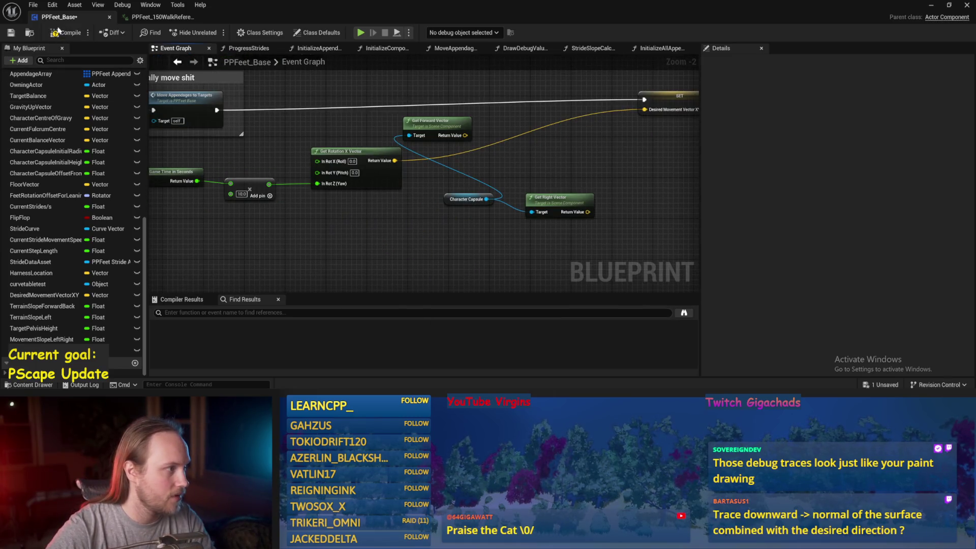
{"action": "left_click", "coordinate": [12, 33]}
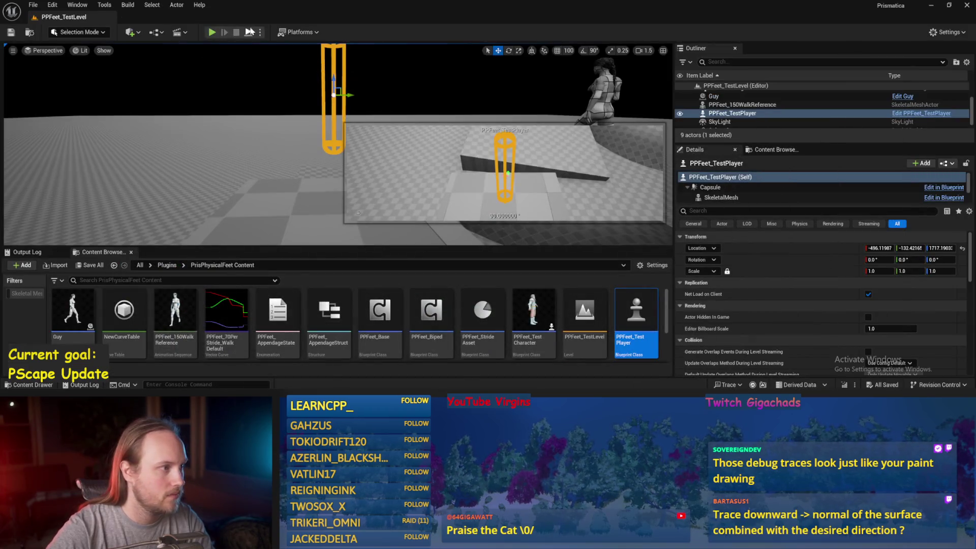
{"action": "left_click", "coordinate": [250, 32]}
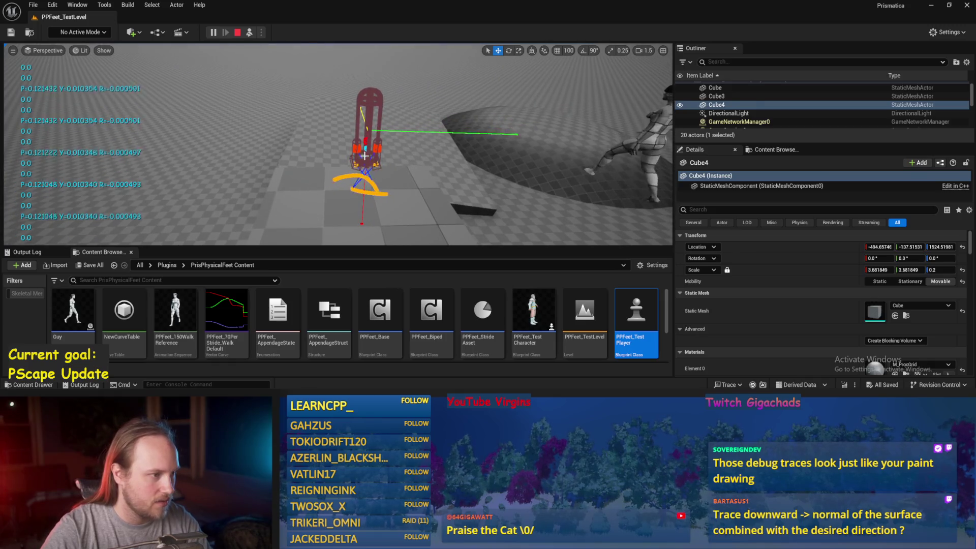
{"action": "left_click", "coordinate": [364, 156]}
{"action": "key", "text": "e"}
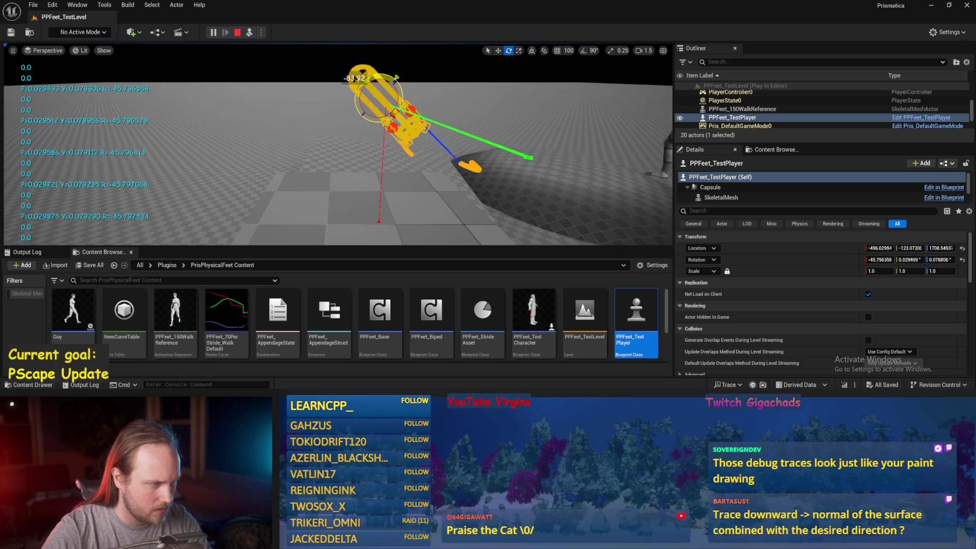
{"action": "scroll", "coordinate": [339, 144], "scroll_direction": "down", "scroll_amount": 3}
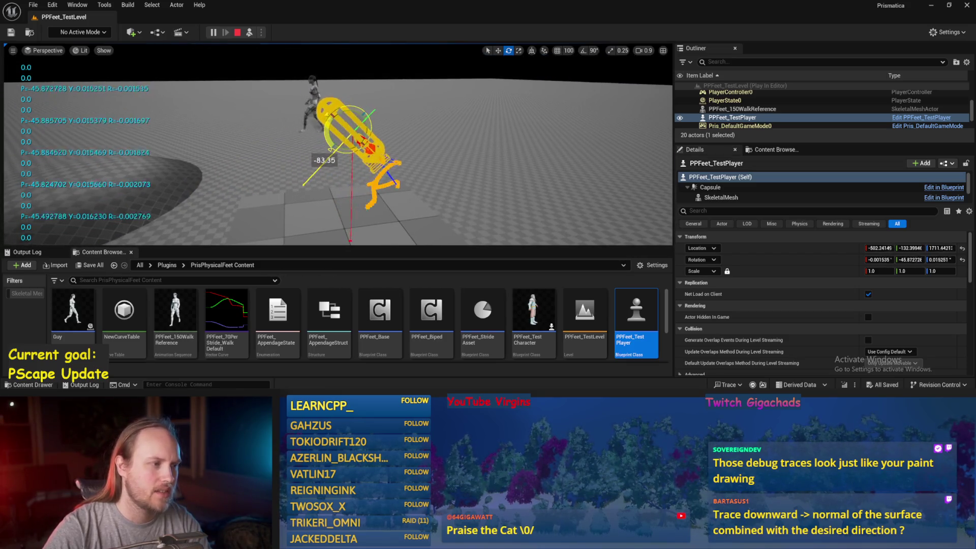
{"action": "left_click_drag", "start_coordinate": [369, 107], "coordinate": [369, 107]}
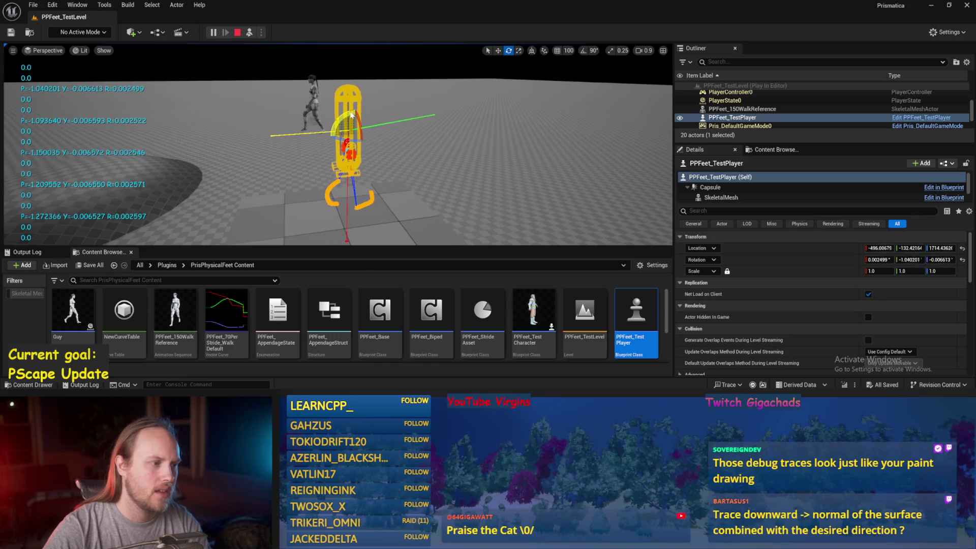
{"action": "key", "text": "Escape"}
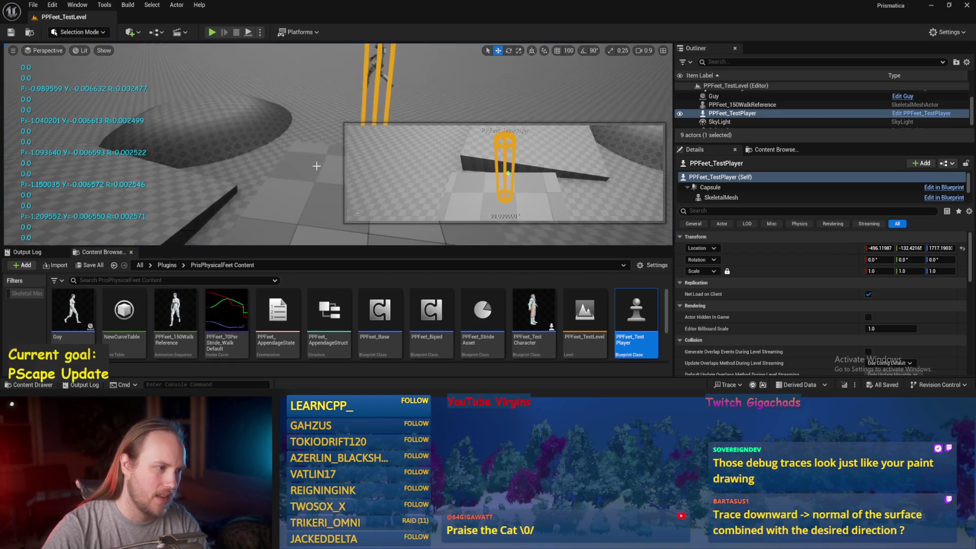
{"action": "left_click", "coordinate": [315, 174]}
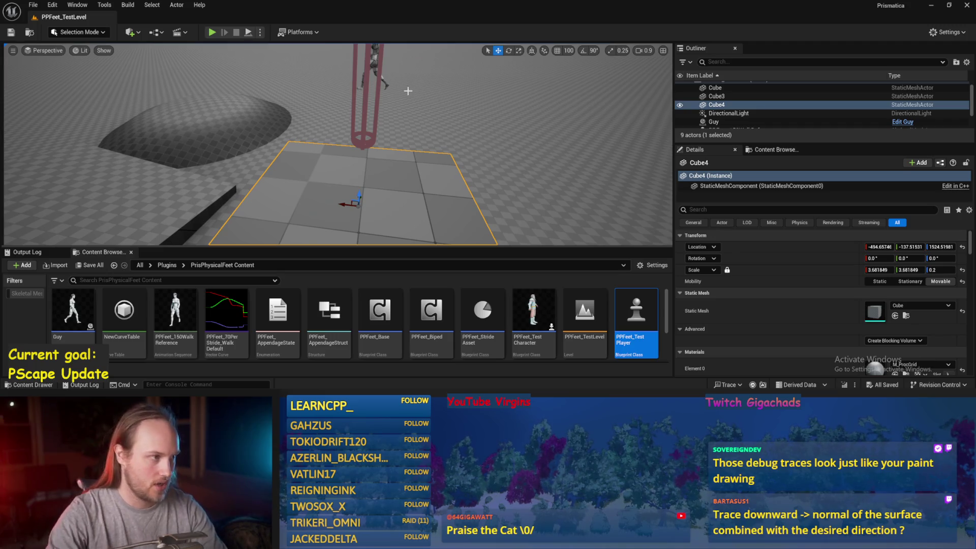
{"action": "left_click", "coordinate": [212, 32]}
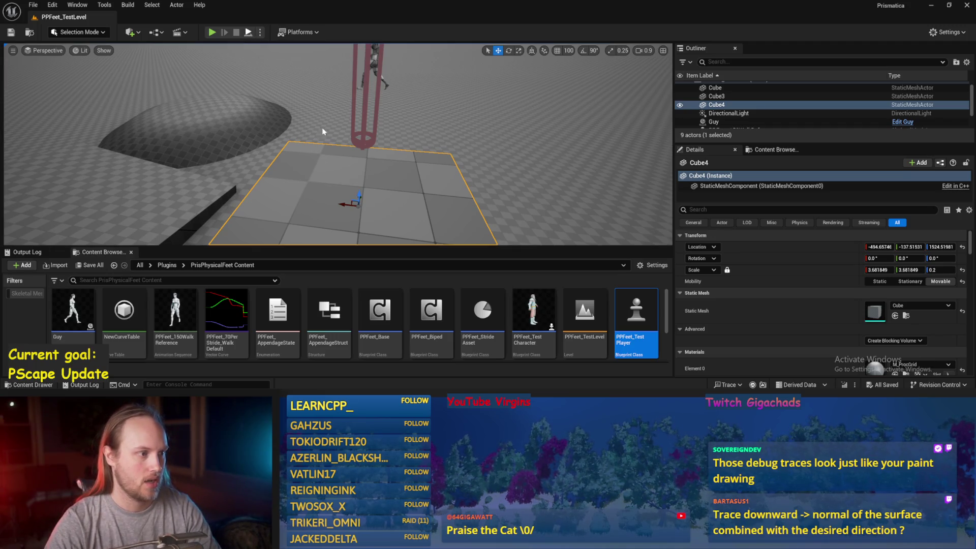
{"action": "key", "text": "e"}
- Tip the test player over, then tilt the Cube4 slab to about -43.55 degrees
{"action": "left_click_drag", "start_coordinate": [326, 108], "coordinate": [306, 124]}
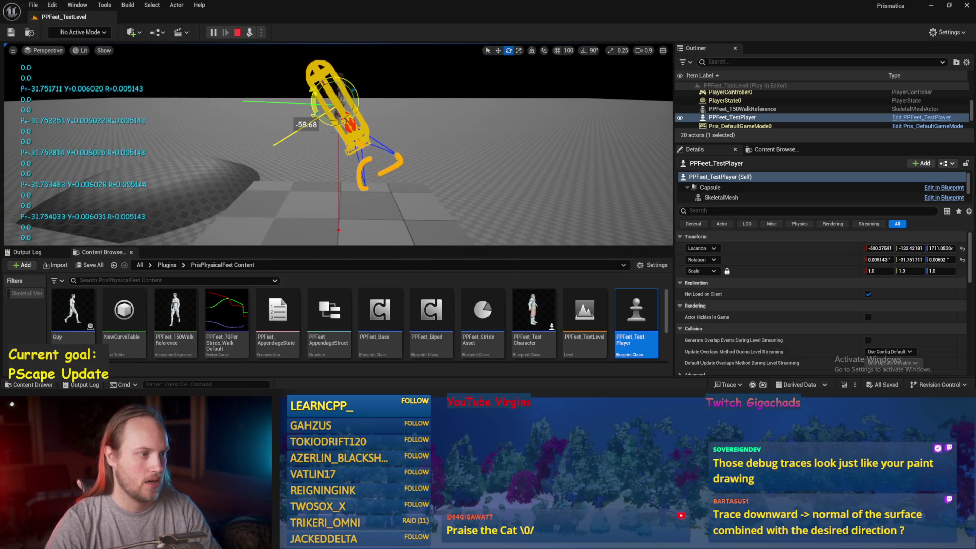
{"action": "left_click_drag", "start_coordinate": [306, 124], "coordinate": [327, 140]}
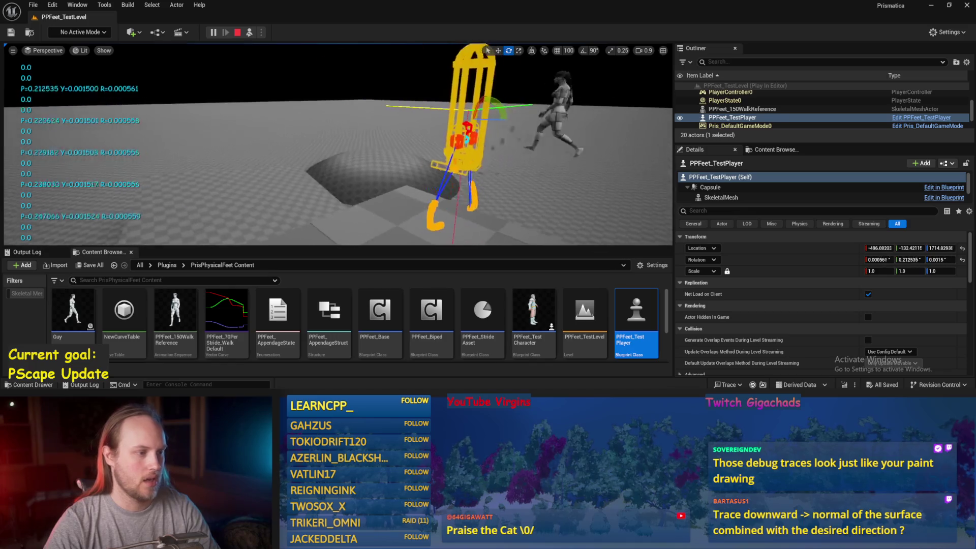
{"action": "left_click", "coordinate": [355, 166]}
{"action": "left_click_drag", "start_coordinate": [355, 175], "coordinate": [350, 209]}
{"action": "left_click_drag", "start_coordinate": [414, 157], "coordinate": [406, 172]}
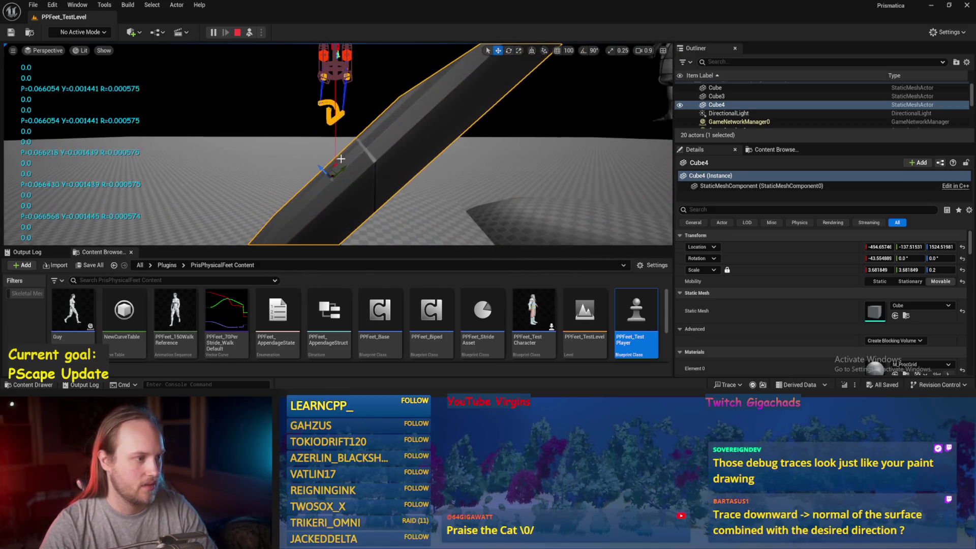
- Tilt Cube4 into a steep slope, then pitch the test player forward about 37°
{"action": "left_click_drag", "start_coordinate": [332, 171], "coordinate": [336, 119]}
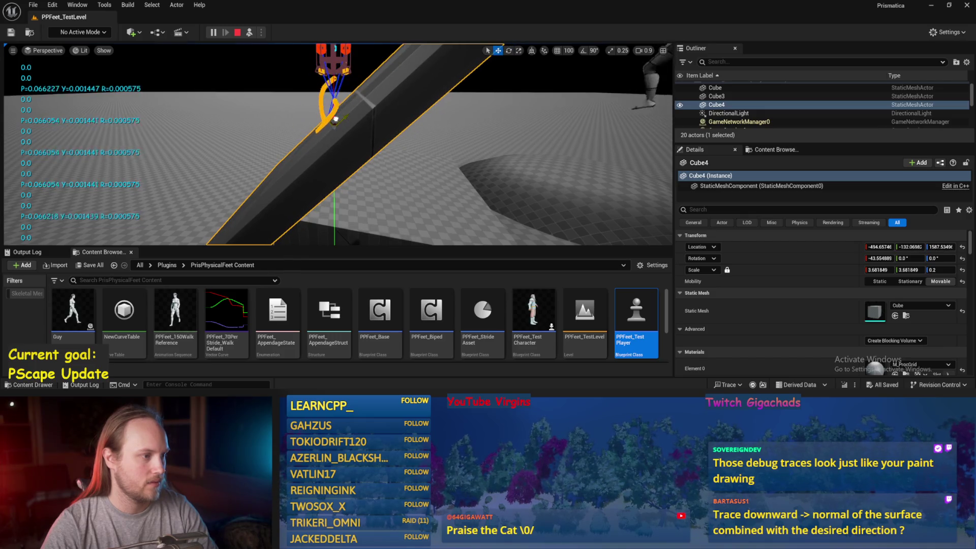
{"action": "left_click_drag", "start_coordinate": [335, 118], "coordinate": [336, 119]}
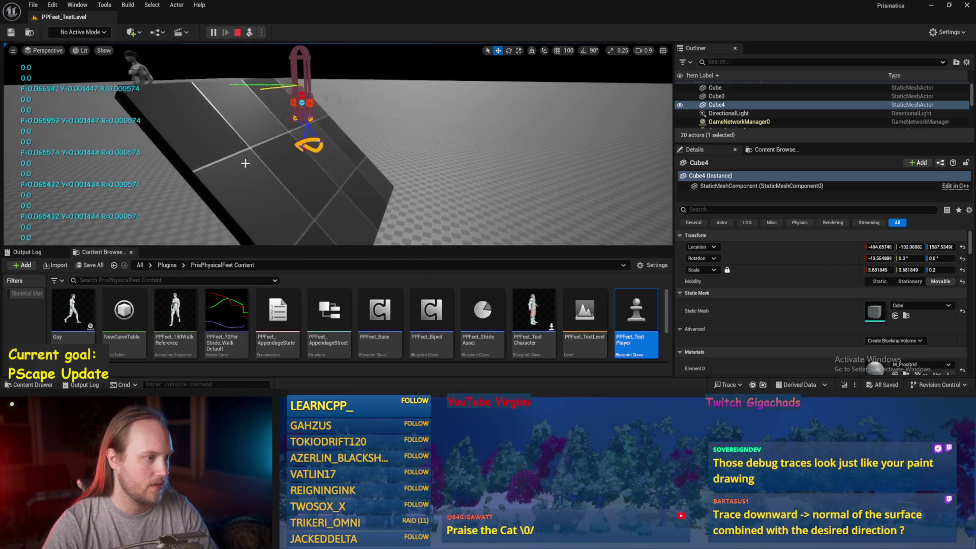
{"action": "key", "text": "e"}
{"action": "mouse_move", "coordinate": [402, 175]}
{"action": "left_mouse_down"}
{"action": "mouse_move", "coordinate": [371, 167]}
{"action": "mouse_move", "coordinate": [379, 161]}
{"action": "left_mouse_up"}
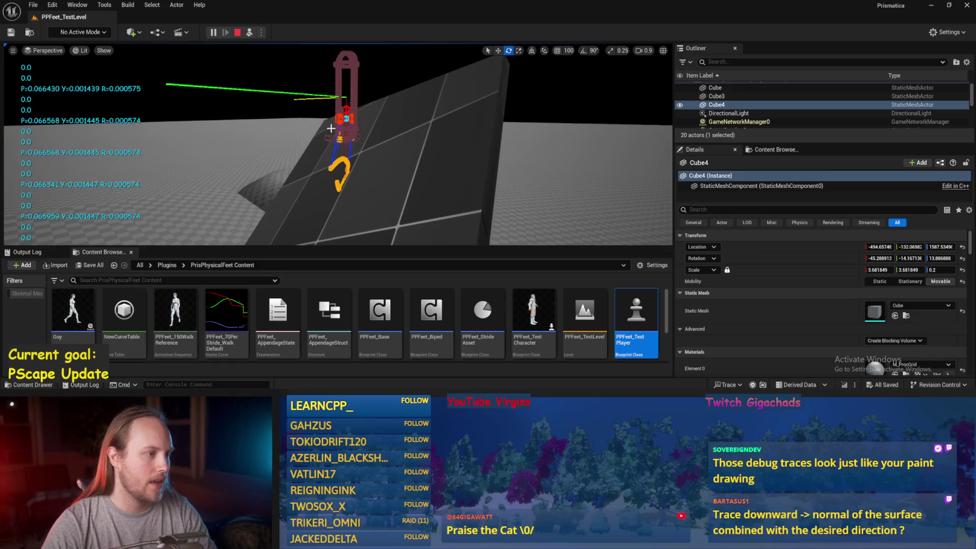
{"action": "left_click", "coordinate": [346, 77]}
{"action": "left_click_drag", "start_coordinate": [363, 101], "coordinate": [353, 124]}
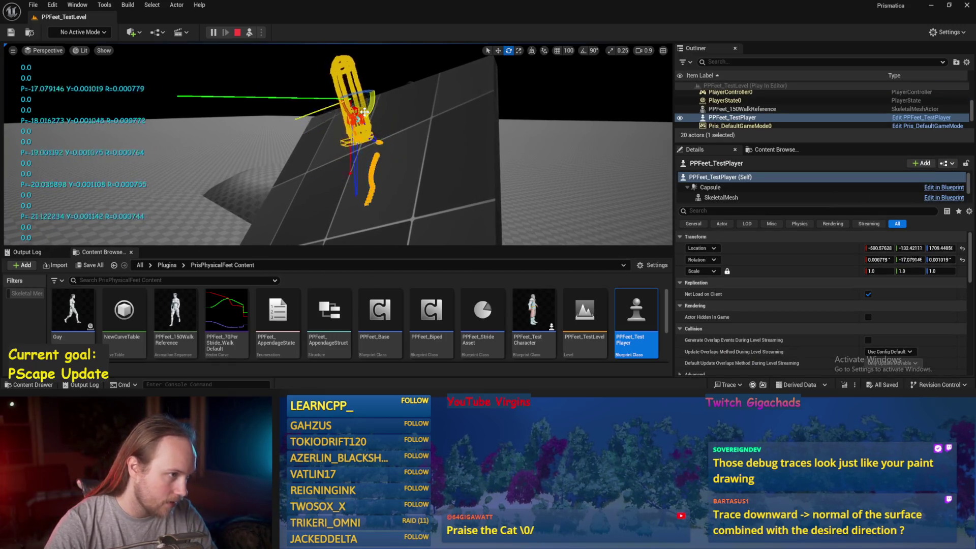
- Exit PIE with Esc, run File > Save All and Ctrl+S, then start Simulate
{"action": "left_click_drag", "start_coordinate": [363, 114], "coordinate": [362, 114]}
{"action": "key", "text": "Escape"}
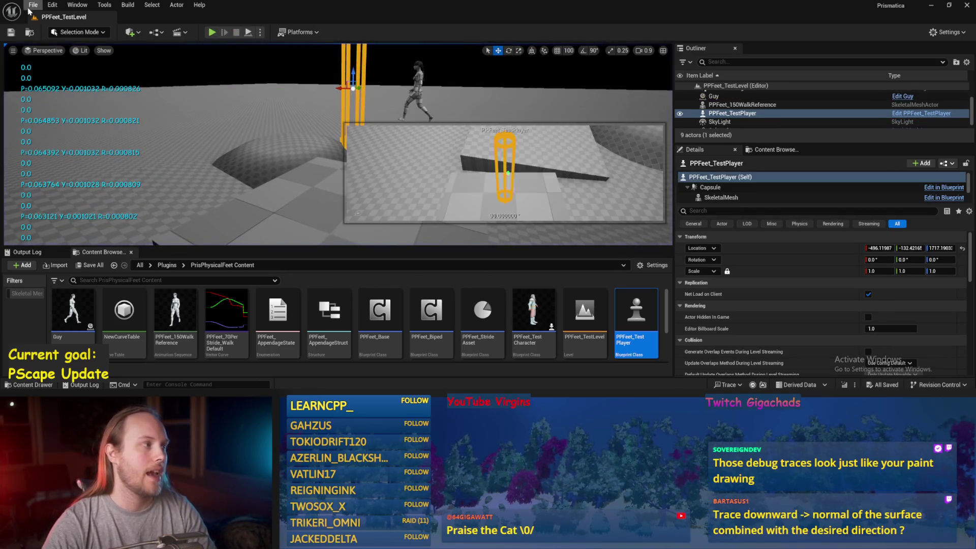
{"action": "left_click", "coordinate": [33, 5]}
{"action": "left_click", "coordinate": [56, 127]}
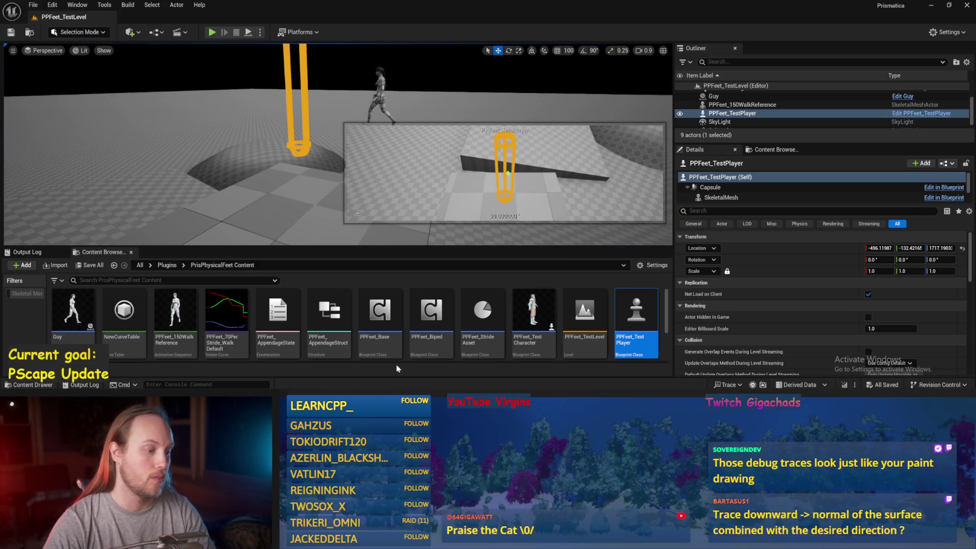
{"action": "key", "text": "ctrl+s"}
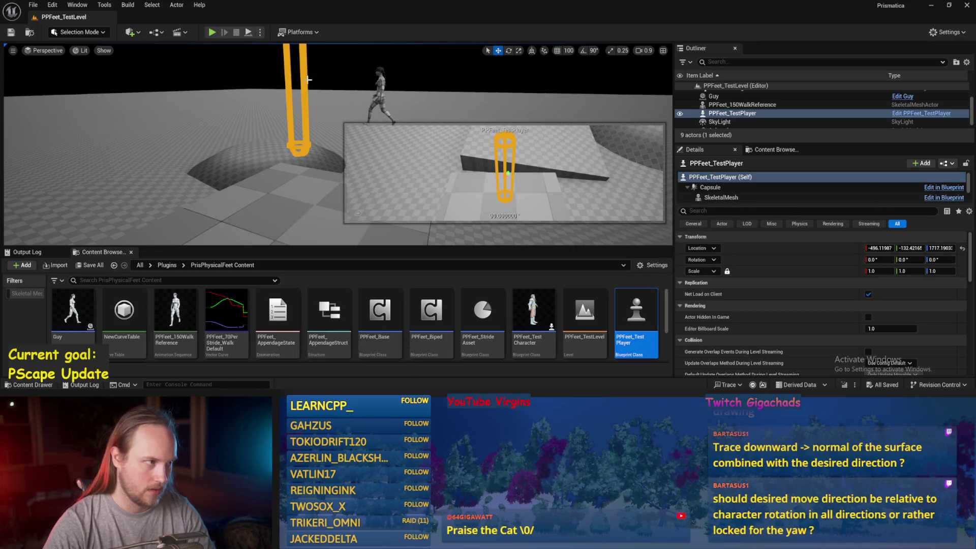
{"action": "left_click", "coordinate": [248, 32]}
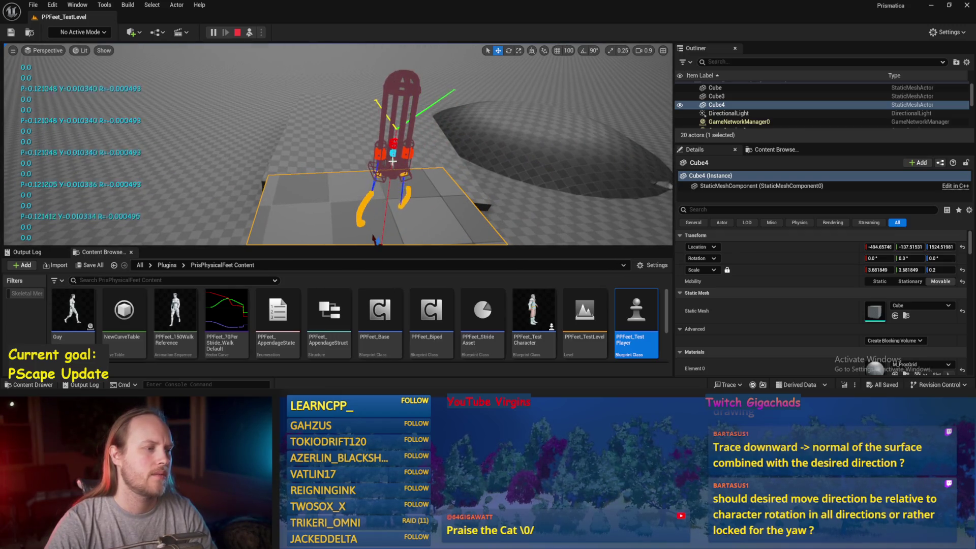
- Focus and rotate the test player to about -46°, then stop the session and save
{"action": "left_click", "coordinate": [392, 122]}
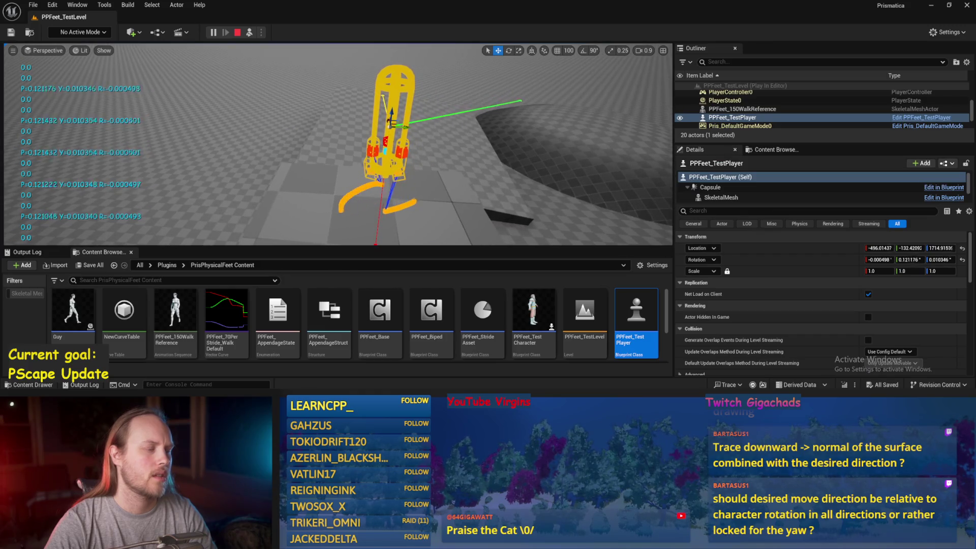
{"action": "key", "text": "e"}
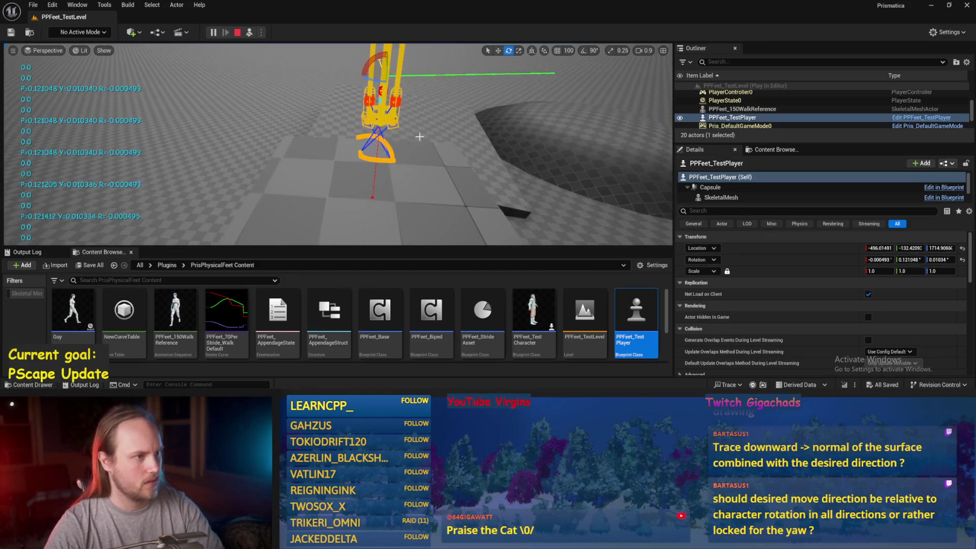
{"action": "key", "text": "f"}
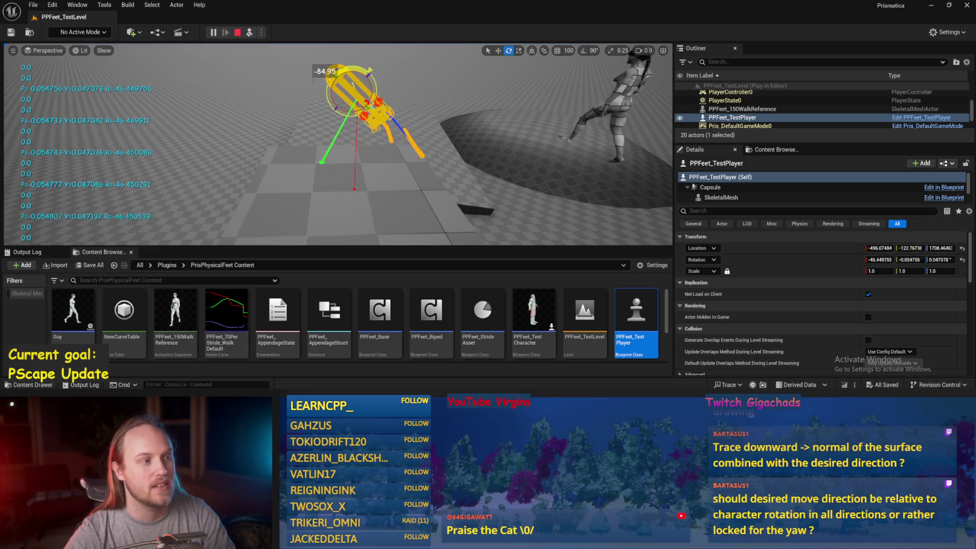
{"action": "key", "text": "Escape"}
{"action": "key", "text": "ctrl+s"}
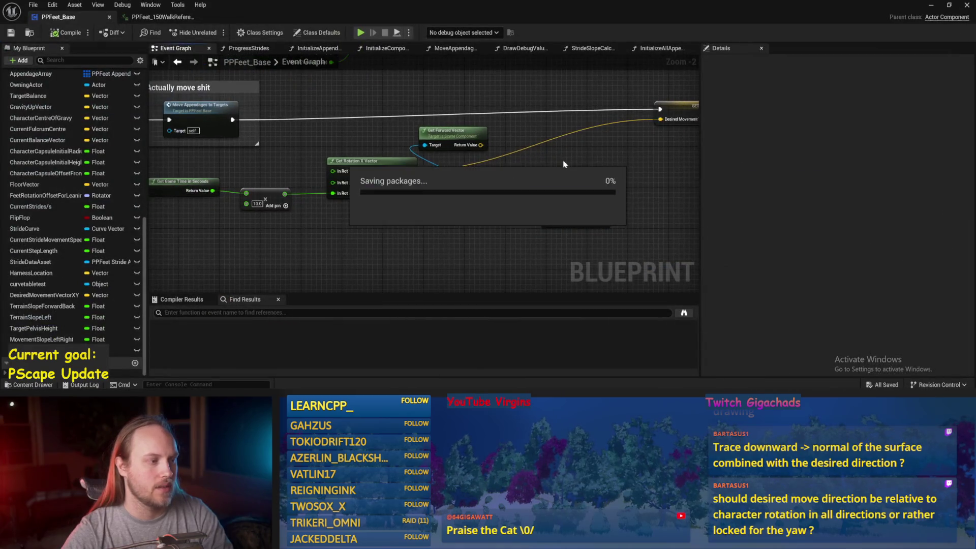
- Open the StrideSlopeCalculations graph and reposition the cross product nodes
{"action": "left_click", "coordinate": [585, 47]}
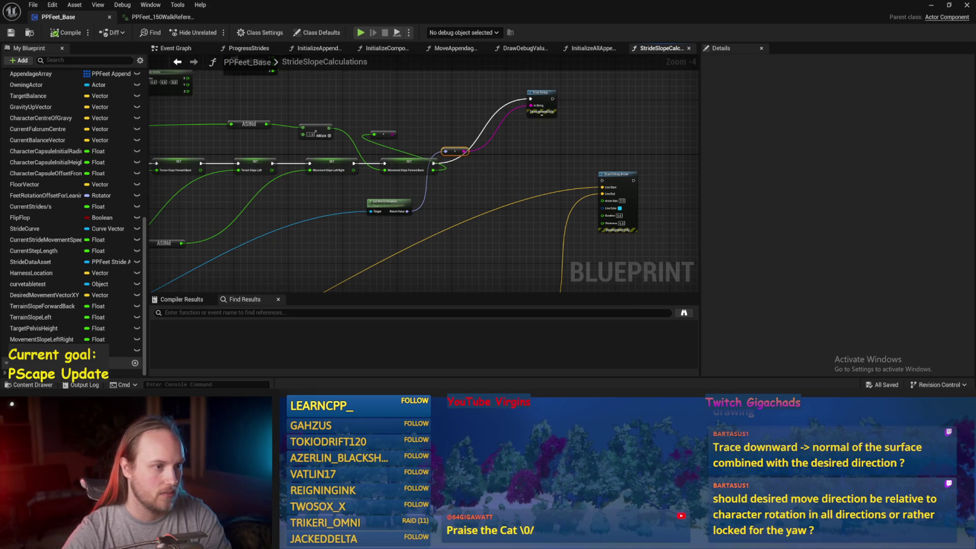
{"action": "left_click_drag", "start_coordinate": [487, 166], "coordinate": [533, 131]}
{"action": "key", "text": "ctrl+s"}
{"action": "left_click_drag", "start_coordinate": [304, 199], "coordinate": [431, 161]}
{"action": "left_click_drag", "start_coordinate": [311, 137], "coordinate": [492, 165]}
{"action": "key", "text": "ctrl+s"}
- Select both Break Vector nodes and move them to the right
{"action": "mouse_move", "coordinate": [313, 150]}
{"action": "left_mouse_down"}
{"action": "mouse_move", "coordinate": [331, 168]}
{"action": "mouse_move", "coordinate": [234, 223]}
{"action": "left_mouse_up"}
{"action": "left_click_drag", "start_coordinate": [412, 168], "coordinate": [278, 158]}
{"action": "mouse_move", "coordinate": [545, 123]}
{"action": "left_mouse_down"}
{"action": "mouse_move", "coordinate": [396, 174]}
{"action": "mouse_move", "coordinate": [374, 76]}
{"action": "left_mouse_up"}
{"action": "left_click_drag", "start_coordinate": [401, 138], "coordinate": [405, 75]}
{"action": "mouse_move", "coordinate": [517, 190]}
{"action": "left_mouse_down"}
{"action": "mouse_move", "coordinate": [492, 188]}
{"action": "mouse_move", "coordinate": [441, 215]}
{"action": "left_mouse_up"}
{"action": "mouse_move", "coordinate": [358, 186]}
{"action": "left_mouse_down"}
{"action": "mouse_move", "coordinate": [450, 182]}
{"action": "mouse_move", "coordinate": [449, 192]}
{"action": "mouse_move", "coordinate": [465, 139]}
{"action": "left_mouse_up"}
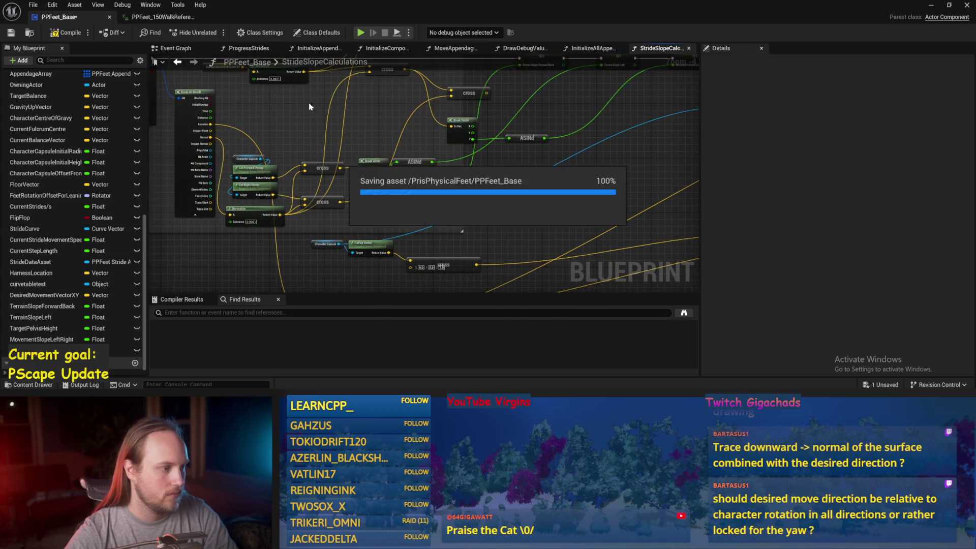
{"action": "left_click_drag", "start_coordinate": [397, 184], "coordinate": [391, 151]}
- Lower the Character Capsule up-vector nodes, wire Normalize into the lower cross node, and save
{"action": "mouse_move", "coordinate": [321, 213]}
{"action": "left_mouse_down"}
{"action": "mouse_move", "coordinate": [326, 229]}
{"action": "mouse_move", "coordinate": [438, 256]}
{"action": "left_mouse_up"}
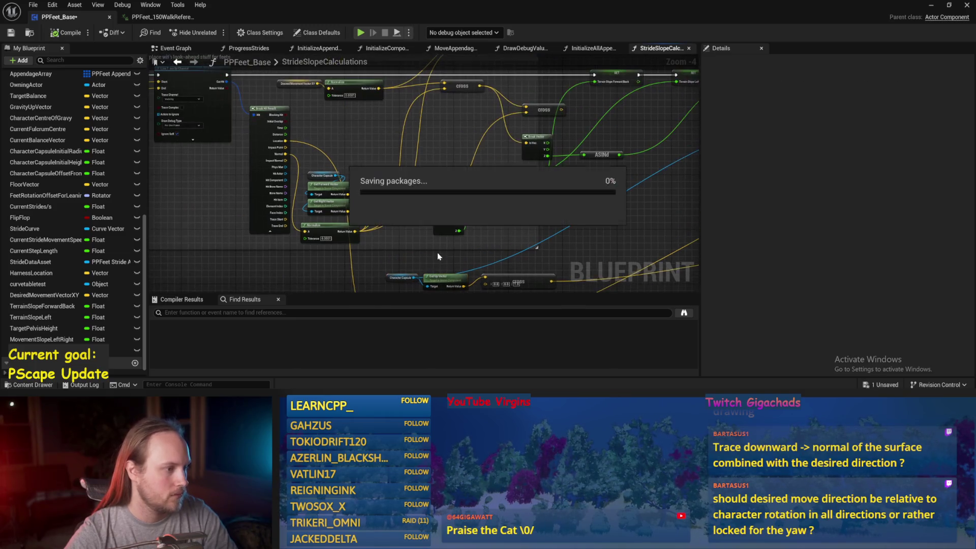
{"action": "mouse_move", "coordinate": [372, 210]}
{"action": "left_mouse_down"}
{"action": "mouse_move", "coordinate": [323, 179]}
{"action": "mouse_move", "coordinate": [399, 137]}
{"action": "mouse_move", "coordinate": [416, 245]}
{"action": "left_mouse_up"}
{"action": "left_click_drag", "start_coordinate": [398, 211], "coordinate": [391, 155]}
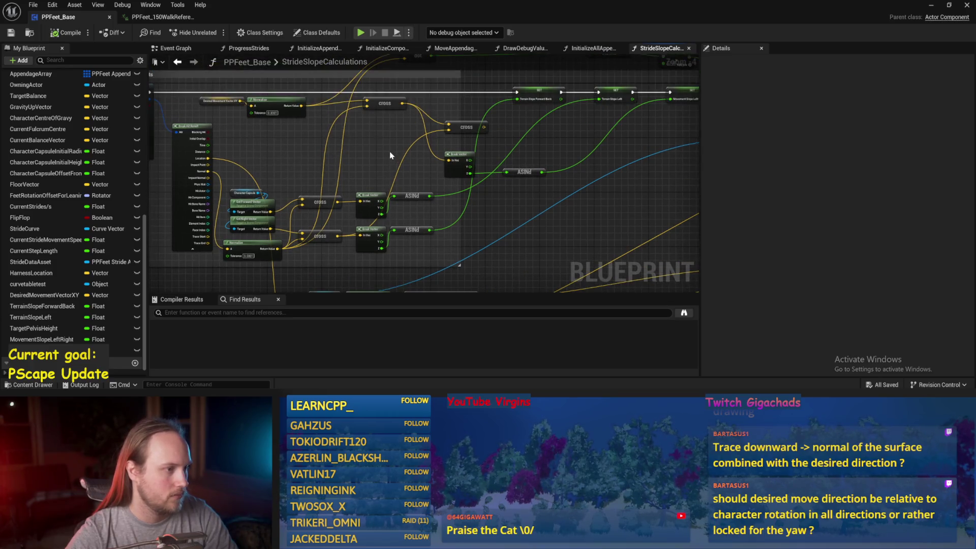
{"action": "mouse_move", "coordinate": [302, 106]}
{"action": "left_mouse_down"}
{"action": "mouse_move", "coordinate": [350, 273]}
{"action": "mouse_move", "coordinate": [408, 281]}
{"action": "mouse_move", "coordinate": [453, 194]}
{"action": "mouse_move", "coordinate": [562, 202]}
{"action": "mouse_move", "coordinate": [373, 174]}
{"action": "left_mouse_up"}
{"action": "key", "text": "ctrl+s"}
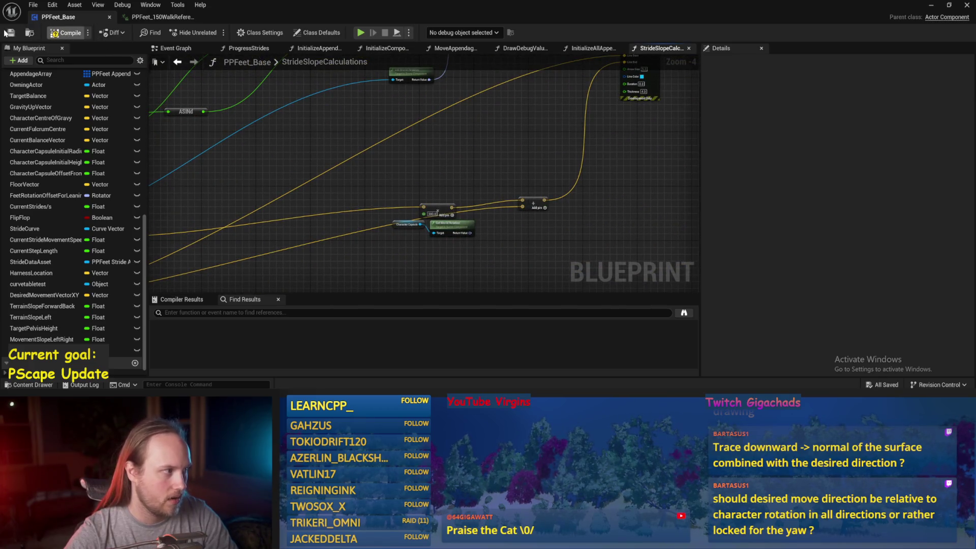
{"action": "key", "text": "alt+Tab"}
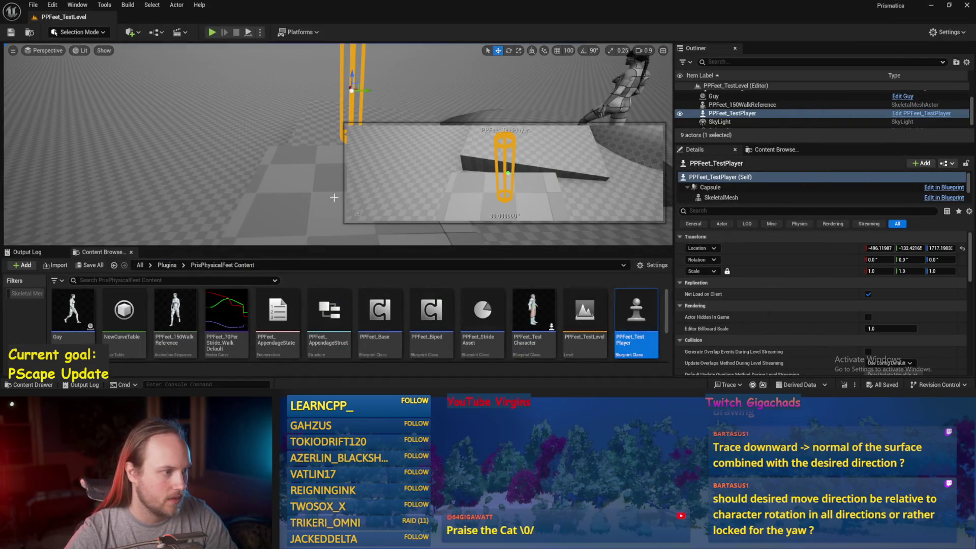
- Start a play session and pitch the test player forward about 47°
{"action": "key", "text": "alt+p"}
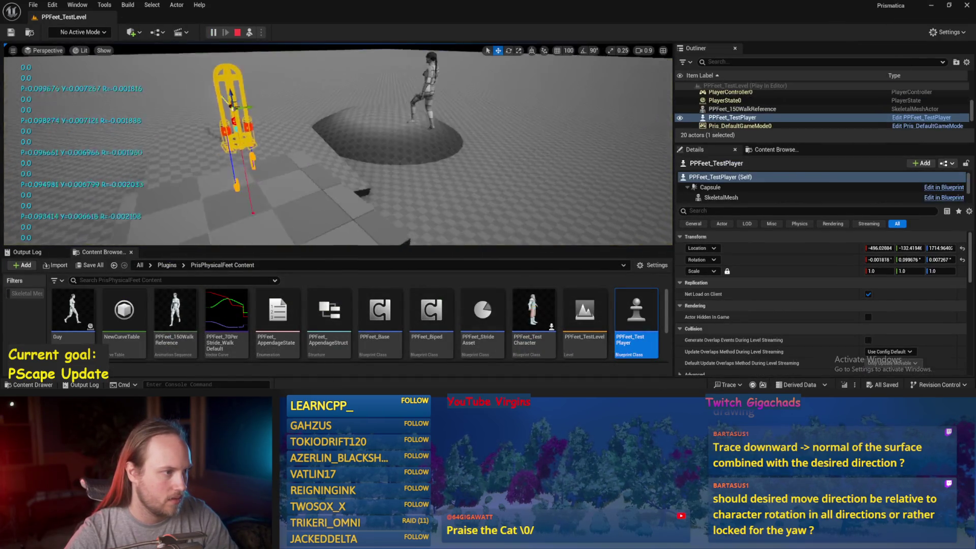
{"action": "key", "text": "e"}
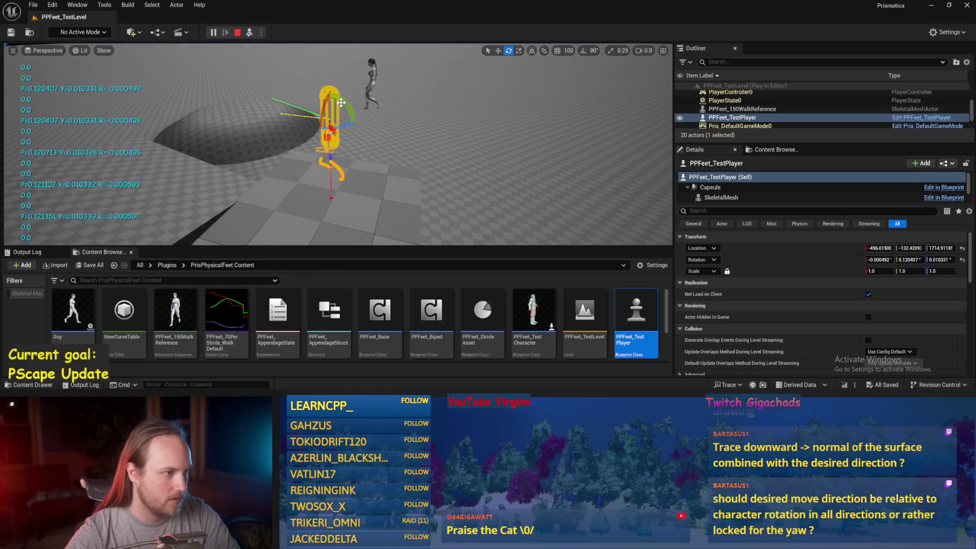
{"action": "left_click_drag", "start_coordinate": [341, 99], "coordinate": [316, 108]}
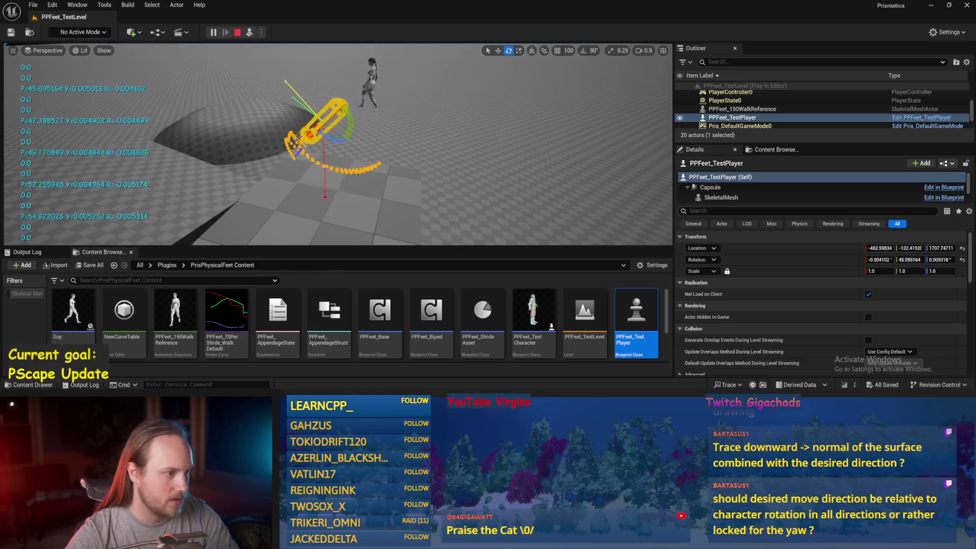
- In PPFeet_Base, chain Draw Debug Arrow after the final SET node and save
{"action": "double_click", "coordinate": [365, 356]}
{"action": "left_click_drag", "start_coordinate": [503, 201], "coordinate": [399, 268]}
{"action": "mouse_move", "coordinate": [381, 236]}
{"action": "left_mouse_down"}
{"action": "mouse_move", "coordinate": [438, 154]}
{"action": "mouse_move", "coordinate": [480, 167]}
{"action": "mouse_move", "coordinate": [472, 202]}
{"action": "left_mouse_up"}
{"action": "left_click_drag", "start_coordinate": [370, 127], "coordinate": [531, 143]}
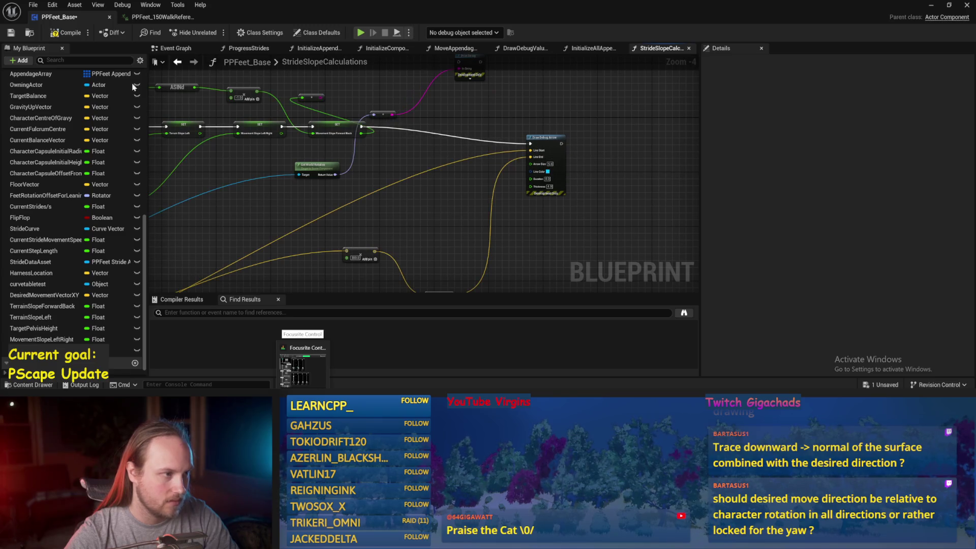
{"action": "left_click", "coordinate": [11, 33]}
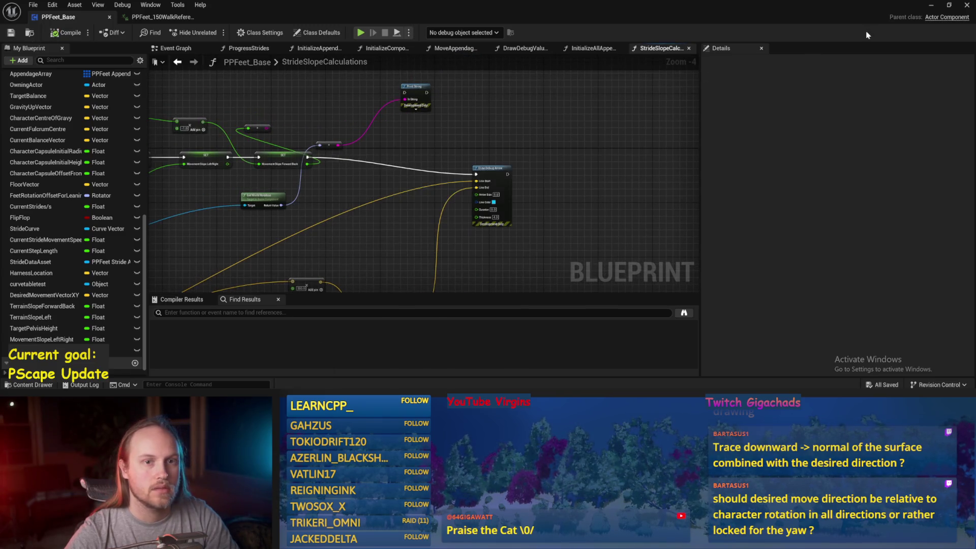
{"action": "left_click", "coordinate": [932, 6]}
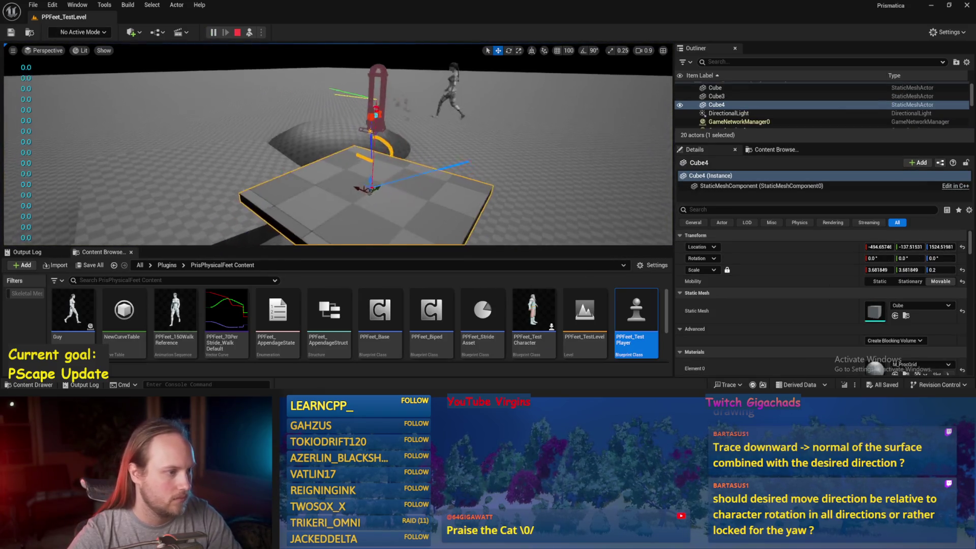
- Tilt Cube4 about 22° and pull the camera back to check the debug arrow
{"action": "key", "text": "e"}
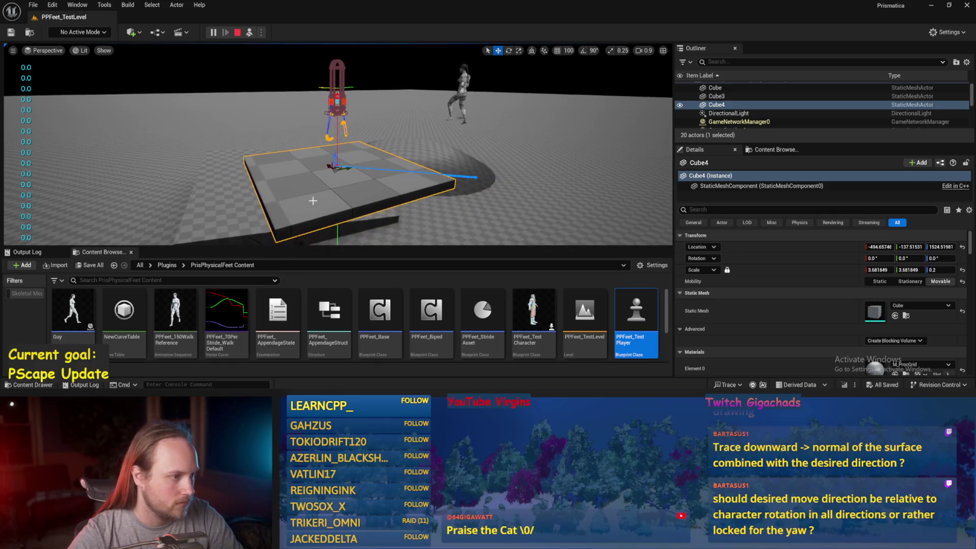
{"action": "mouse_move", "coordinate": [343, 157]}
{"action": "left_mouse_down"}
{"action": "mouse_move", "coordinate": [335, 165]}
{"action": "mouse_move", "coordinate": [313, 147]}
{"action": "mouse_move", "coordinate": [307, 169]}
{"action": "mouse_move", "coordinate": [332, 215]}
{"action": "mouse_move", "coordinate": [337, 171]}
{"action": "mouse_move", "coordinate": [347, 195]}
{"action": "left_mouse_up"}
{"action": "scroll", "coordinate": [335, 145], "scroll_direction": "up", "scroll_amount": 3}
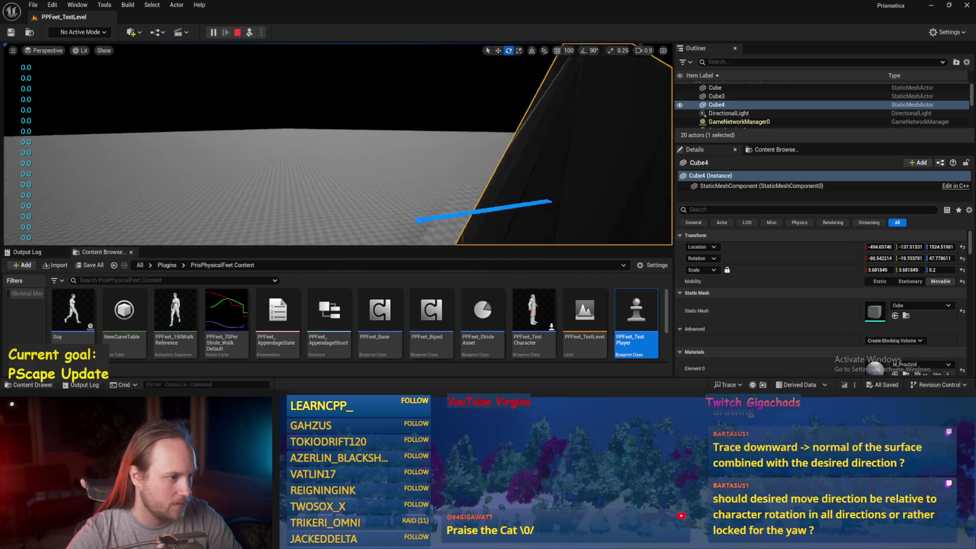
{"action": "key", "text": "s"}
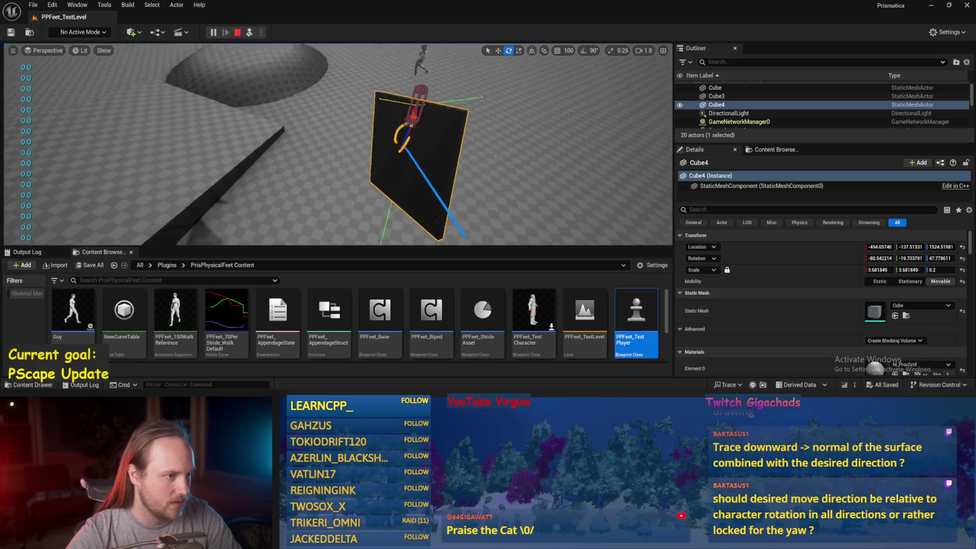
- Restart the play session and select the test player
{"action": "key", "text": "Escape"}
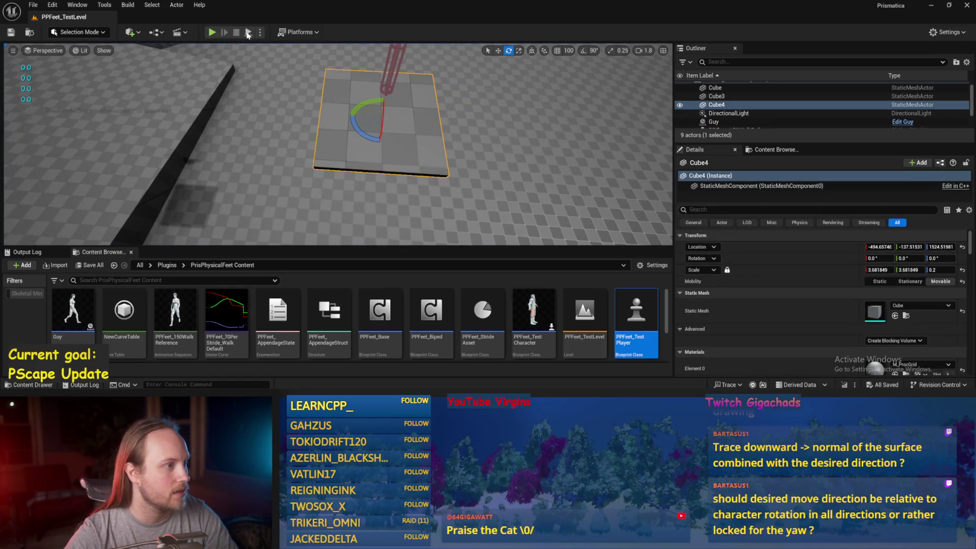
{"action": "key", "text": "alt+p"}
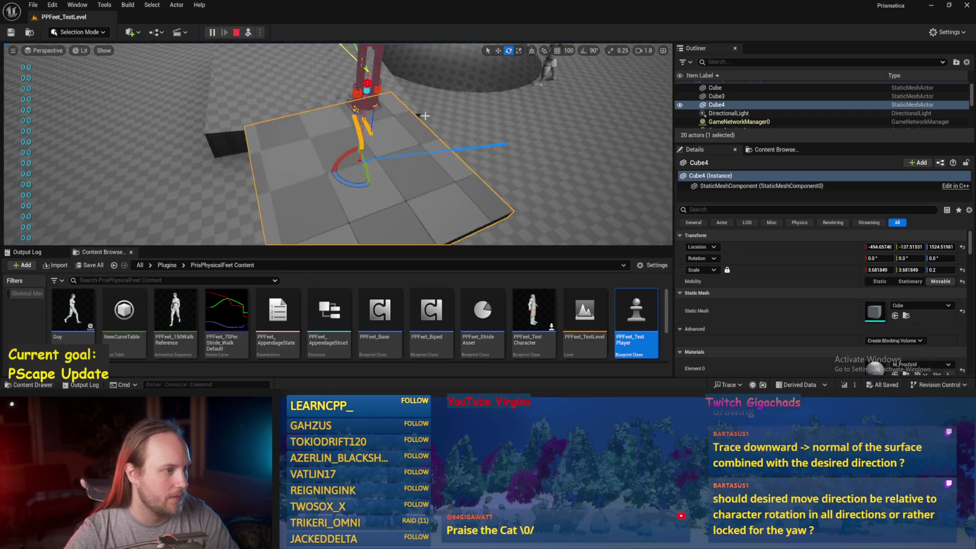
{"action": "left_click", "coordinate": [346, 138]}
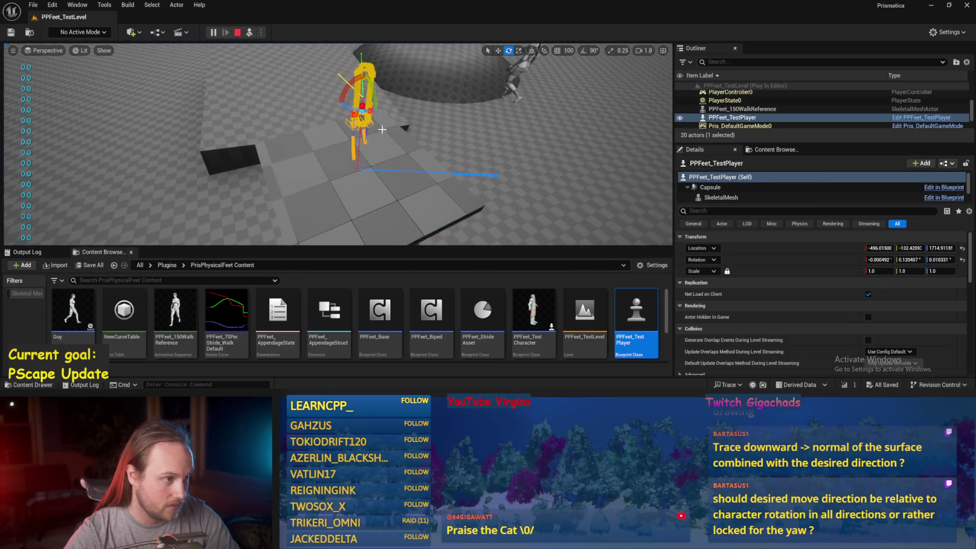
- Roll the test player to about -91°, tilt it in world space, then stop PIE
{"action": "mouse_move", "coordinate": [346, 138]}
{"action": "left_mouse_down"}
{"action": "mouse_move", "coordinate": [323, 175]}
{"action": "mouse_move", "coordinate": [323, 151]}
{"action": "mouse_move", "coordinate": [309, 161]}
{"action": "mouse_move", "coordinate": [325, 143]}
{"action": "left_mouse_up"}
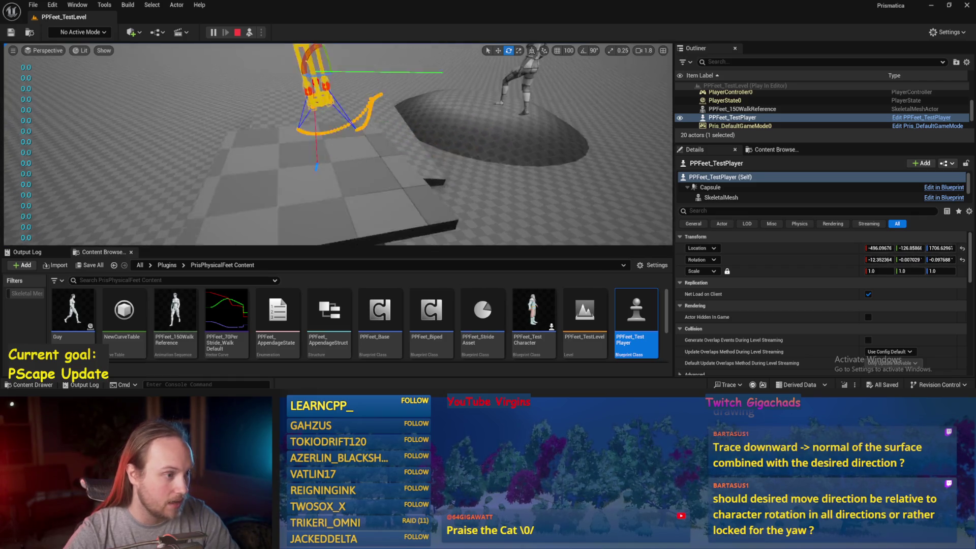
{"action": "scroll", "coordinate": [338, 144], "scroll_direction": "down", "scroll_amount": 3}
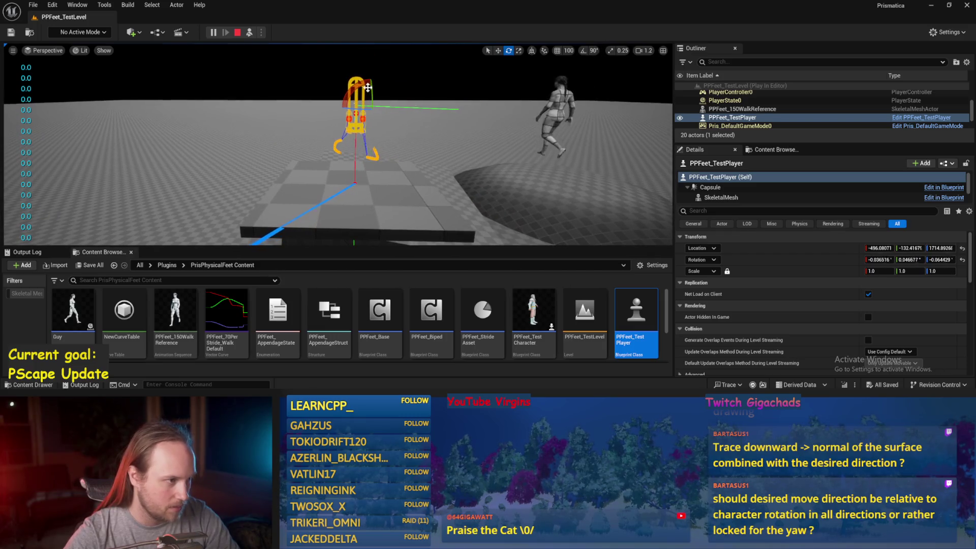
{"action": "left_click", "coordinate": [532, 51]}
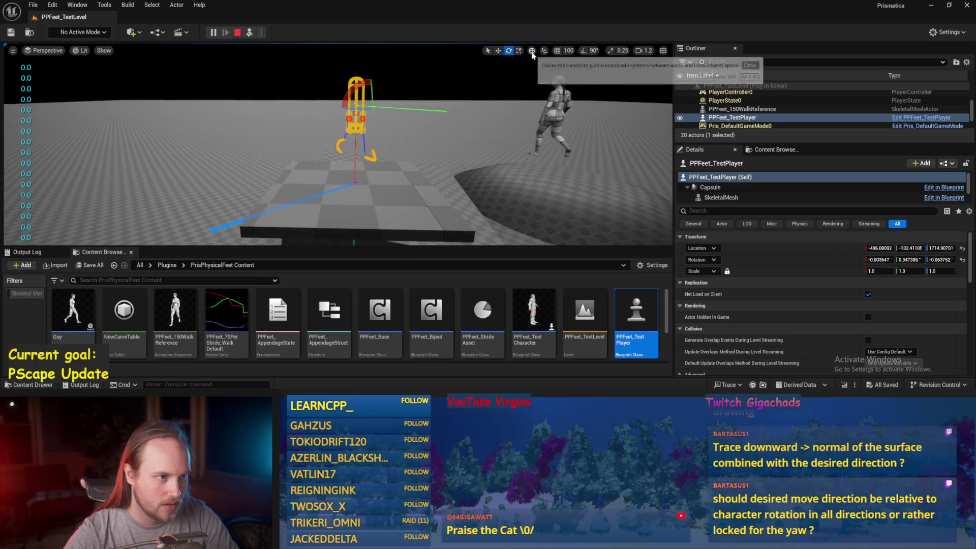
{"action": "left_click_drag", "start_coordinate": [355, 89], "coordinate": [339, 93]}
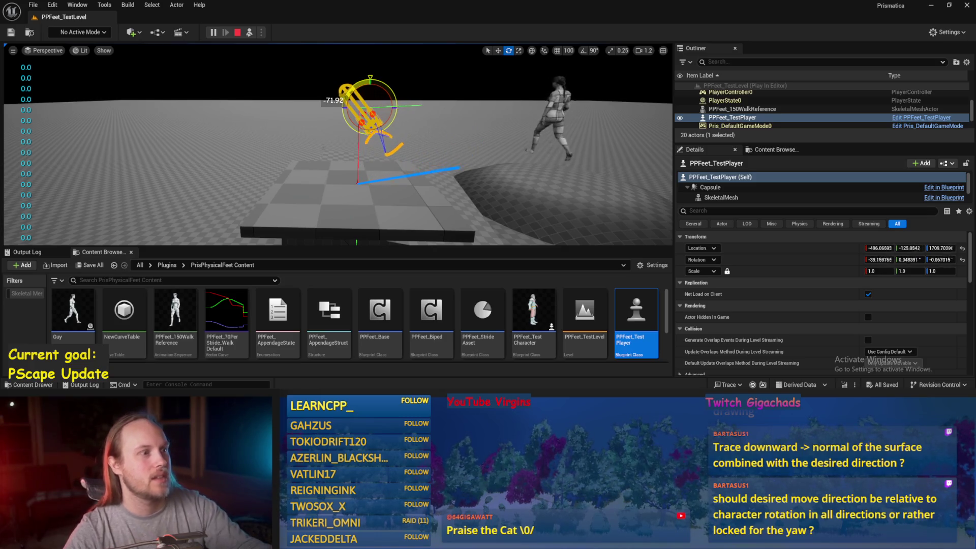
{"action": "key", "text": "Escape"}
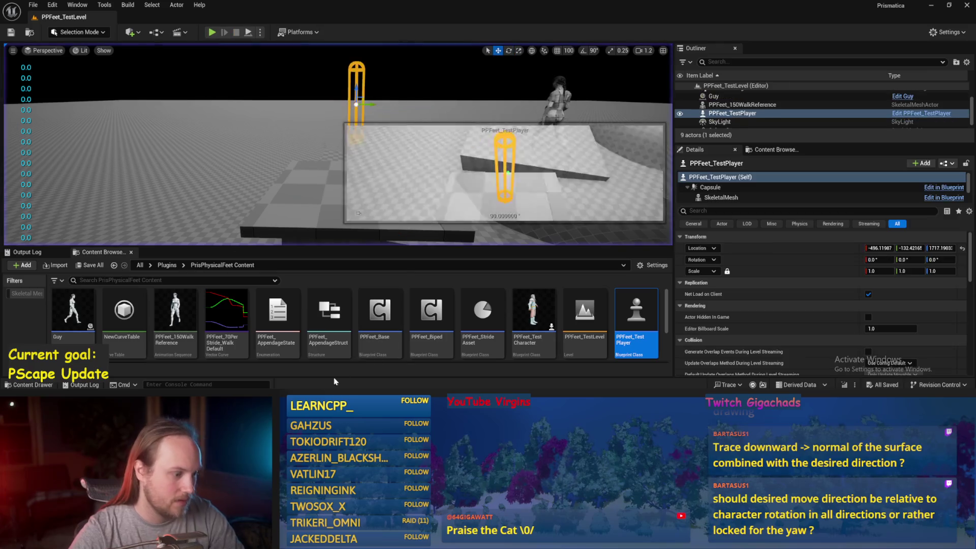
- In StrideSlopeCalculations, add a Break Vector node from the cross product output
{"action": "double_click", "coordinate": [380, 331]}
{"action": "mouse_move", "coordinate": [411, 233]}
{"action": "left_mouse_down"}
{"action": "mouse_move", "coordinate": [538, 114]}
{"action": "mouse_move", "coordinate": [513, 229]}
{"action": "left_mouse_up"}
{"action": "mouse_move", "coordinate": [477, 200]}
{"action": "left_mouse_down"}
{"action": "mouse_move", "coordinate": [404, 192]}
{"action": "mouse_move", "coordinate": [451, 120]}
{"action": "mouse_move", "coordinate": [607, 123]}
{"action": "left_mouse_up"}
{"action": "left_click_drag", "start_coordinate": [358, 210], "coordinate": [389, 226]}
{"action": "type", "text": "break"}
{"action": "key", "text": "Return"}
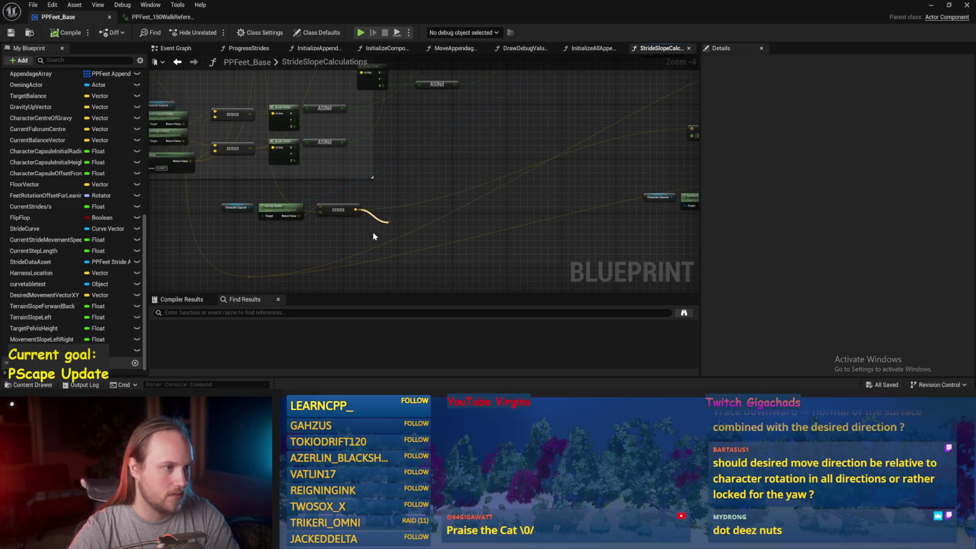
- Paste a copy of ASINd, feed it Break Vector's Z, connect its result onward, and save
{"action": "key", "text": "ctrl+c"}
{"action": "key", "text": "ctrl+v"}
{"action": "mouse_move", "coordinate": [414, 242]}
{"action": "left_mouse_down"}
{"action": "mouse_move", "coordinate": [450, 199]}
{"action": "mouse_move", "coordinate": [439, 196]}
{"action": "left_mouse_up"}
{"action": "scroll", "coordinate": [437, 206], "scroll_direction": "up", "scroll_amount": 2}
{"action": "scroll", "coordinate": [437, 211], "scroll_direction": "down", "scroll_amount": 3}
{"action": "mouse_move", "coordinate": [369, 263]}
{"action": "left_mouse_down"}
{"action": "mouse_move", "coordinate": [593, 109]}
{"action": "mouse_move", "coordinate": [408, 82]}
{"action": "mouse_move", "coordinate": [356, 116]}
{"action": "mouse_move", "coordinate": [420, 77]}
{"action": "left_mouse_up"}
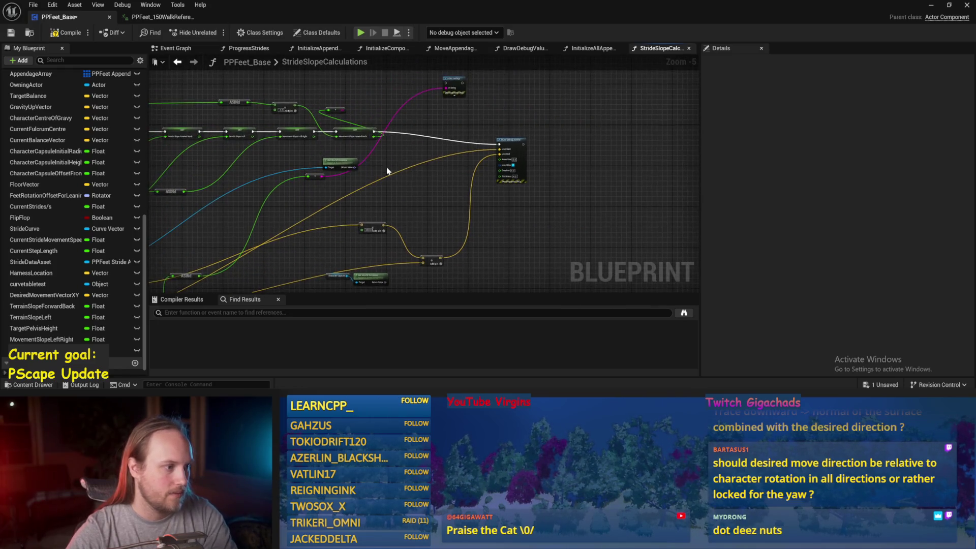
{"action": "key", "text": "ctrl+s"}
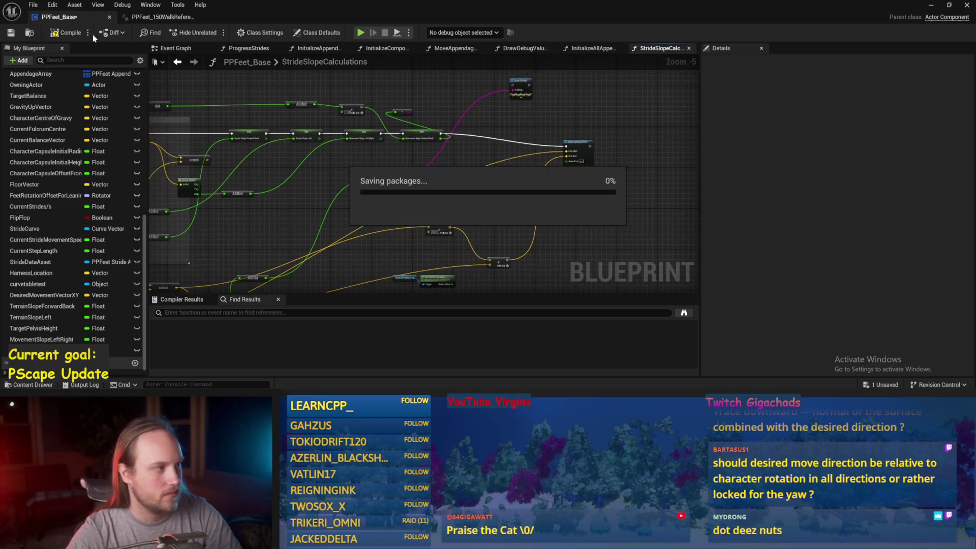
{"action": "left_click_drag", "start_coordinate": [592, 90], "coordinate": [543, 119]}
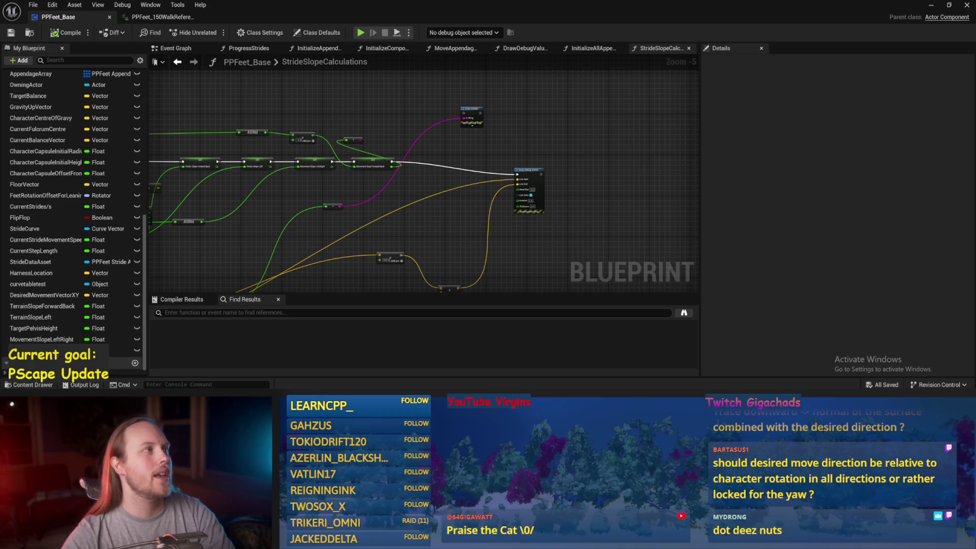
{"action": "left_click_drag", "start_coordinate": [539, 125], "coordinate": [497, 157]}
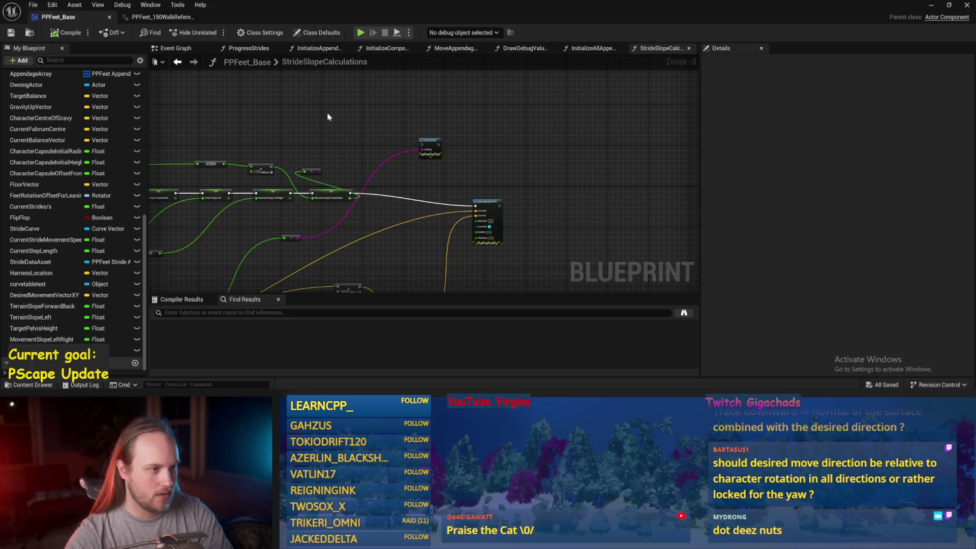
{"action": "left_click_drag", "start_coordinate": [399, 261], "coordinate": [495, 207]}
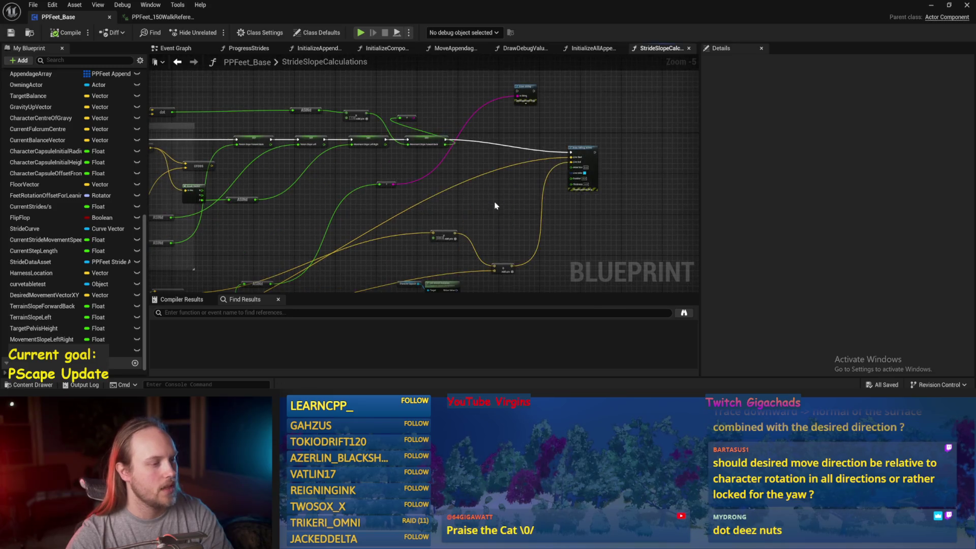
- Hide the blueprint editor and run a first play session of PPFeet_TestLevel, then stop it
{"action": "left_click", "coordinate": [928, 6]}
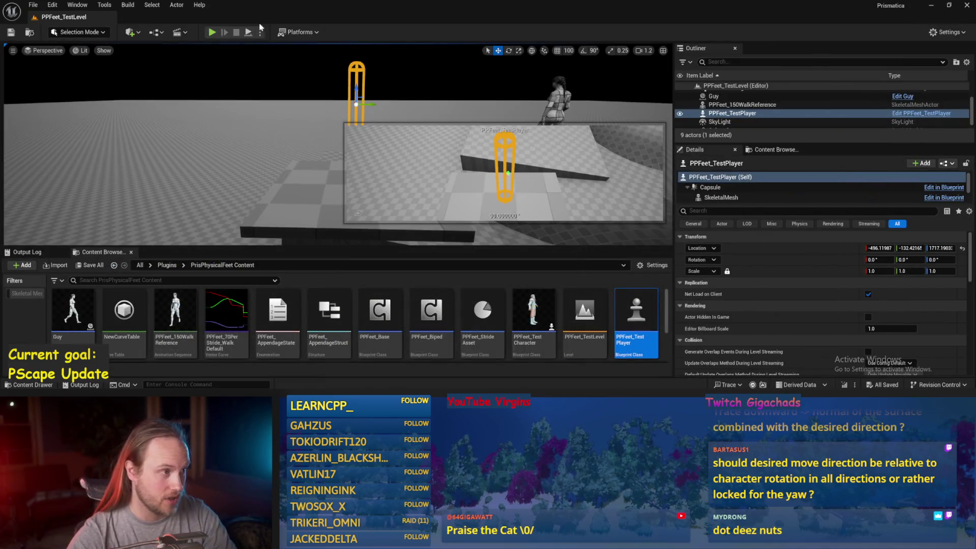
{"action": "left_click", "coordinate": [249, 34]}
{"action": "scroll", "coordinate": [345, 190], "scroll_direction": "down", "scroll_amount": 3}
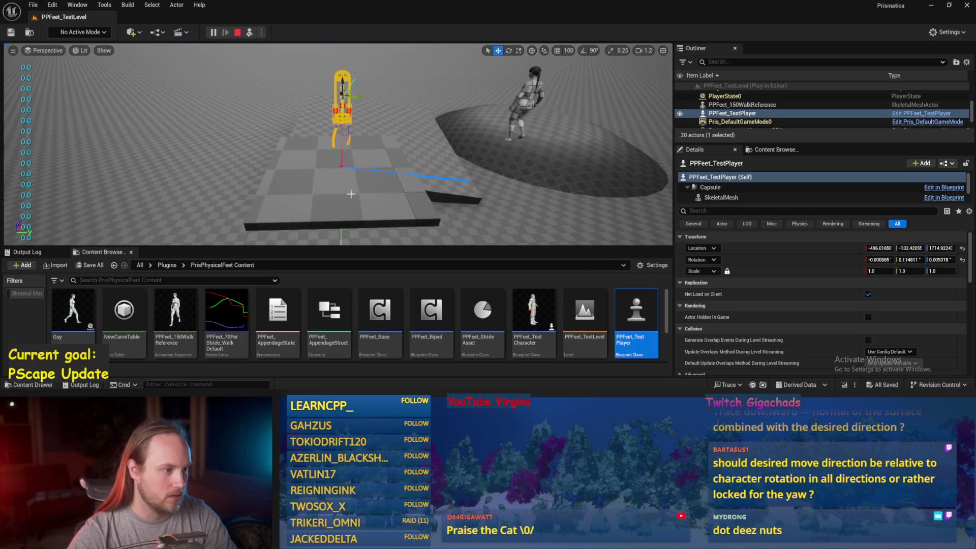
{"action": "scroll", "coordinate": [350, 172], "scroll_direction": "down", "scroll_amount": 2}
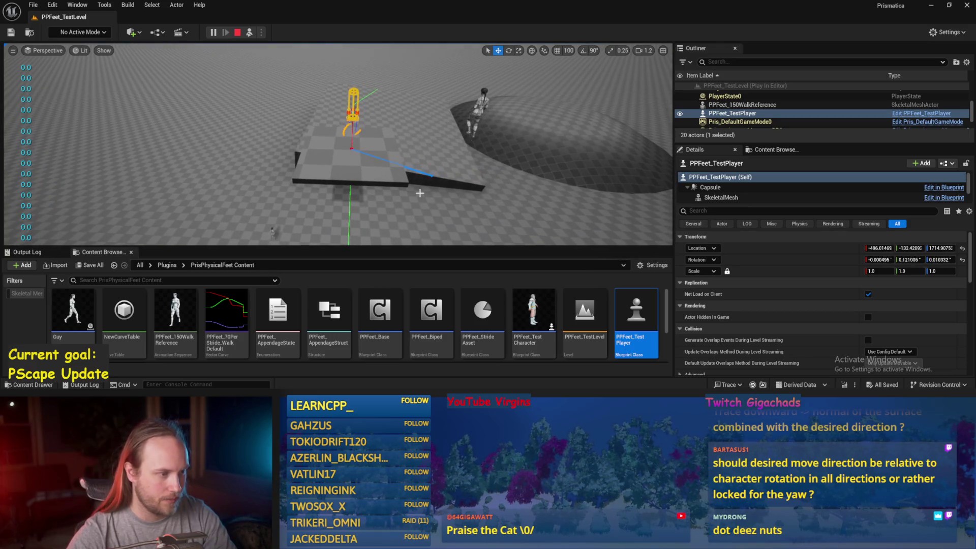
{"action": "scroll", "coordinate": [420, 193], "scroll_direction": "up", "scroll_amount": 5}
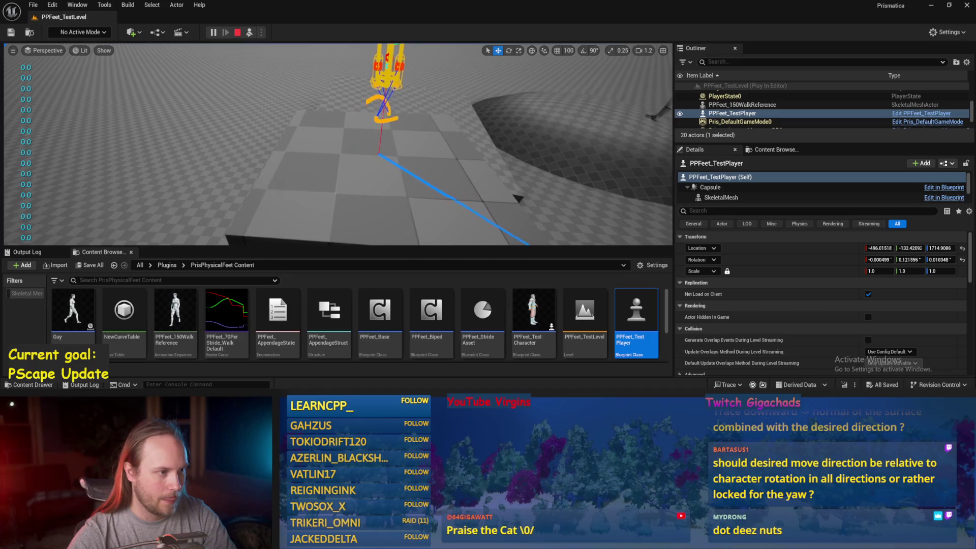
{"action": "scroll", "coordinate": [420, 194], "scroll_direction": "down", "scroll_amount": 2}
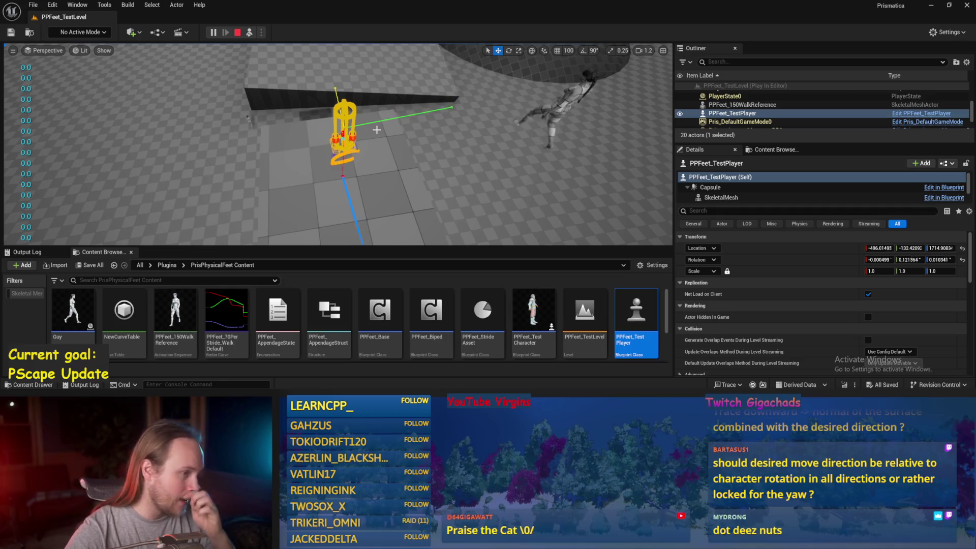
{"action": "scroll", "coordinate": [363, 148], "scroll_direction": "up", "scroll_amount": 3}
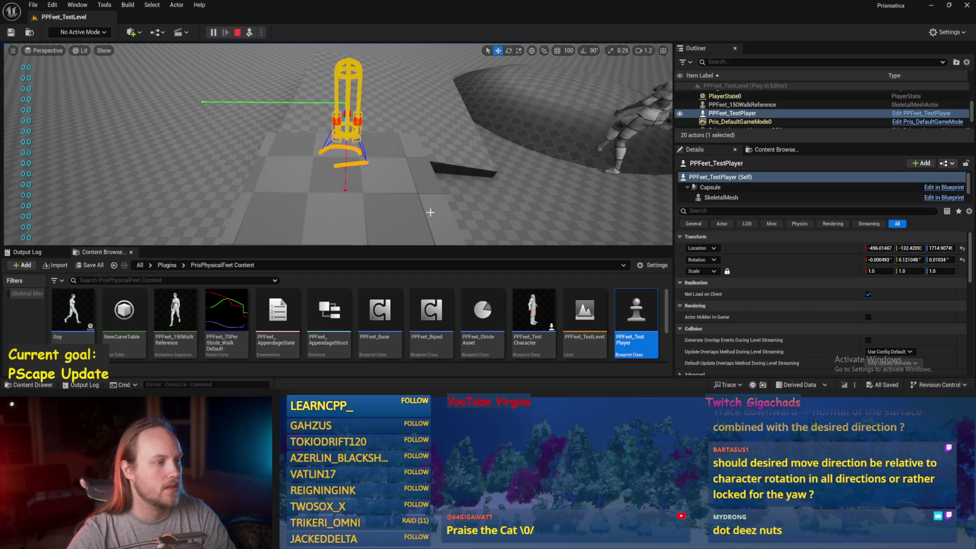
{"action": "key", "text": "Escape"}
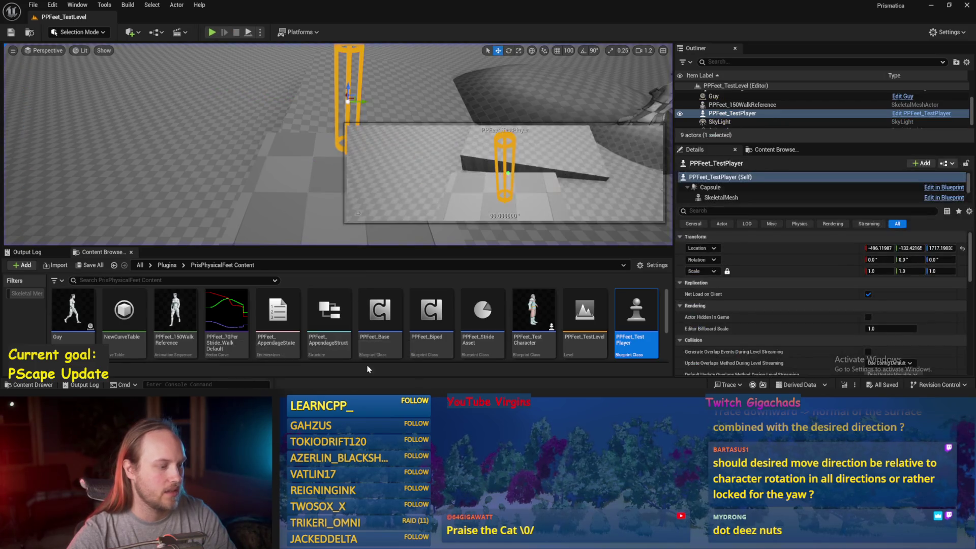
- Run a second play session, tilting PPFeet_TestPlayer with the rotation gizmo, then stop
{"action": "left_click", "coordinate": [368, 370]}
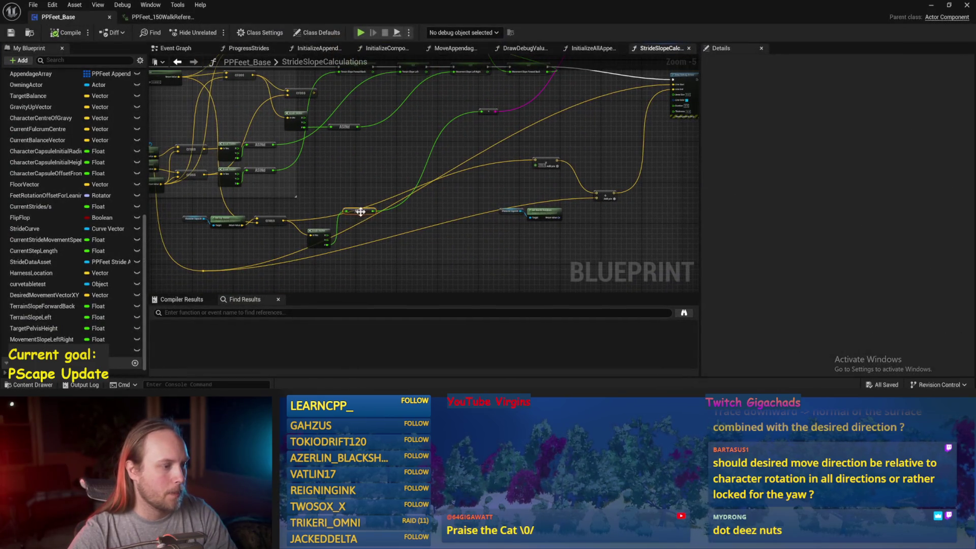
{"action": "left_click", "coordinate": [932, 6]}
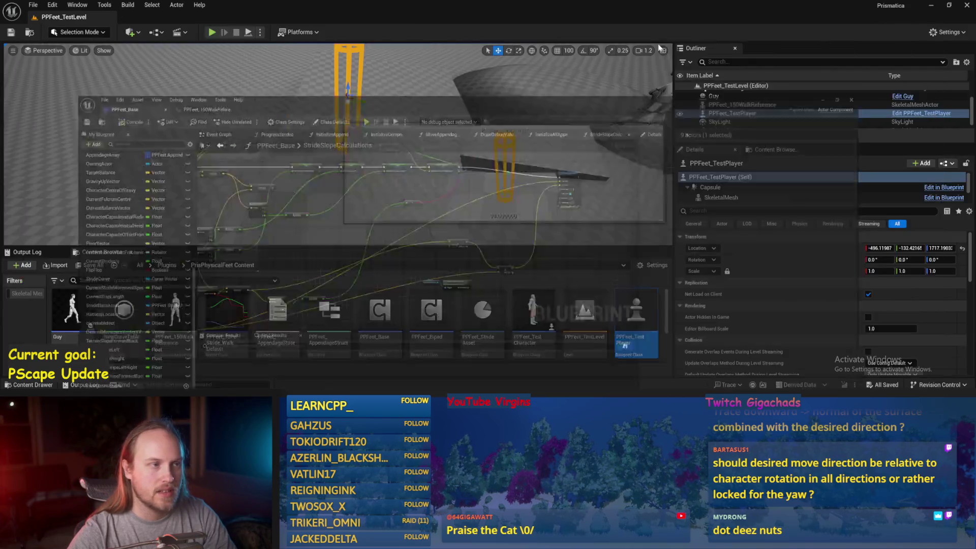
{"action": "left_click", "coordinate": [212, 32]}
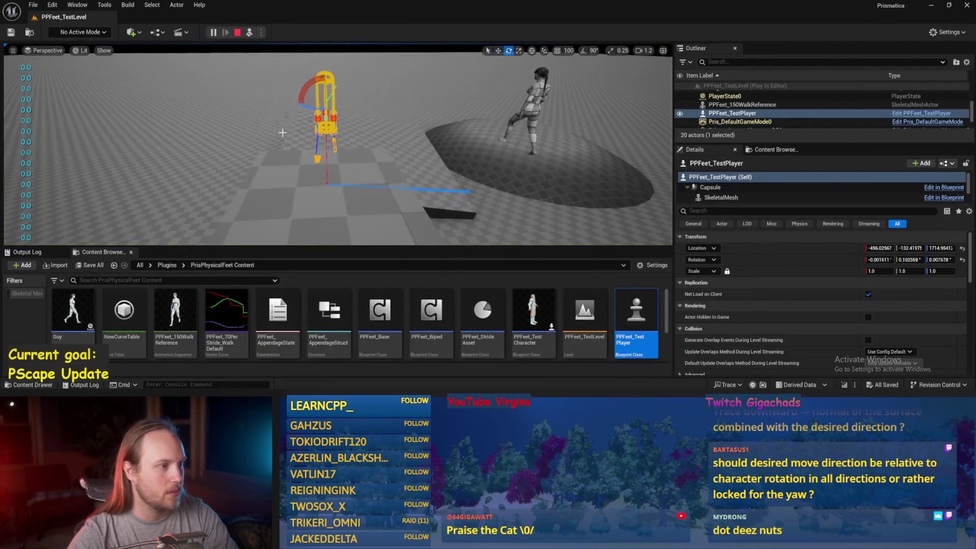
{"action": "mouse_move", "coordinate": [304, 94]}
{"action": "left_mouse_down"}
{"action": "mouse_move", "coordinate": [312, 81]}
{"action": "mouse_move", "coordinate": [300, 84]}
{"action": "mouse_move", "coordinate": [295, 108]}
{"action": "mouse_move", "coordinate": [298, 93]}
{"action": "mouse_move", "coordinate": [308, 97]}
{"action": "left_mouse_up"}
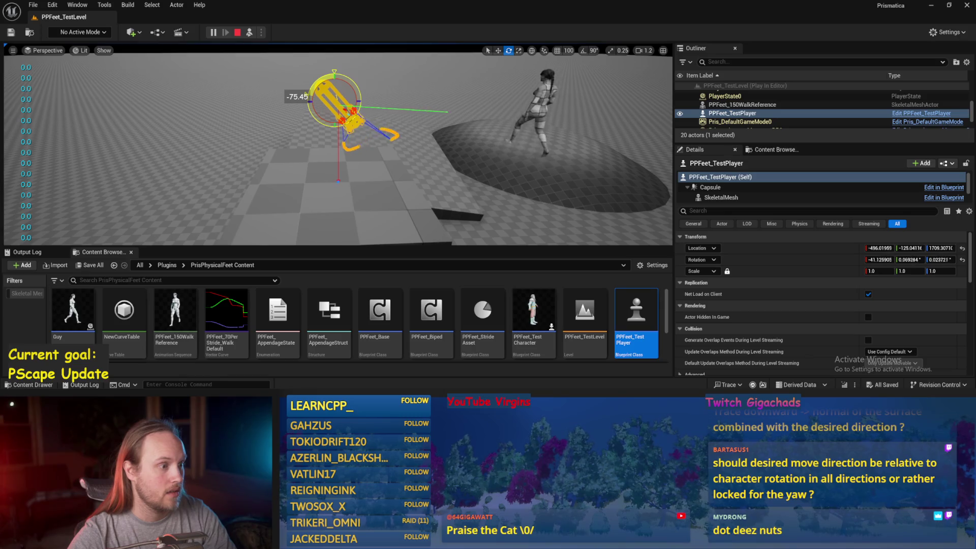
{"action": "key", "text": "Escape"}
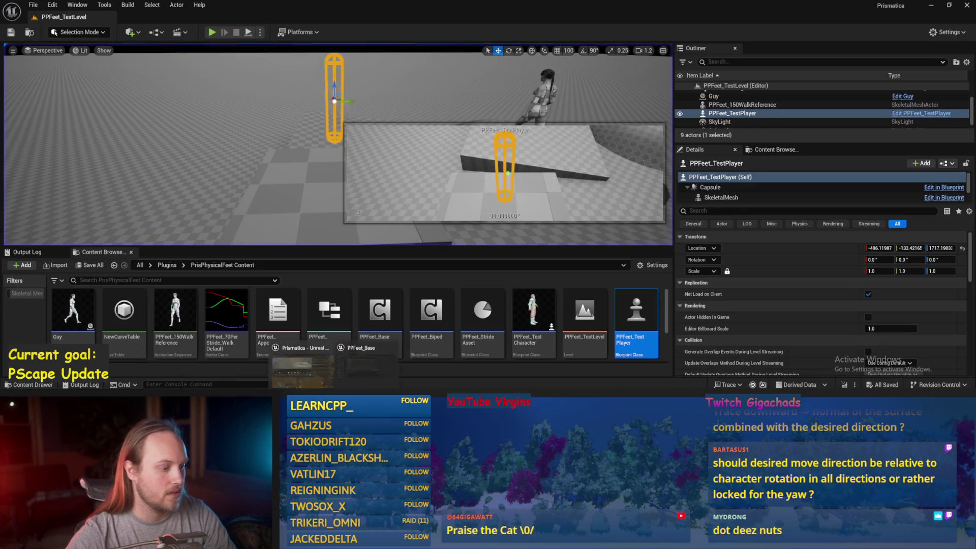
- Wire Print String after Draw Debug Arrow in StrideSlopeCalculations and save PPFeet_Base
{"action": "left_click", "coordinate": [361, 356]}
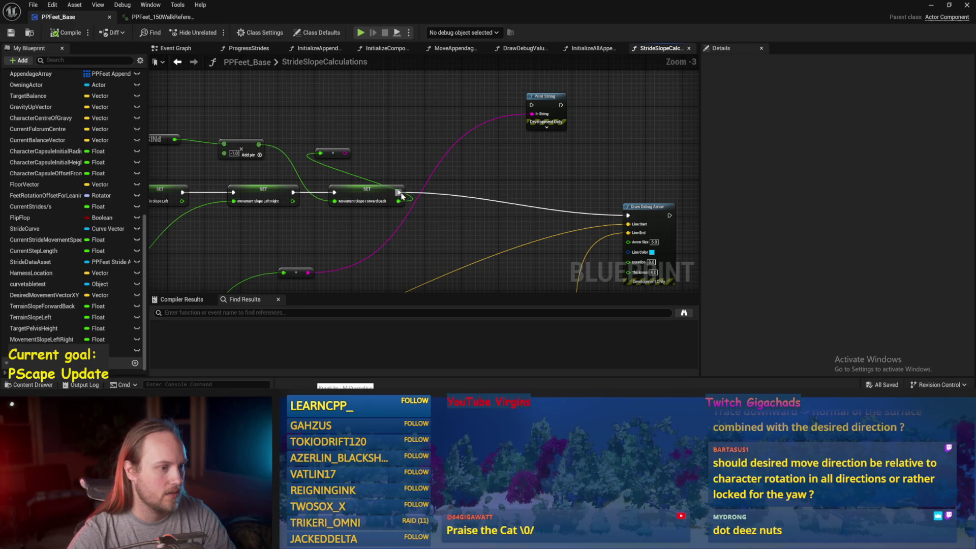
{"action": "mouse_move", "coordinate": [672, 216]}
{"action": "left_mouse_down"}
{"action": "mouse_move", "coordinate": [531, 105]}
{"action": "mouse_move", "coordinate": [590, 102]}
{"action": "left_mouse_up"}
{"action": "left_click_drag", "start_coordinate": [516, 114], "coordinate": [394, 90]}
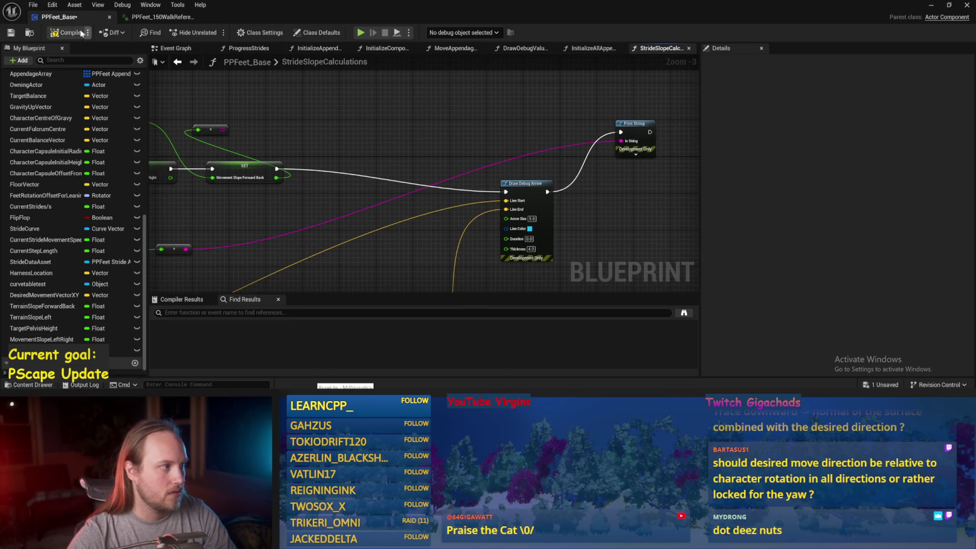
{"action": "left_click", "coordinate": [10, 33]}
- Play the test level, steeply tilt PPFeet_TestPlayer with the E rotate gizmo, then stop
{"action": "key", "text": "alt+Tab"}
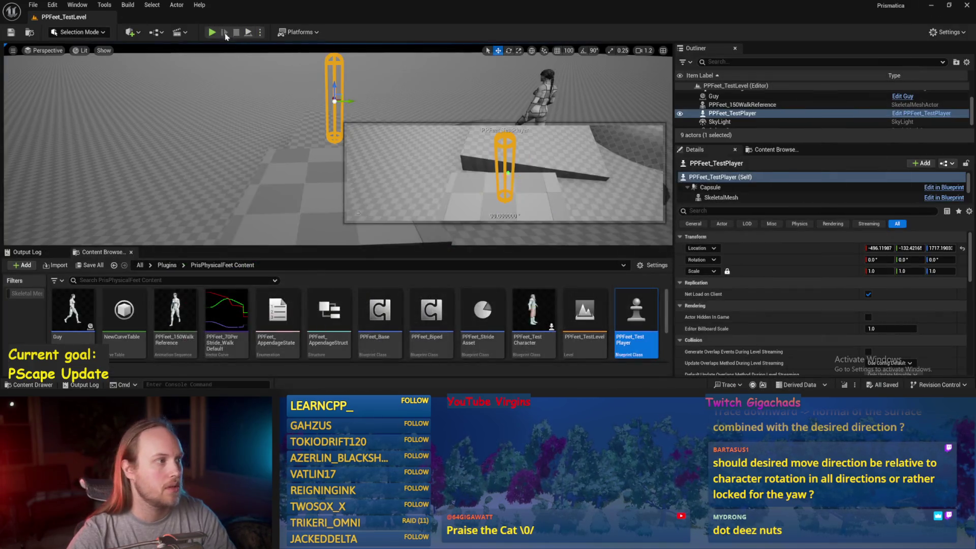
{"action": "left_click", "coordinate": [249, 32]}
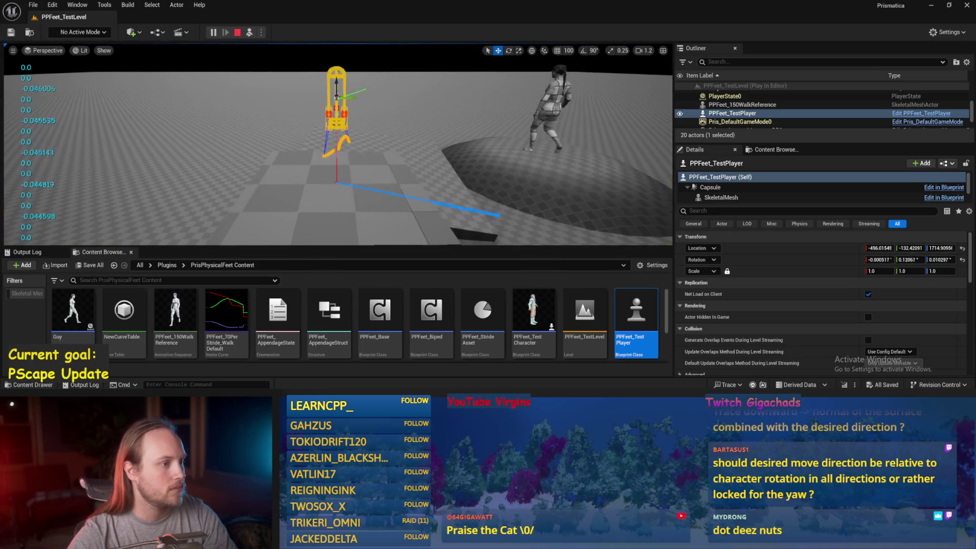
{"action": "key", "text": "e"}
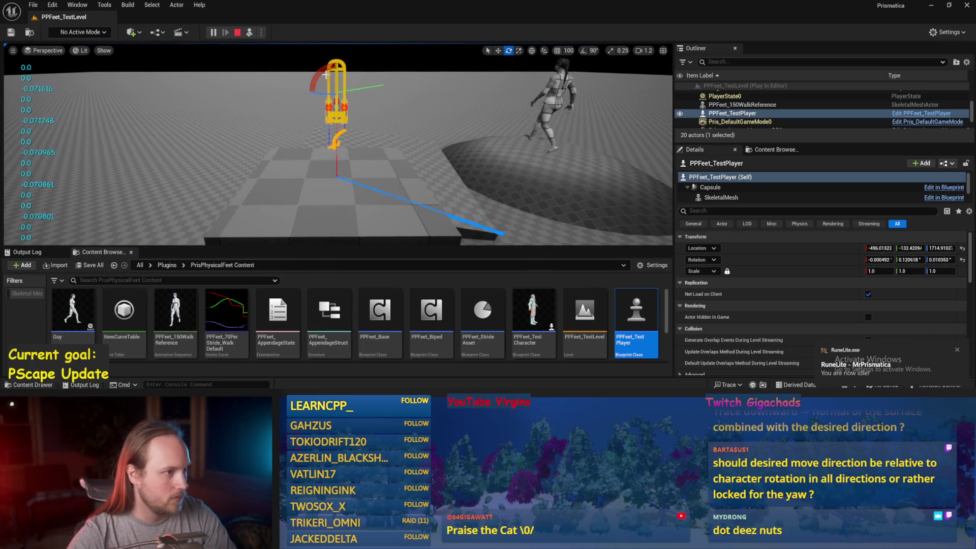
{"action": "left_click_drag", "start_coordinate": [331, 56], "coordinate": [299, 87]}
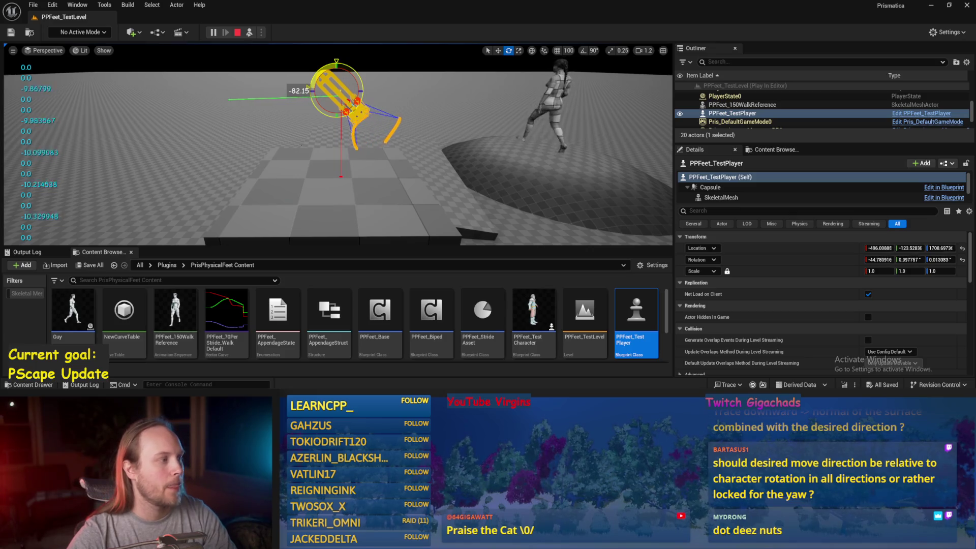
{"action": "left_click_drag", "start_coordinate": [317, 70], "coordinate": [317, 70]}
{"action": "key", "text": "Escape"}
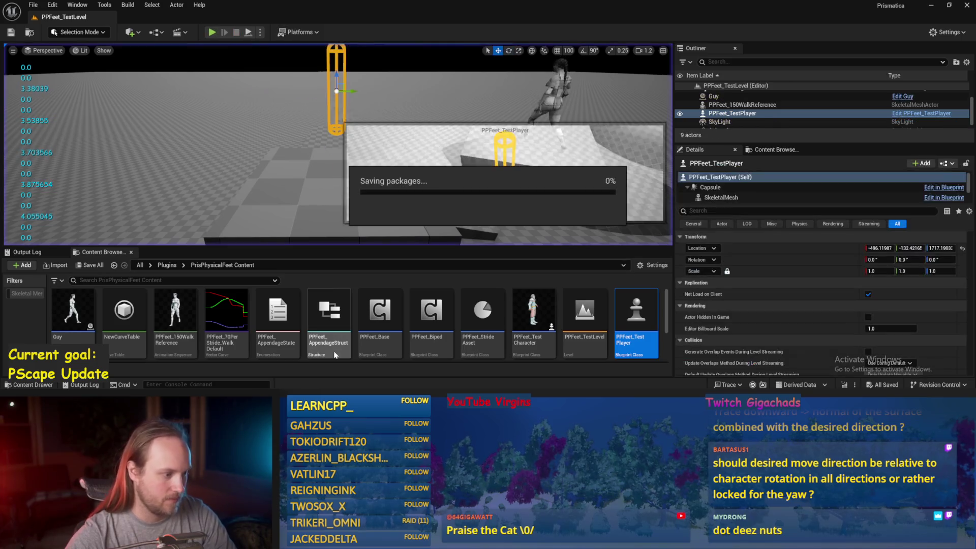
- Rearrange the StrideSlopeCalculations graph, moving the Break Vector and ASINd nodes aside
{"action": "left_click", "coordinate": [345, 385]}
{"action": "scroll", "coordinate": [477, 132], "scroll_direction": "down", "scroll_amount": 4}
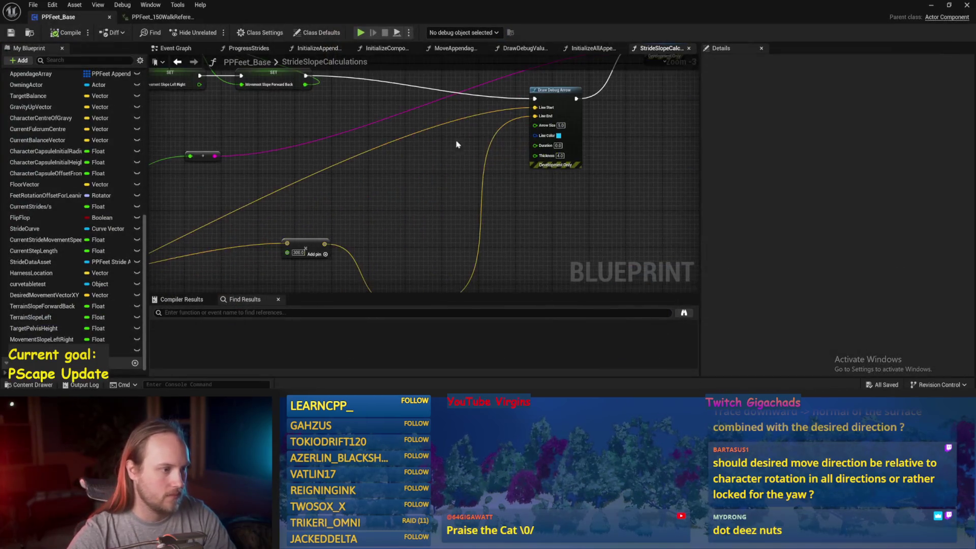
{"action": "scroll", "coordinate": [392, 173], "scroll_direction": "up", "scroll_amount": 2}
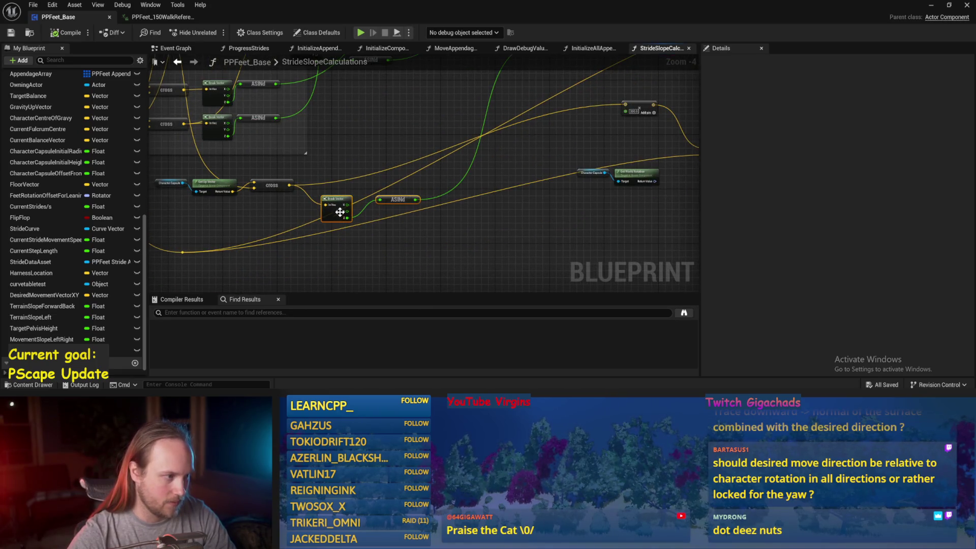
{"action": "left_click_drag", "start_coordinate": [340, 213], "coordinate": [378, 189]}
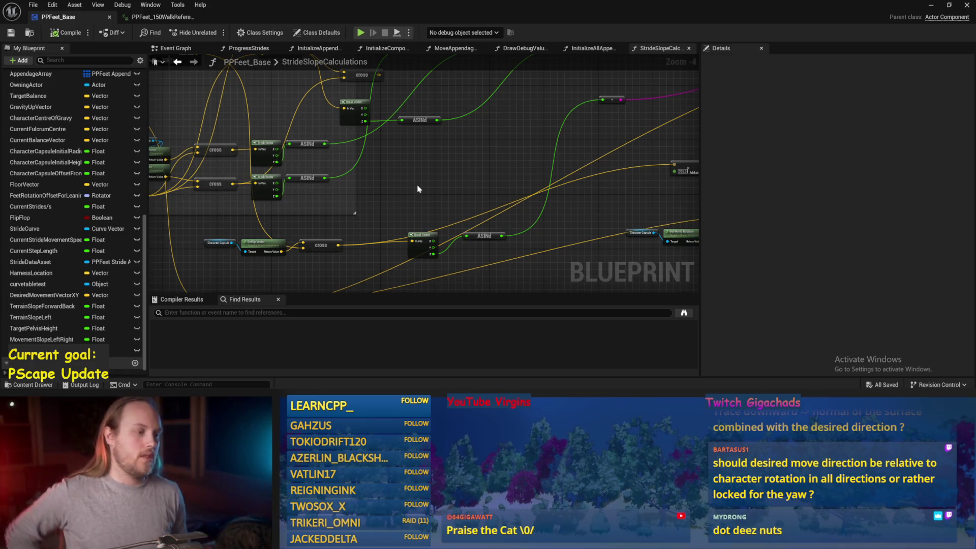
{"action": "mouse_move", "coordinate": [167, 100]}
{"action": "left_mouse_down"}
{"action": "mouse_move", "coordinate": [268, 174]}
{"action": "mouse_move", "coordinate": [318, 151]}
{"action": "left_mouse_up"}
{"action": "left_click_drag", "start_coordinate": [294, 257], "coordinate": [292, 261]}
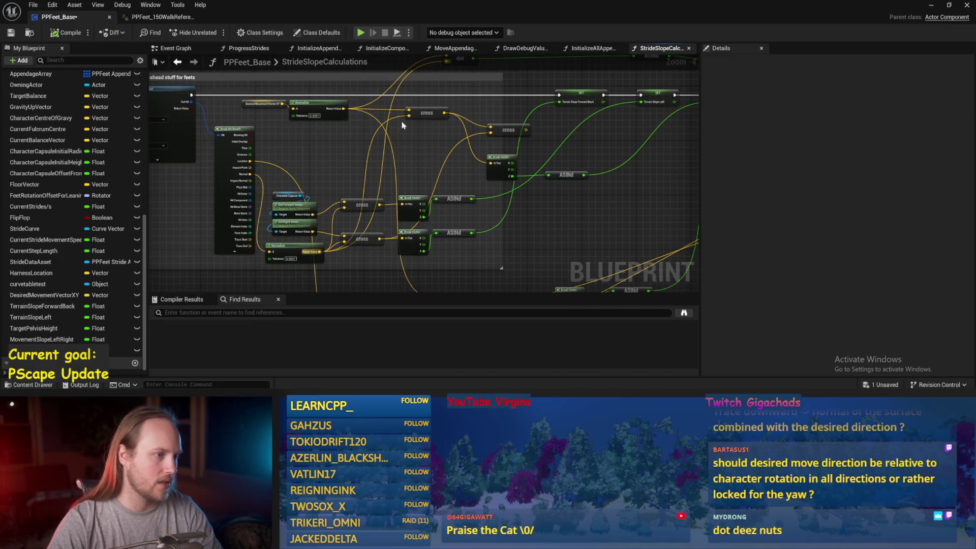
- Add a Cross Product node off Normalize's Return Value and save PPFeet_Base
{"action": "left_click_drag", "start_coordinate": [342, 113], "coordinate": [355, 158]}
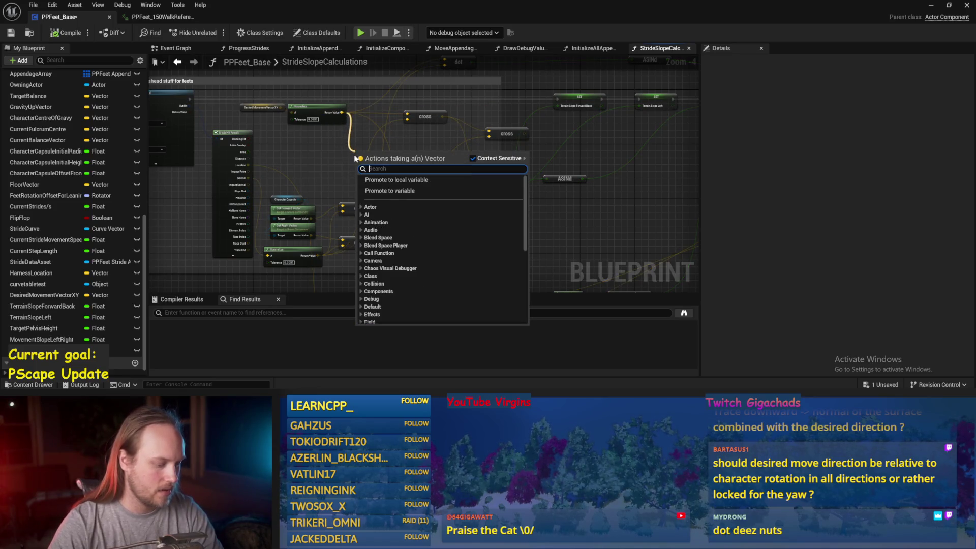
{"action": "type", "text": "cross"}
{"action": "key", "text": "Return"}
{"action": "key", "text": "ctrl+s"}
{"action": "left_click_drag", "start_coordinate": [553, 192], "coordinate": [497, 207]}
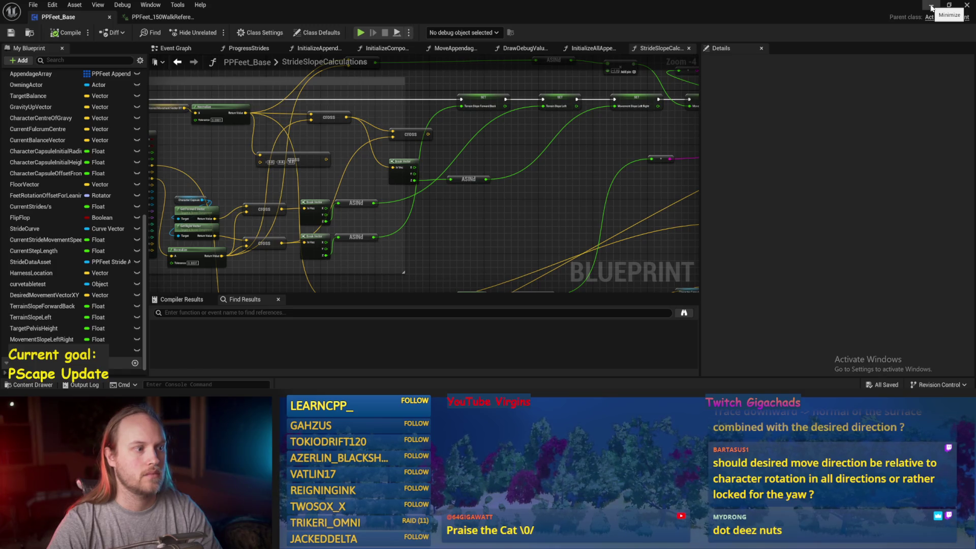
{"action": "left_click", "coordinate": [932, 7]}
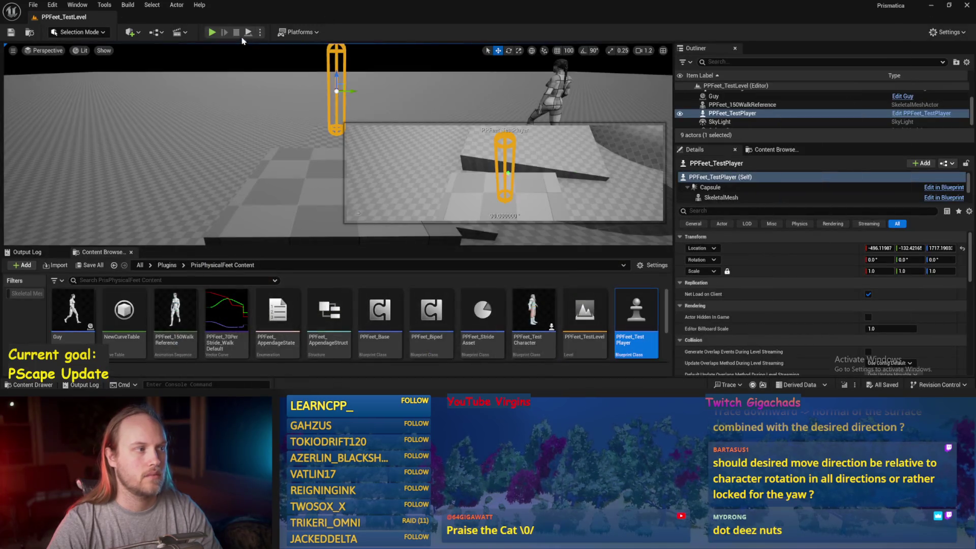
- Play the level, select PPFeet_TestPlayer, tilt its capsule to check the slope, then stop
{"action": "key", "text": "alt+p"}
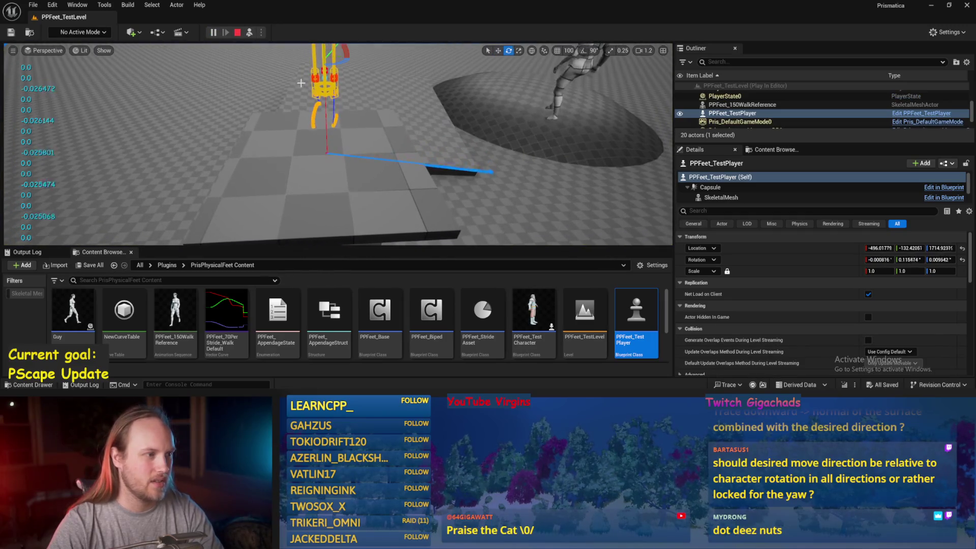
{"action": "right_click", "coordinate": [316, 81]}
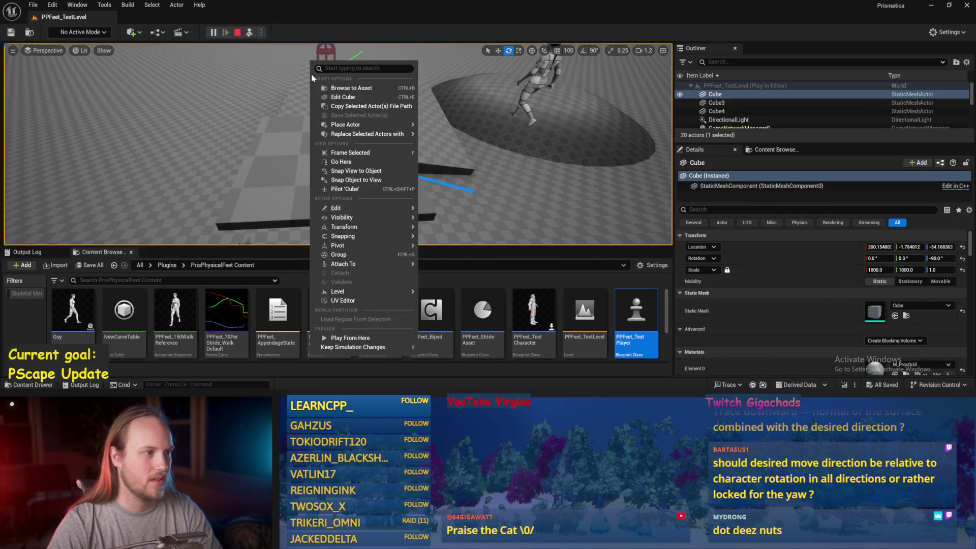
{"action": "key", "text": "Escape"}
{"action": "left_click", "coordinate": [318, 80]}
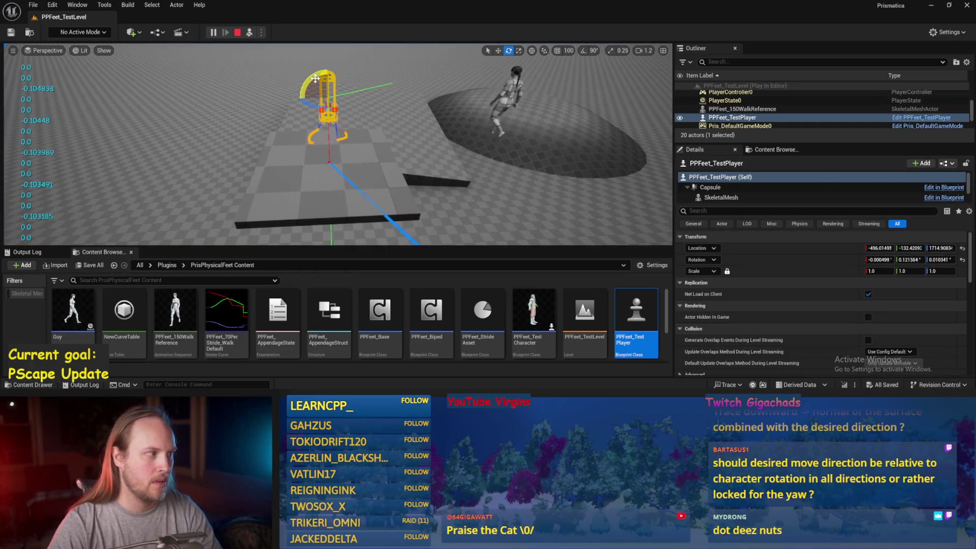
{"action": "left_click_drag", "start_coordinate": [315, 78], "coordinate": [303, 89]}
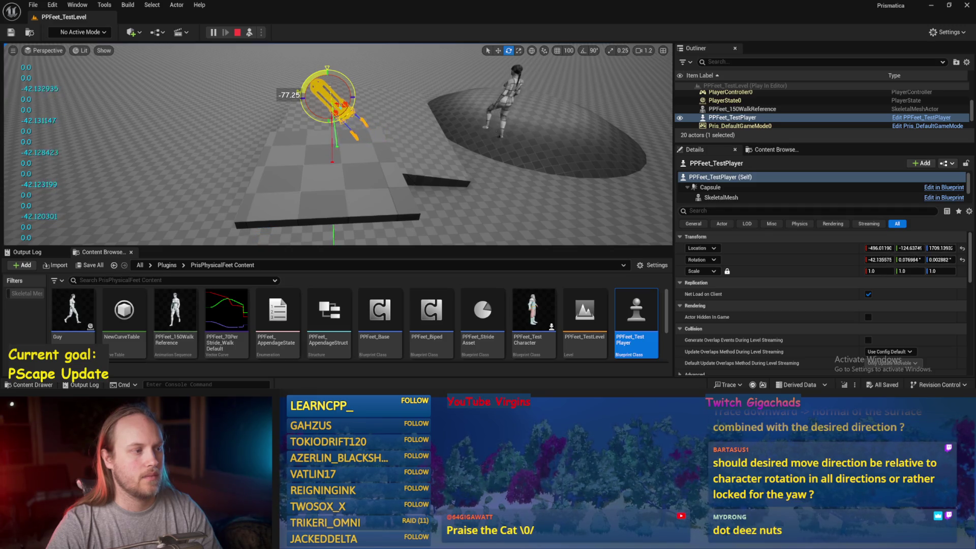
{"action": "left_click_drag", "start_coordinate": [304, 95], "coordinate": [304, 94]}
{"action": "key", "text": "Escape"}
- Duplicate the Break Vector and ASINd node pair in PPFeet_Base with Ctrl+C/Ctrl+V
{"action": "mouse_move", "coordinate": [305, 386]}
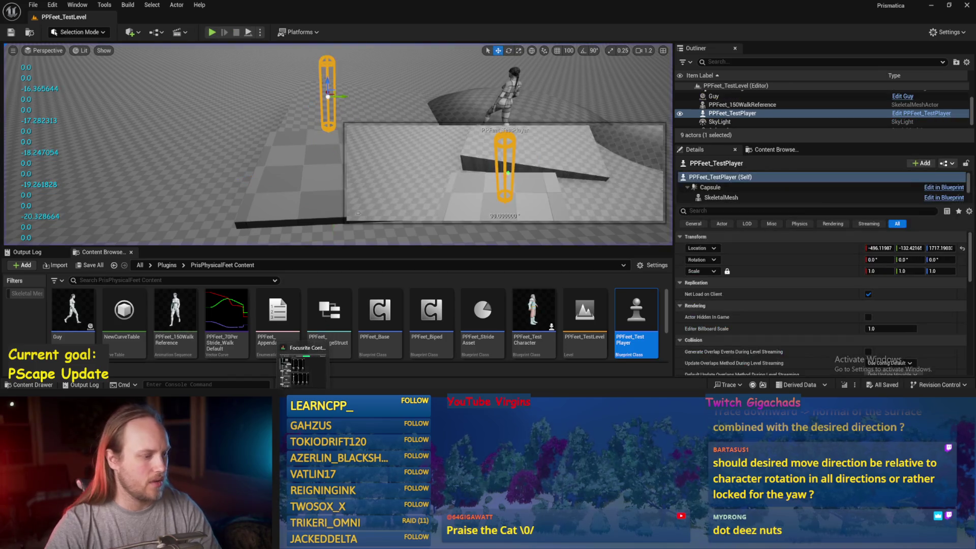
{"action": "left_click", "coordinate": [345, 379]}
{"action": "left_click_drag", "start_coordinate": [492, 223], "coordinate": [475, 190]}
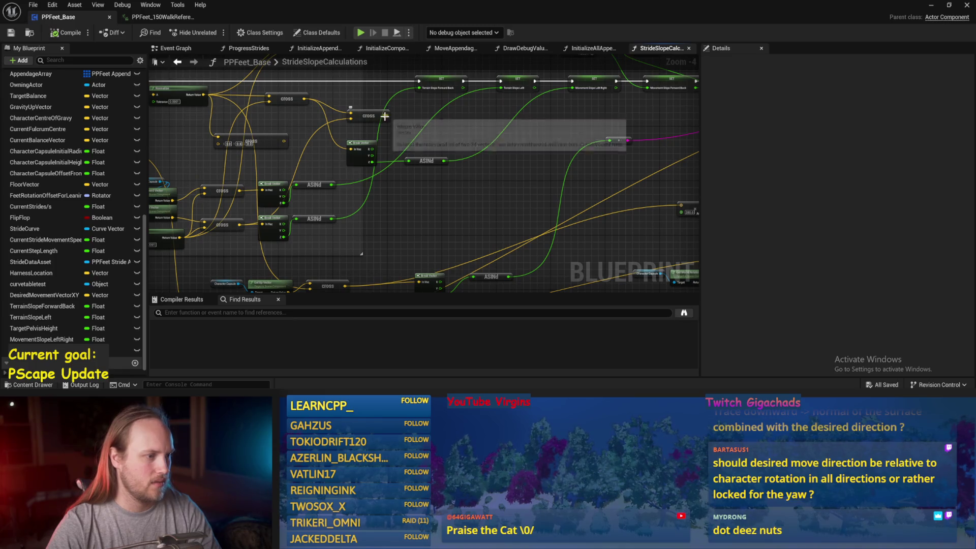
{"action": "key", "text": "ctrl+c"}
{"action": "key", "text": "ctrl+v"}
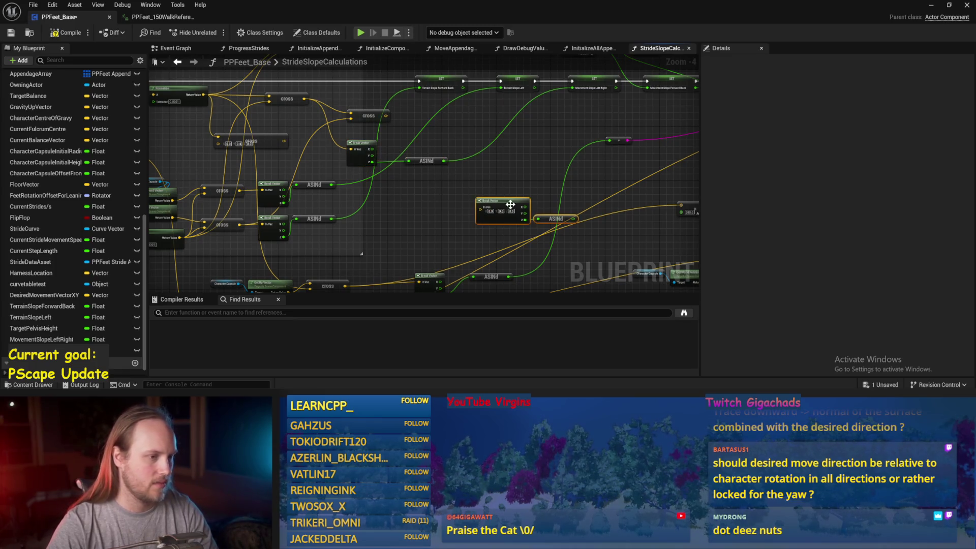
- Replay the level, tilt the test player about 37 degrees, and reopen the PPFeet_Base graph
{"action": "left_click", "coordinate": [931, 5]}
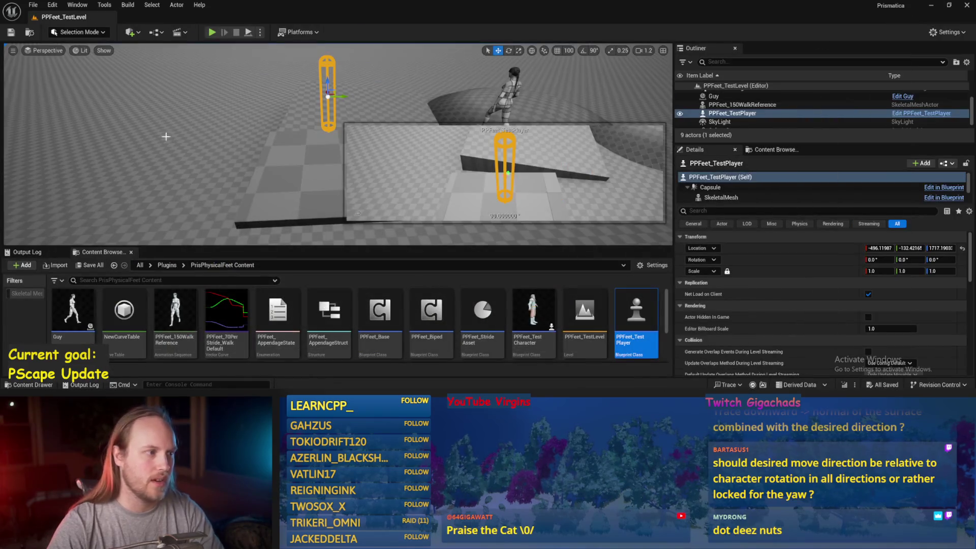
{"action": "left_click", "coordinate": [257, 200]}
{"action": "mouse_move", "coordinate": [258, 200]}
{"action": "left_mouse_down"}
{"action": "mouse_move", "coordinate": [283, 211]}
{"action": "mouse_move", "coordinate": [281, 120]}
{"action": "left_mouse_up"}
{"action": "left_click", "coordinate": [249, 33]}
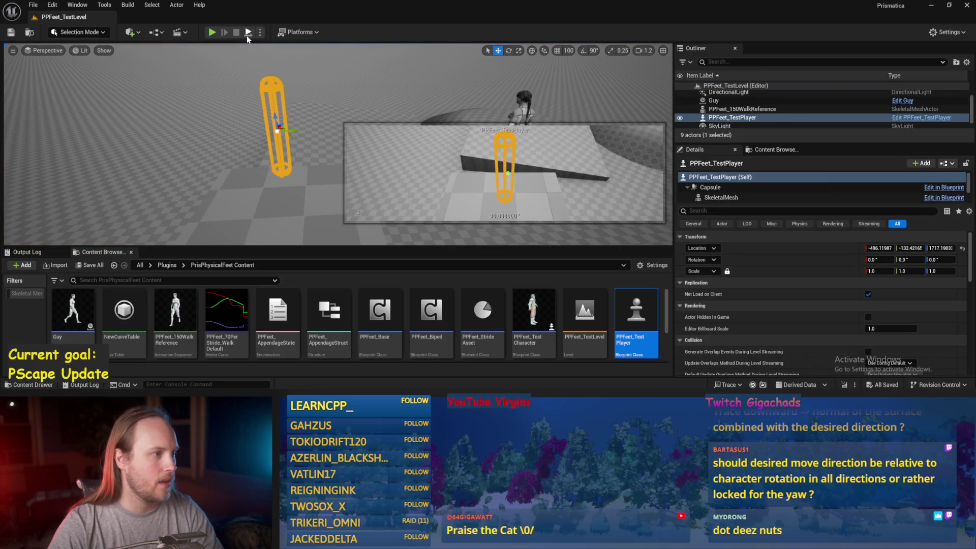
{"action": "key", "text": "alt+p"}
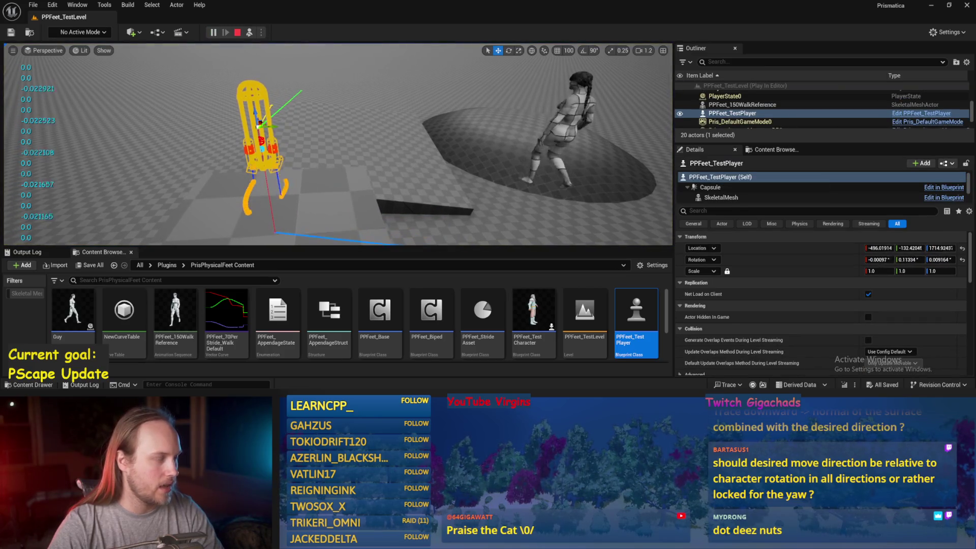
{"action": "key", "text": "e"}
{"action": "key", "text": "f"}
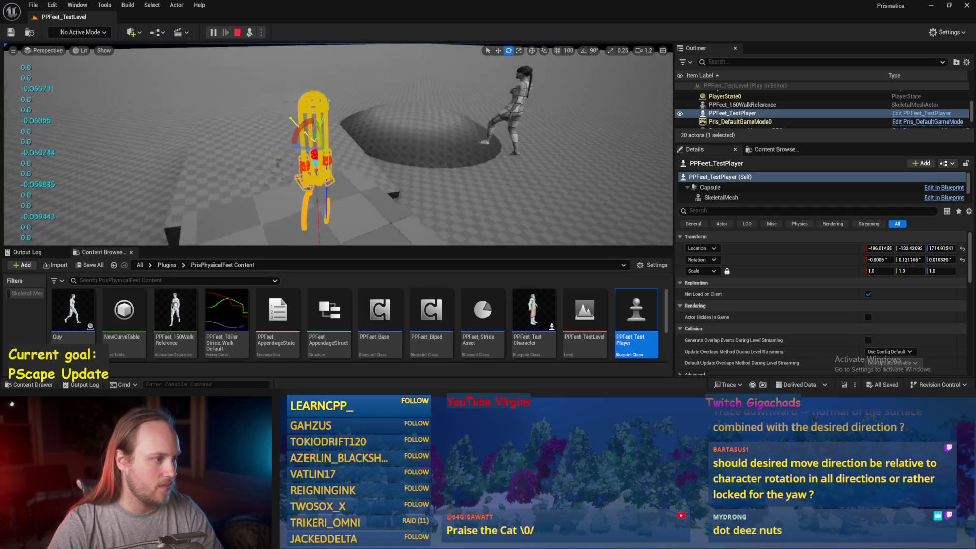
{"action": "mouse_move", "coordinate": [326, 112]}
{"action": "left_mouse_down"}
{"action": "mouse_move", "coordinate": [285, 155]}
{"action": "mouse_move", "coordinate": [301, 159]}
{"action": "mouse_move", "coordinate": [279, 144]}
{"action": "mouse_move", "coordinate": [298, 102]}
{"action": "left_mouse_up"}
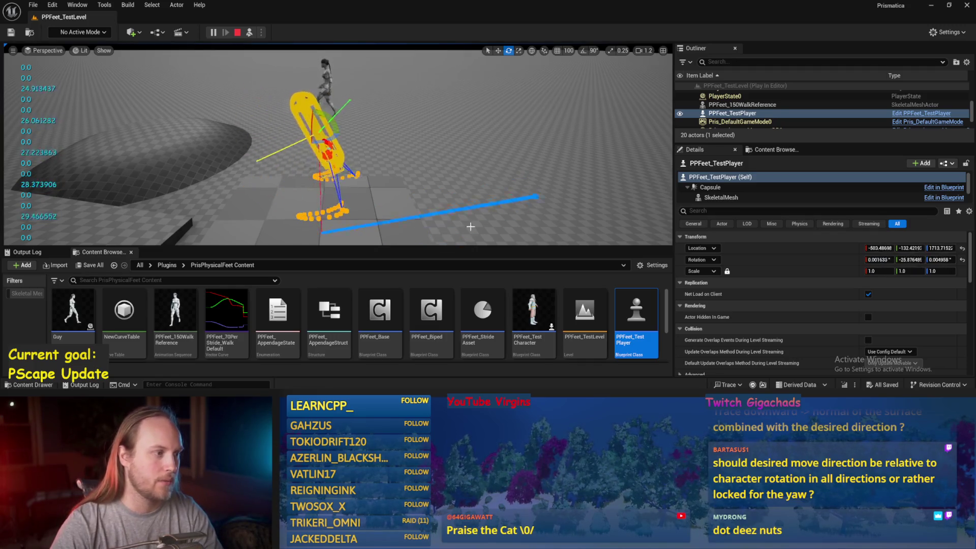
{"action": "double_click", "coordinate": [380, 311]}
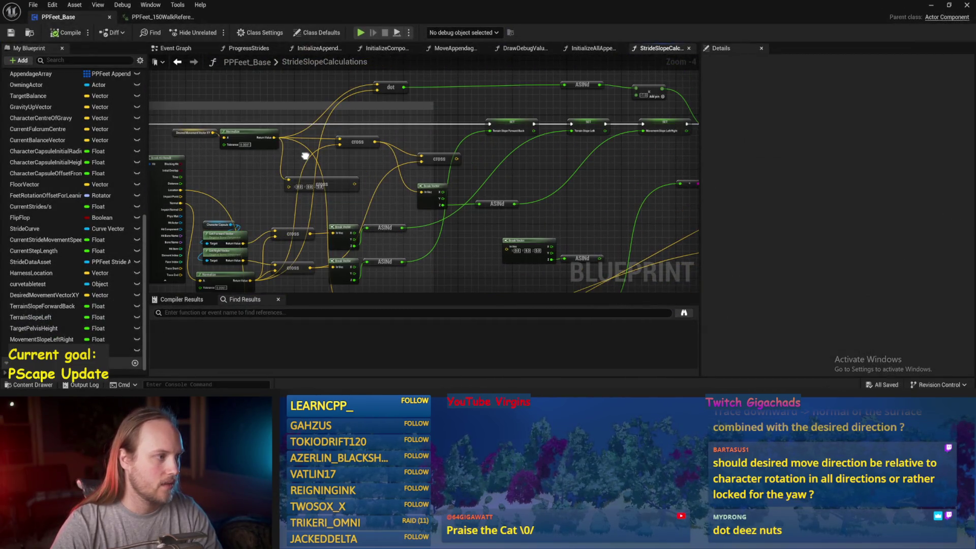
- Add a Dot node from Normalize's output with Get Forward Vector as its second input, then compile
{"action": "mouse_move", "coordinate": [278, 132]}
{"action": "left_mouse_down"}
{"action": "mouse_move", "coordinate": [392, 166]}
{"action": "mouse_move", "coordinate": [478, 241]}
{"action": "left_mouse_up"}
{"action": "type", "text": "dot"}
{"action": "key", "text": "Return"}
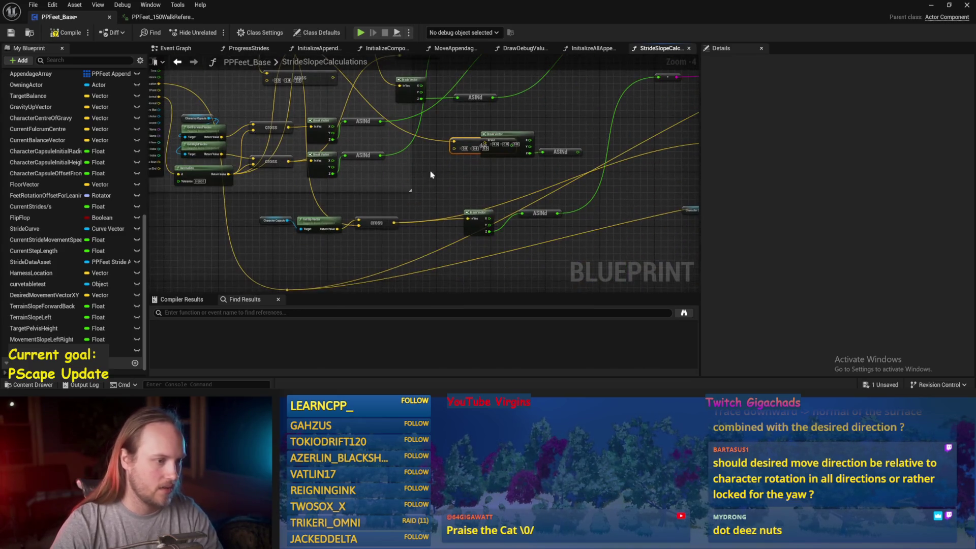
{"action": "left_click_drag", "start_coordinate": [461, 139], "coordinate": [438, 160]}
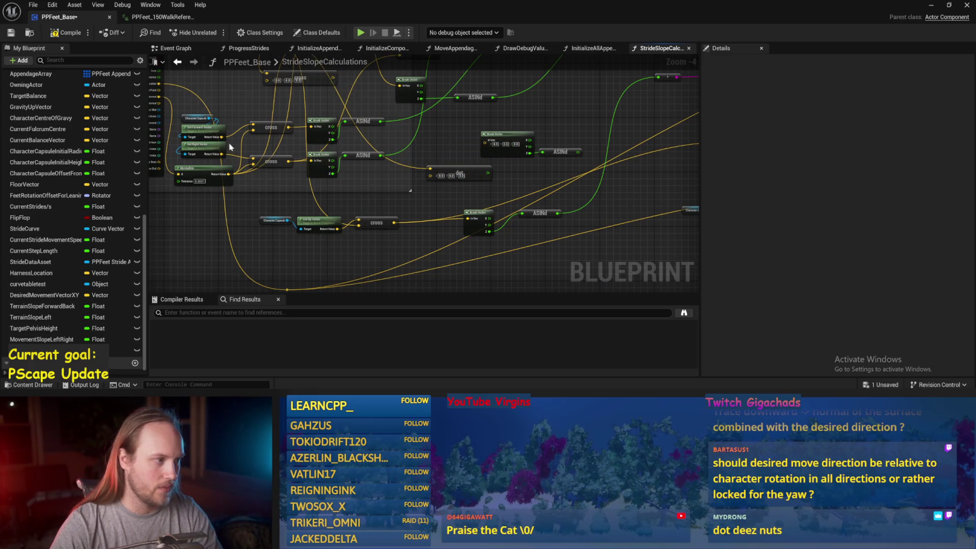
{"action": "mouse_move", "coordinate": [222, 137]}
{"action": "left_mouse_down"}
{"action": "mouse_move", "coordinate": [435, 174]}
{"action": "mouse_move", "coordinate": [545, 120]}
{"action": "mouse_move", "coordinate": [435, 179]}
{"action": "mouse_move", "coordinate": [501, 185]}
{"action": "mouse_move", "coordinate": [448, 170]}
{"action": "mouse_move", "coordinate": [567, 92]}
{"action": "mouse_move", "coordinate": [680, 137]}
{"action": "mouse_move", "coordinate": [645, 98]}
{"action": "mouse_move", "coordinate": [254, 202]}
{"action": "mouse_move", "coordinate": [283, 180]}
{"action": "left_mouse_up"}
{"action": "left_click", "coordinate": [54, 33]}
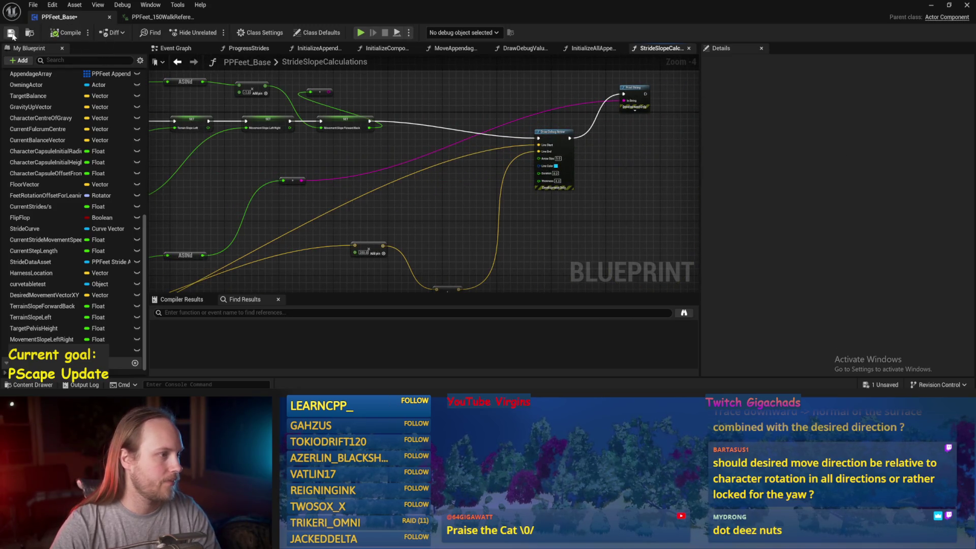
{"action": "left_click", "coordinate": [932, 6]}
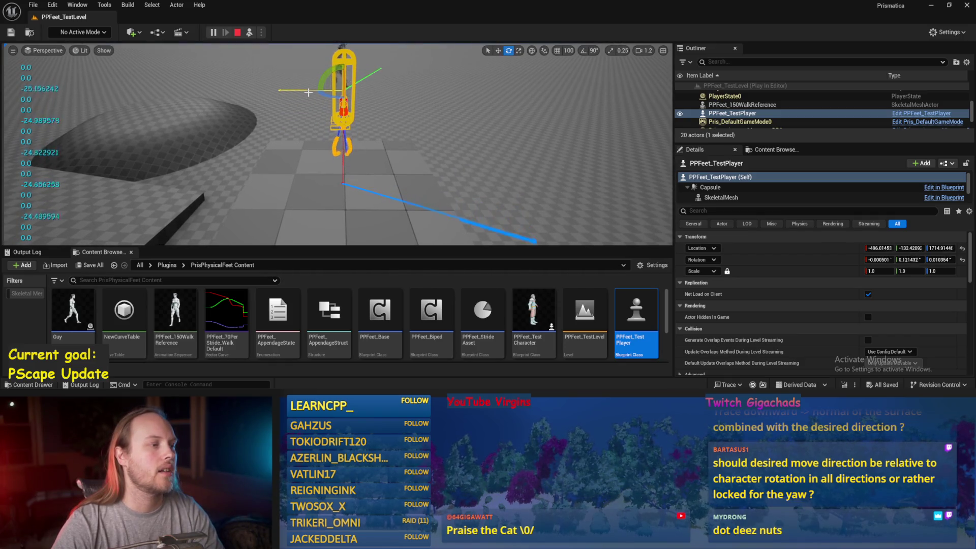
- Tilt the player capsule in PIE, stop playing, and bring PPFeet_Base back to the front
{"action": "left_click_drag", "start_coordinate": [316, 92], "coordinate": [285, 99]}
{"action": "key", "text": "Escape"}
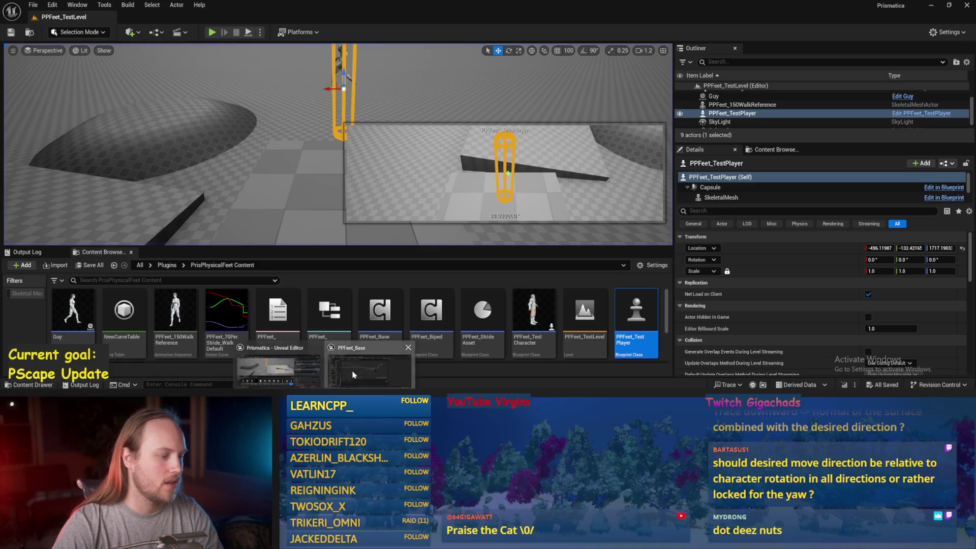
{"action": "left_click", "coordinate": [353, 375]}
- Reposition the cross node and bring the SET nodes into view in StrideSlopeCalculations
{"action": "left_click_drag", "start_coordinate": [393, 241], "coordinate": [634, 142]}
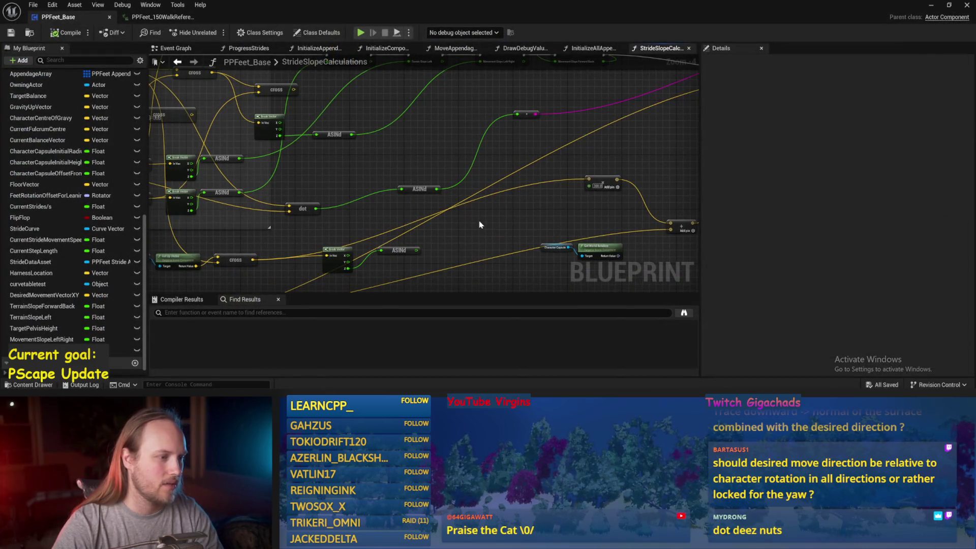
{"action": "mouse_move", "coordinate": [393, 198]}
{"action": "left_mouse_down"}
{"action": "mouse_move", "coordinate": [453, 135]}
{"action": "mouse_move", "coordinate": [445, 192]}
{"action": "mouse_move", "coordinate": [237, 132]}
{"action": "mouse_move", "coordinate": [474, 210]}
{"action": "left_mouse_up"}
{"action": "type", "text": "c"}
{"action": "key", "text": "Escape"}
{"action": "left_click_drag", "start_coordinate": [297, 159], "coordinate": [488, 214]}
{"action": "left_click_drag", "start_coordinate": [243, 235], "coordinate": [253, 175]}
{"action": "mouse_move", "coordinate": [542, 137]}
{"action": "left_mouse_down"}
{"action": "mouse_move", "coordinate": [358, 224]}
{"action": "mouse_move", "coordinate": [399, 217]}
{"action": "left_mouse_up"}
- Add a Break Vector on the cross product output and wire the cross output into the Add node
{"action": "right_click", "coordinate": [323, 229]}
{"action": "left_click", "coordinate": [326, 226]}
{"action": "type", "text": "break vector"}
{"action": "key", "text": "Return"}
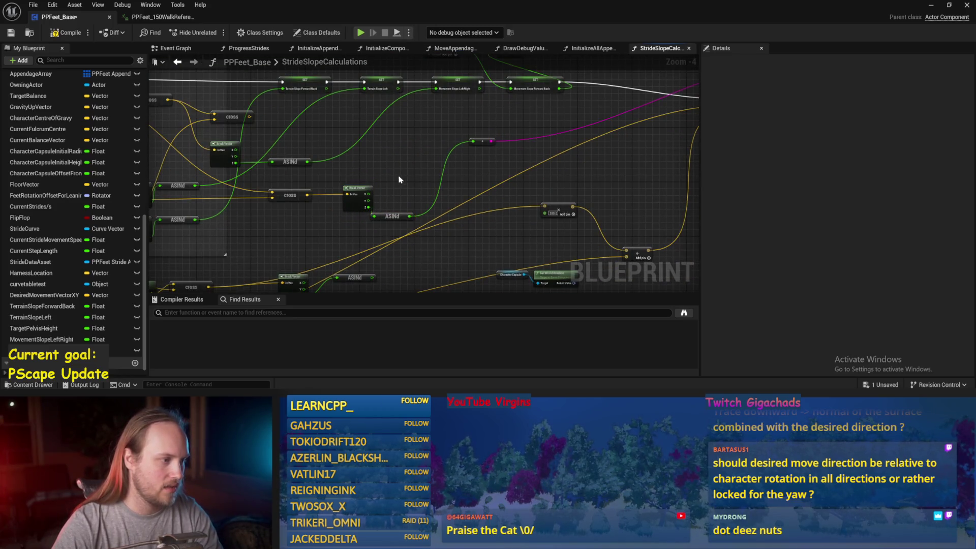
{"action": "left_click_drag", "start_coordinate": [268, 193], "coordinate": [503, 151]}
{"action": "left_click", "coordinate": [163, 17]}
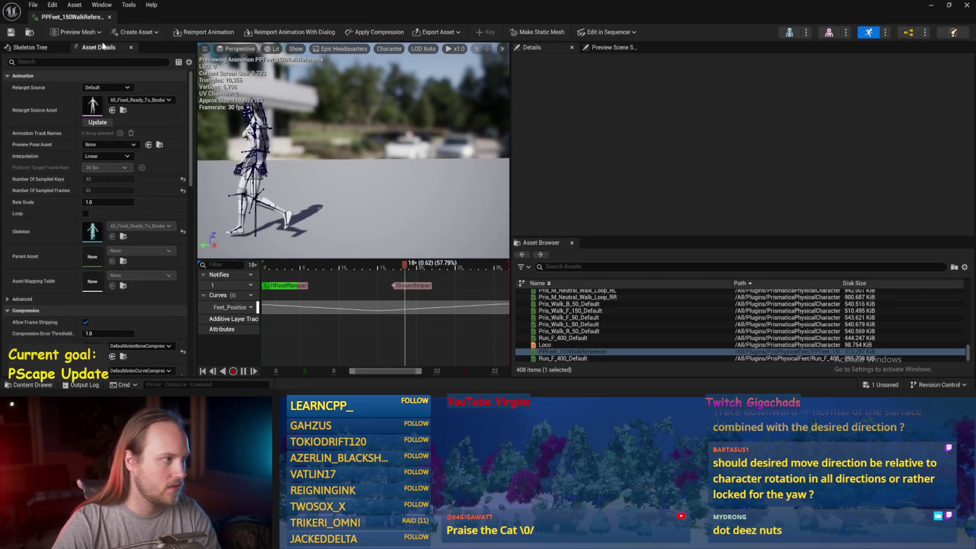
- Back in the level editor, save all unsaved assets with Ctrl+S
{"action": "key", "text": "alt+Tab"}
{"action": "key", "text": "ctrl+s"}
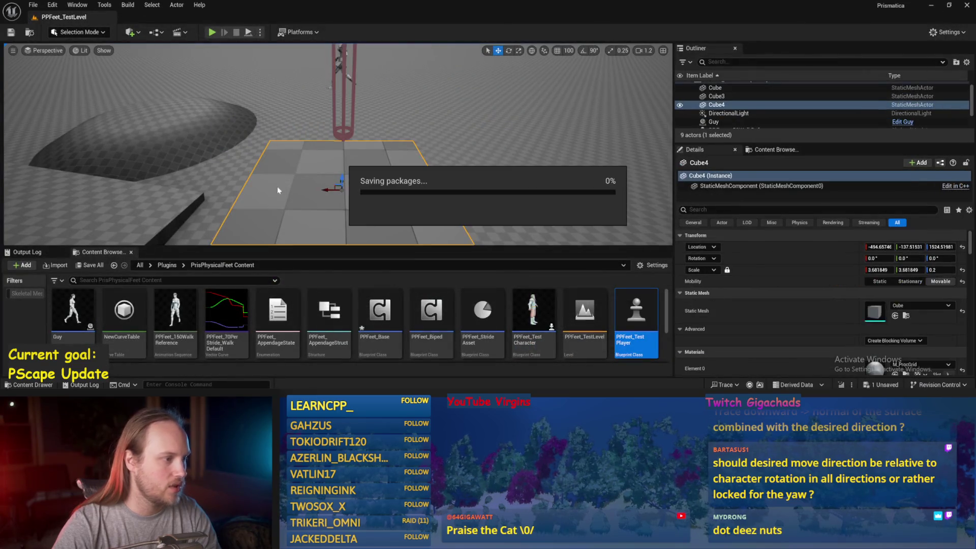
{"action": "left_click", "coordinate": [33, 4]}
{"action": "left_click", "coordinate": [56, 132]}
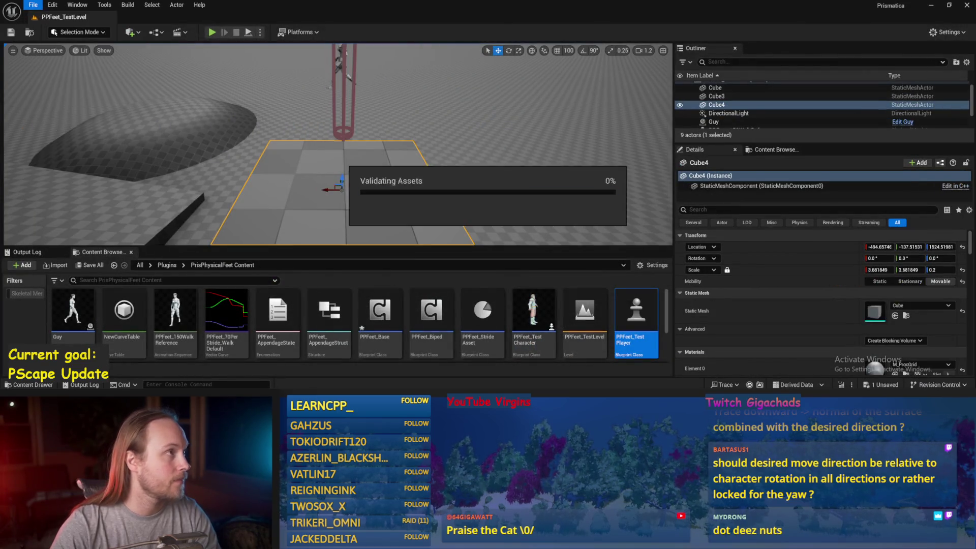
- Play the level, tilt the test player about its Y axis with the rotate gizmo, then stop
{"action": "key", "text": "alt+p"}
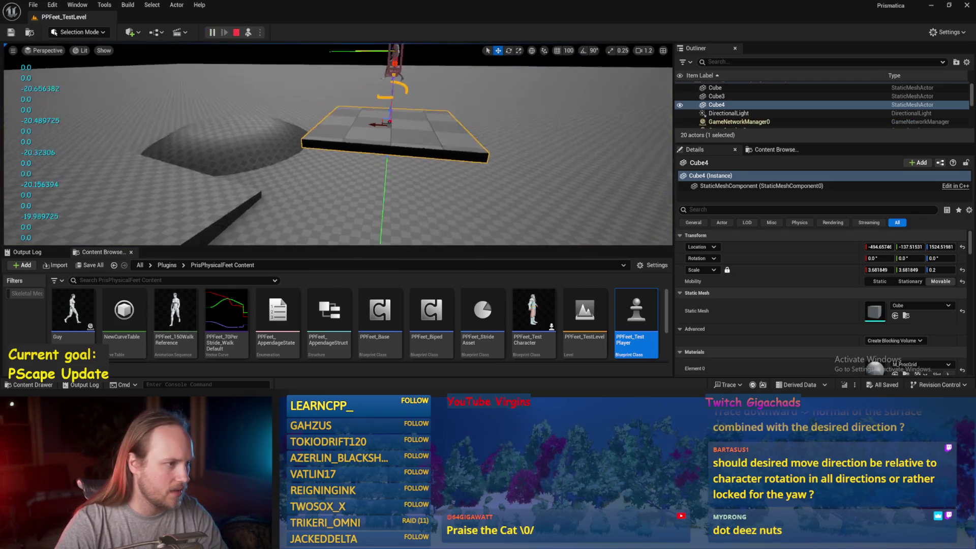
{"action": "left_click", "coordinate": [378, 163]}
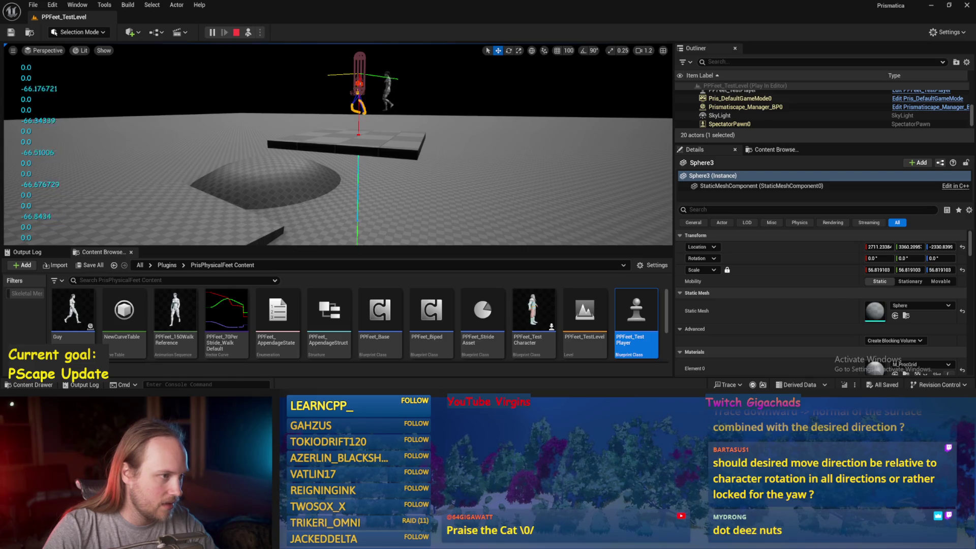
{"action": "left_click", "coordinate": [359, 88]}
{"action": "key", "text": "e"}
{"action": "left_click_drag", "start_coordinate": [382, 93], "coordinate": [385, 84]}
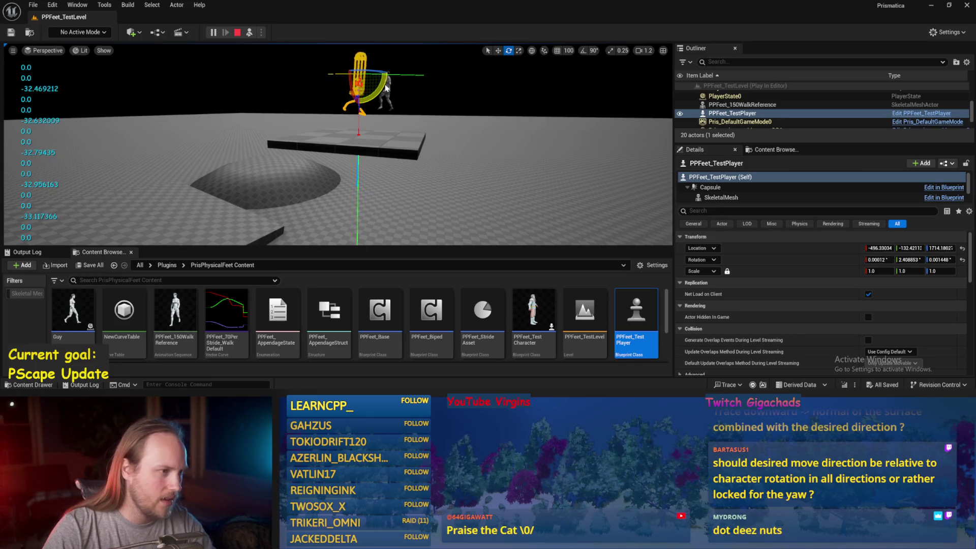
{"action": "key", "text": "Escape"}
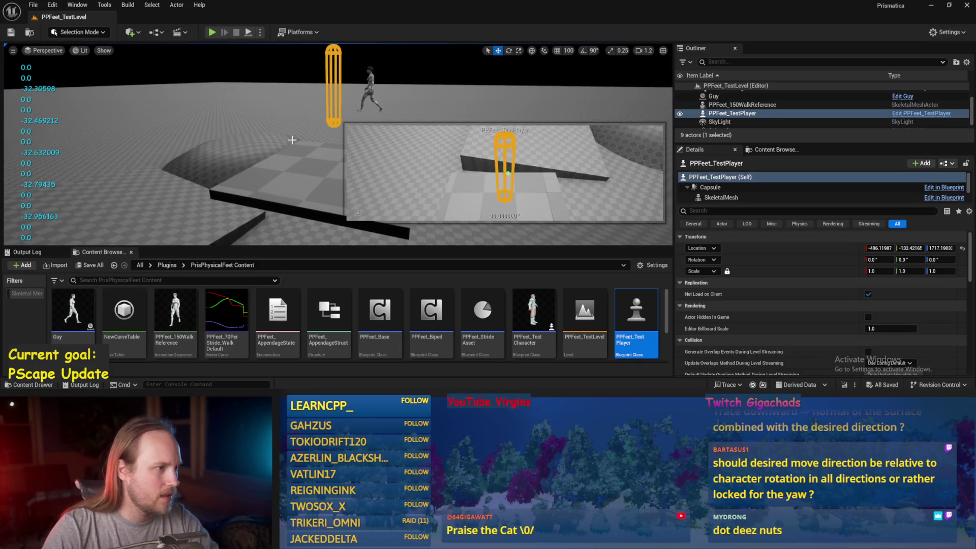
- Open PPFeet_Base, connect Get Right Vector into the cross product, and save the blueprint
{"action": "left_click", "coordinate": [263, 181]}
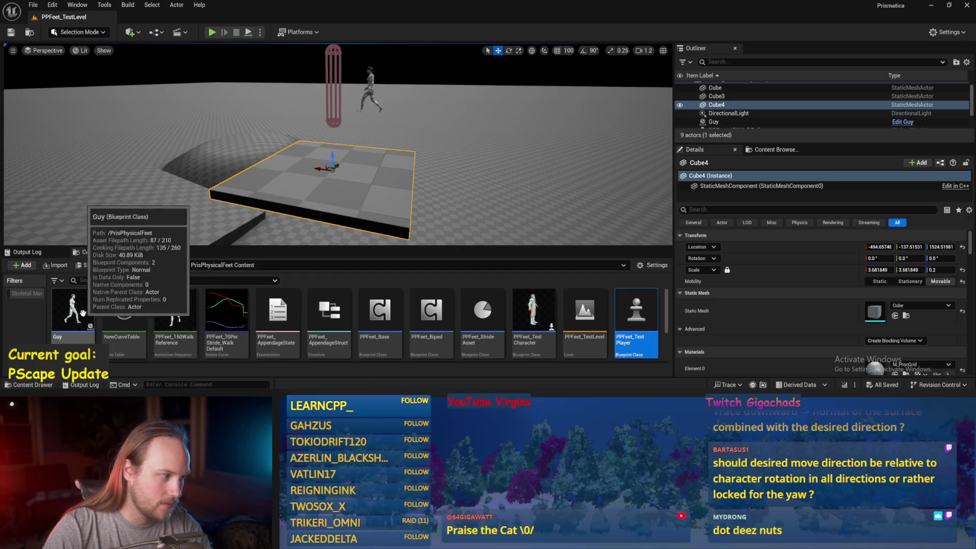
{"action": "left_click", "coordinate": [389, 314]}
{"action": "double_click", "coordinate": [389, 314]}
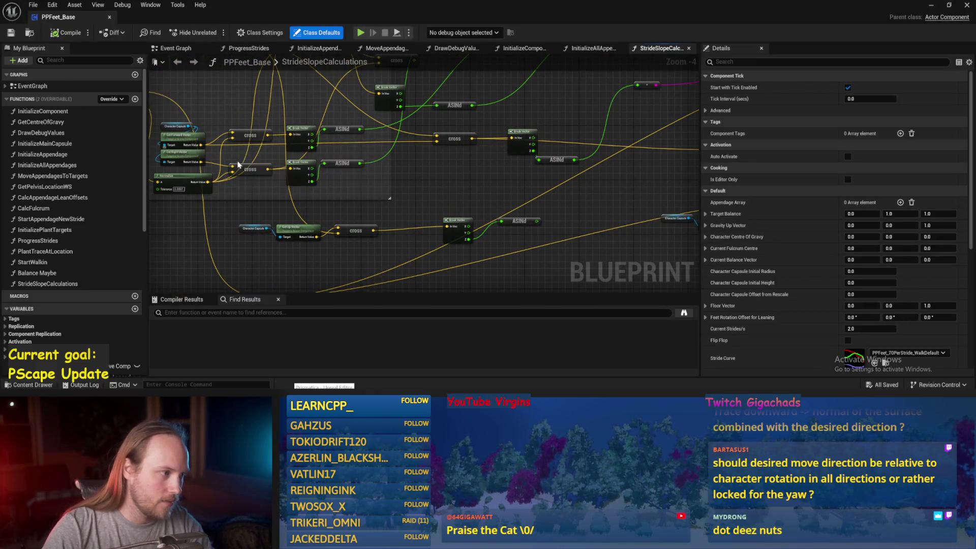
{"action": "mouse_move", "coordinate": [201, 160]}
{"action": "left_mouse_down"}
{"action": "mouse_move", "coordinate": [392, 135]}
{"action": "mouse_move", "coordinate": [437, 143]}
{"action": "left_mouse_up"}
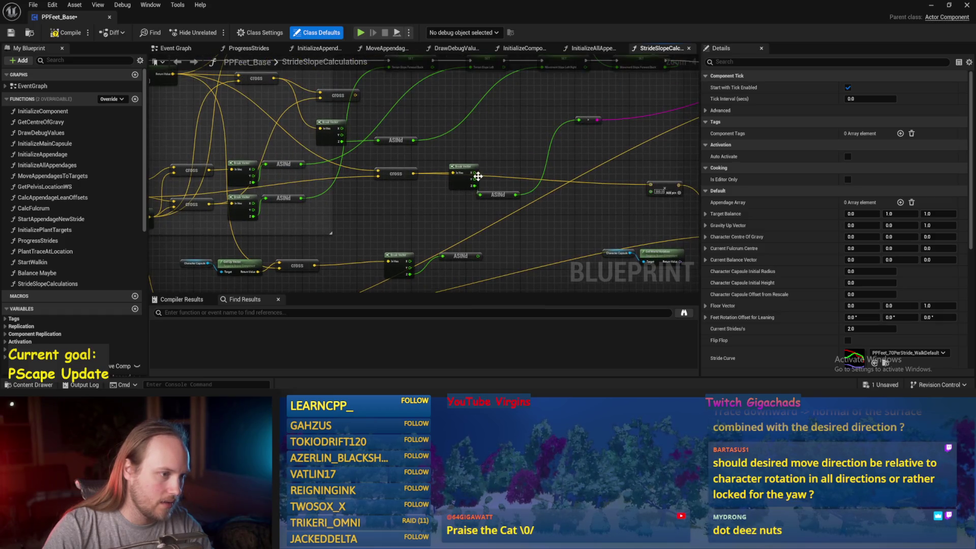
{"action": "left_click_drag", "start_coordinate": [478, 176], "coordinate": [496, 155]}
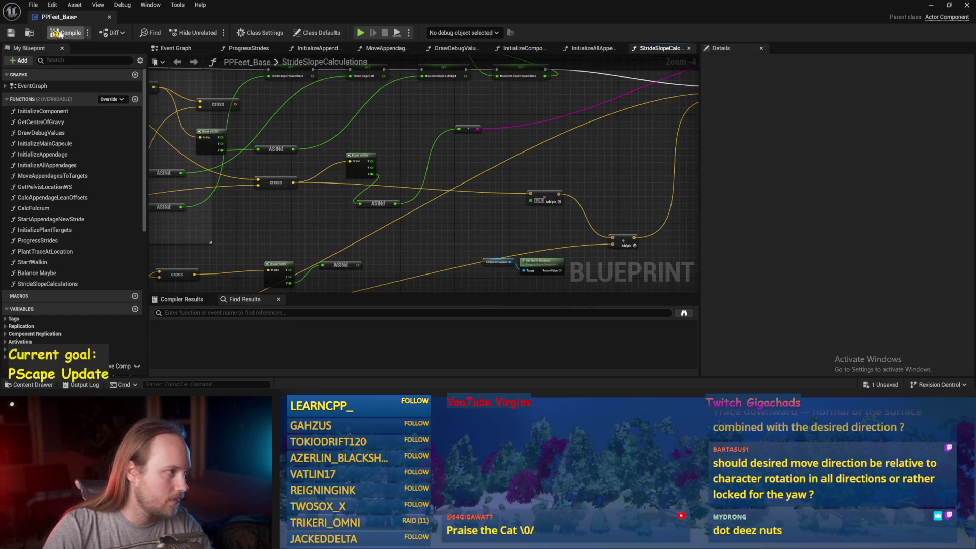
{"action": "left_click", "coordinate": [10, 33]}
{"action": "left_click", "coordinate": [932, 5]}
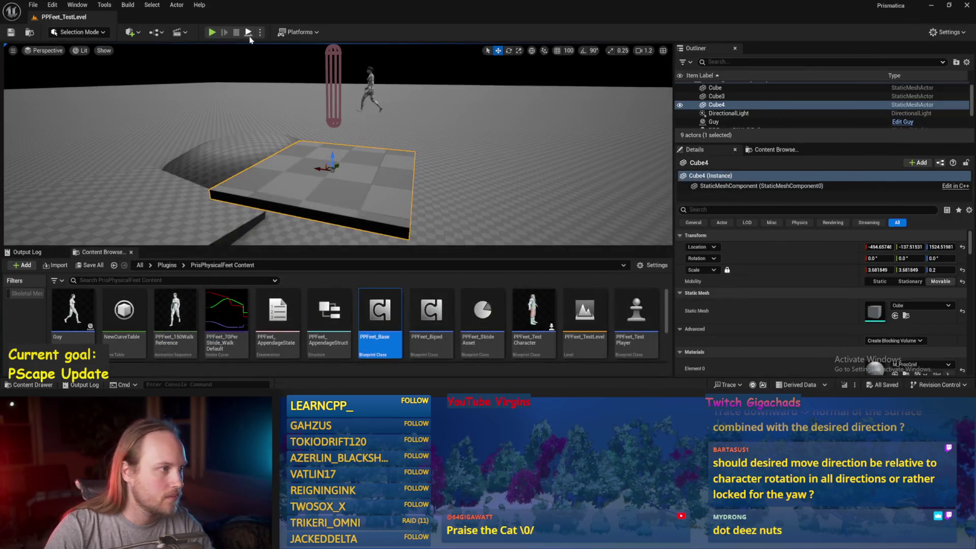
- Play the level, eject with F8 to rotate the test player, then reopen PPFeet_Base's slope nodes
{"action": "key", "text": "alt+p"}
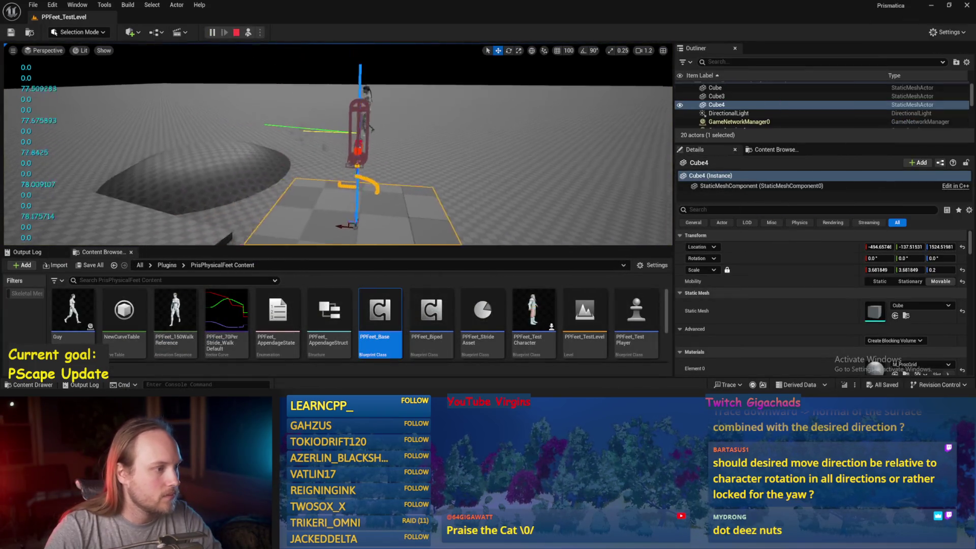
{"action": "left_click", "coordinate": [715, 88]}
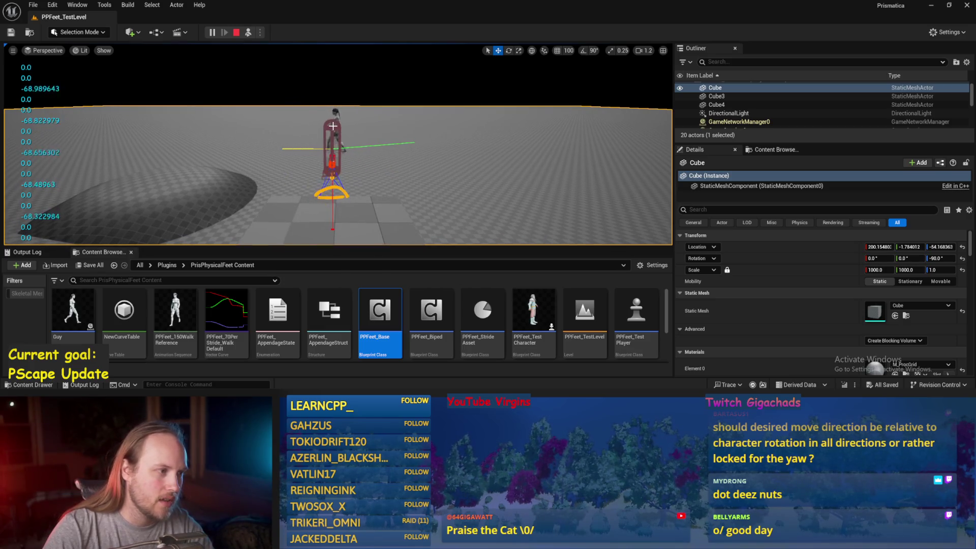
{"action": "key", "text": "F8"}
{"action": "key", "text": "e"}
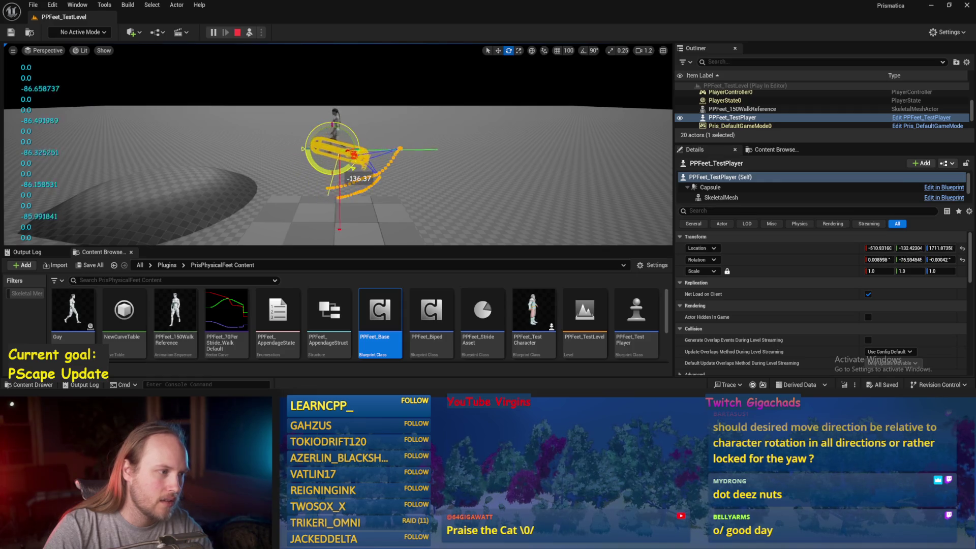
{"action": "double_click", "coordinate": [380, 318]}
{"action": "mouse_move", "coordinate": [387, 220]}
{"action": "left_mouse_down"}
{"action": "mouse_move", "coordinate": [455, 236]}
{"action": "mouse_move", "coordinate": [529, 202]}
{"action": "mouse_move", "coordinate": [580, 199]}
{"action": "mouse_move", "coordinate": [506, 194]}
{"action": "left_mouse_up"}
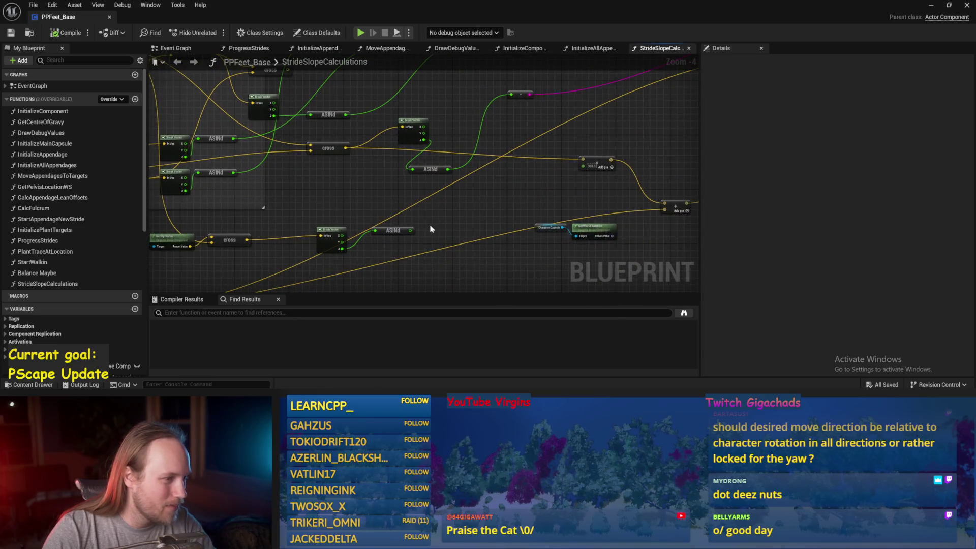
- Wire the lower Cross Product output into the Add node, compile and save PPFeet_Base, and return to the level
{"action": "mouse_move", "coordinate": [410, 233]}
{"action": "left_mouse_down"}
{"action": "mouse_move", "coordinate": [698, 113]}
{"action": "mouse_move", "coordinate": [471, 153]}
{"action": "mouse_move", "coordinate": [480, 157]}
{"action": "mouse_move", "coordinate": [299, 253]}
{"action": "mouse_move", "coordinate": [483, 102]}
{"action": "mouse_move", "coordinate": [226, 200]}
{"action": "mouse_move", "coordinate": [217, 191]}
{"action": "left_mouse_up"}
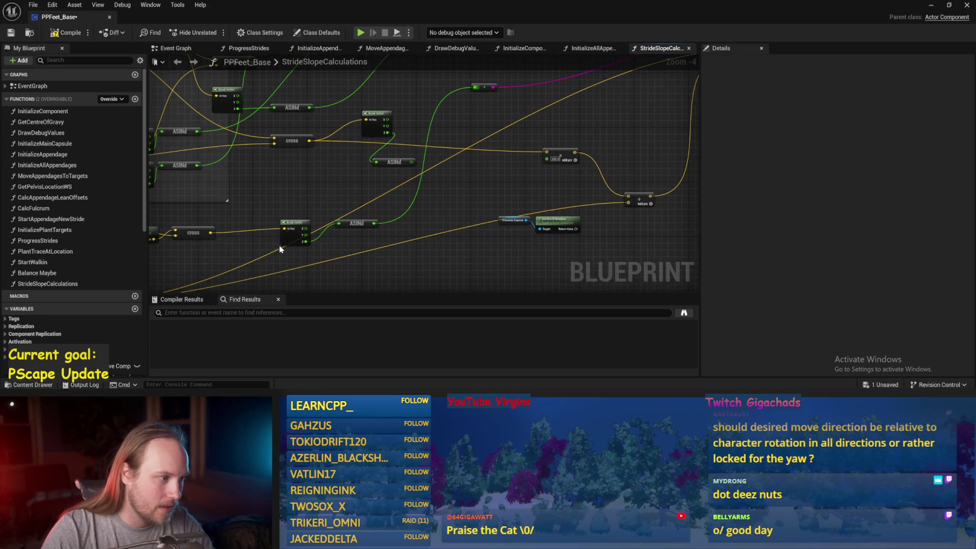
{"action": "left_click_drag", "start_coordinate": [209, 234], "coordinate": [548, 152]}
{"action": "left_click", "coordinate": [11, 33]}
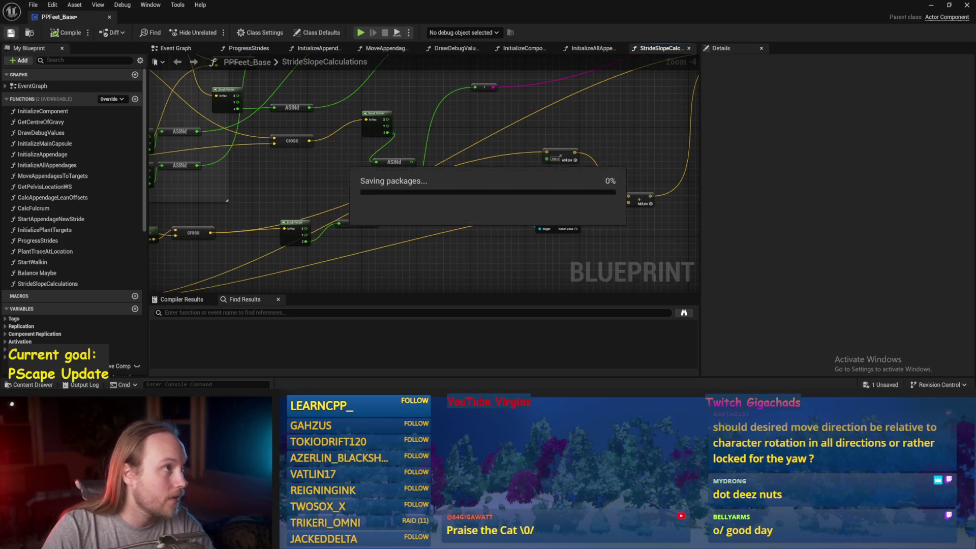
{"action": "left_click", "coordinate": [922, 9]}
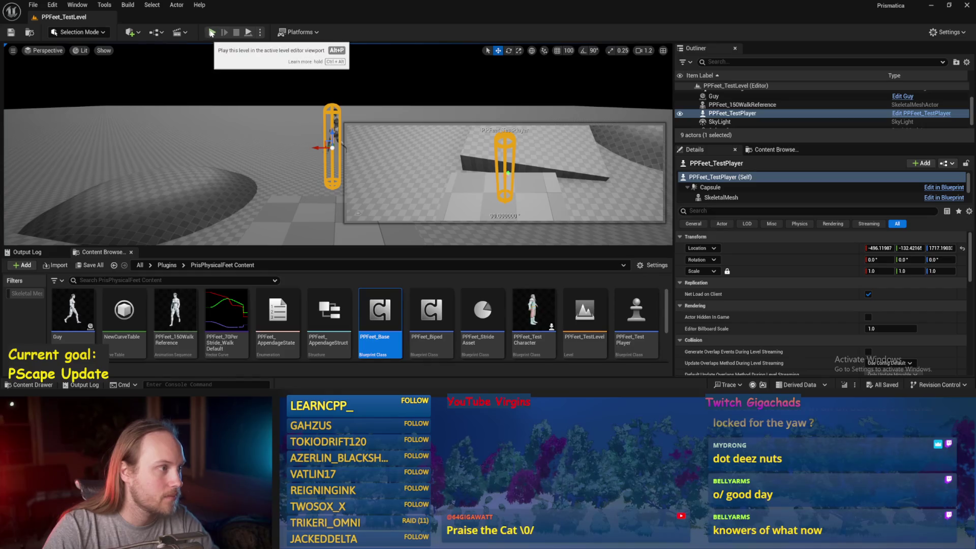
- Play the level, tip PPFeet_TestPlayer about 90° sideways and back upright, then stop
{"action": "left_click", "coordinate": [249, 33]}
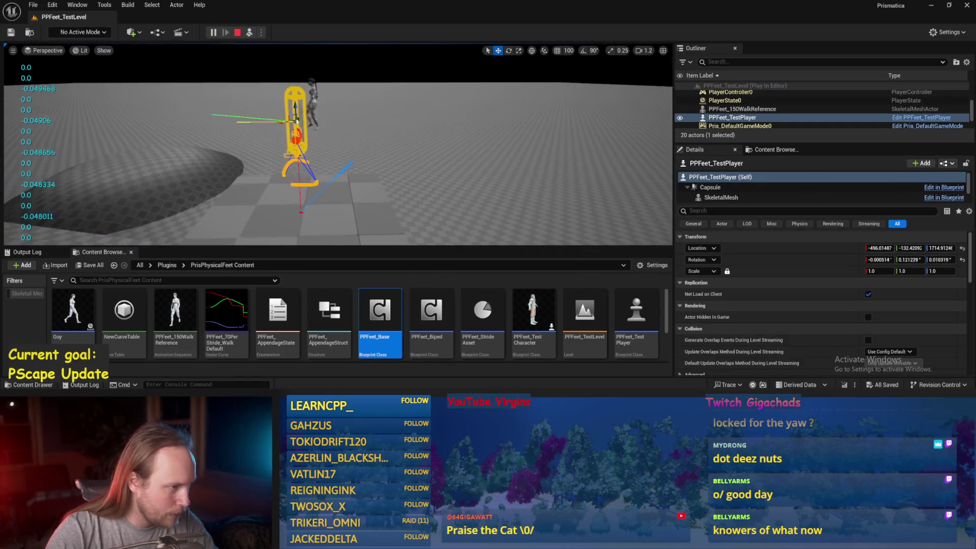
{"action": "key", "text": "e"}
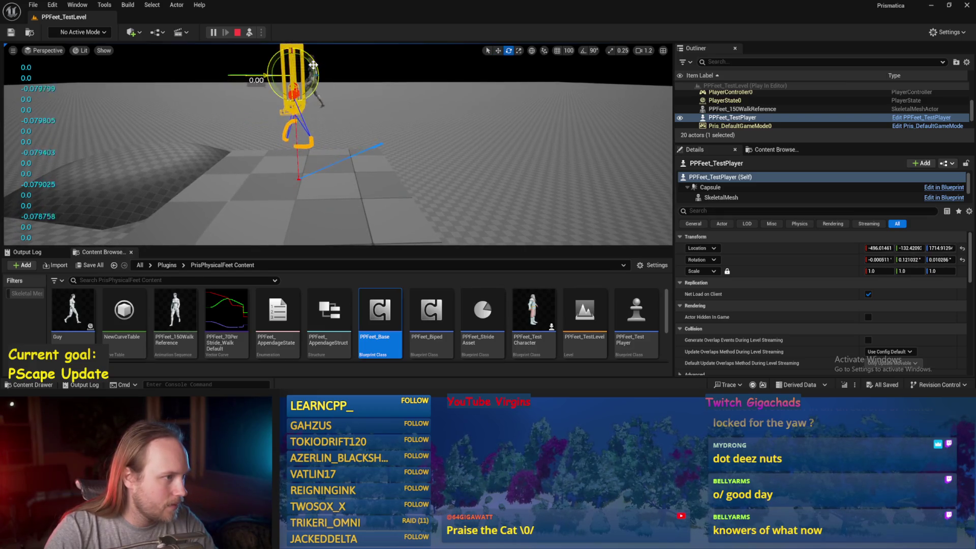
{"action": "left_click_drag", "start_coordinate": [315, 67], "coordinate": [305, 91]}
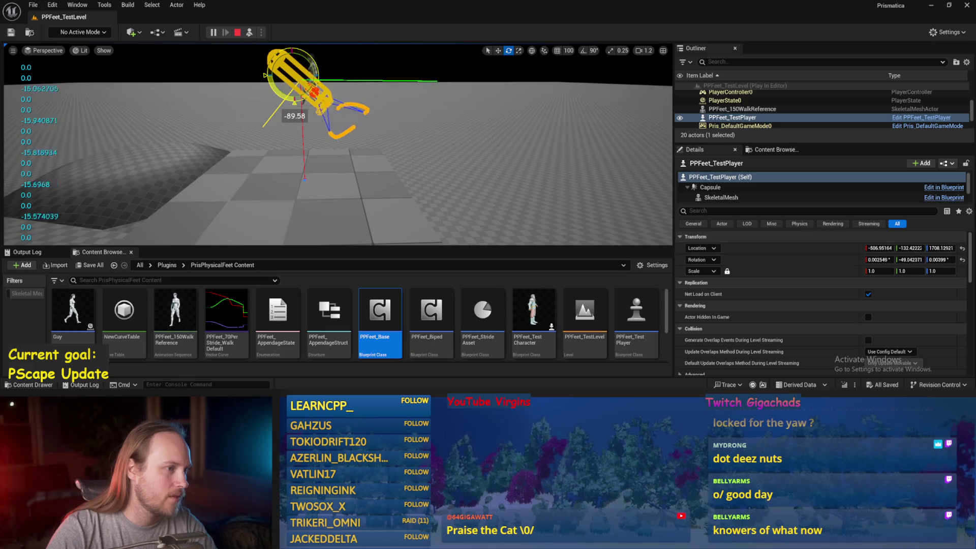
{"action": "left_click_drag", "start_coordinate": [294, 102], "coordinate": [310, 61]}
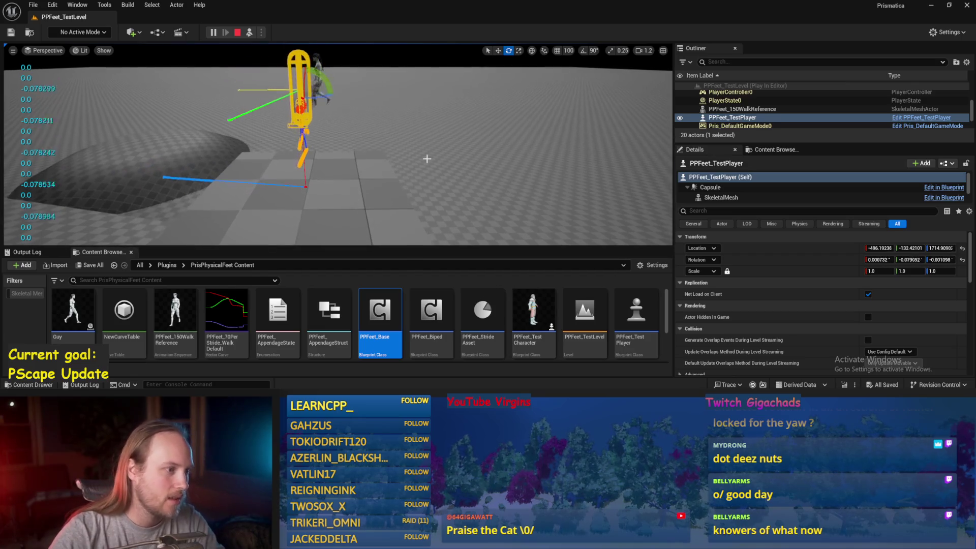
{"action": "key", "text": "Escape"}
{"action": "left_click", "coordinate": [34, 5]}
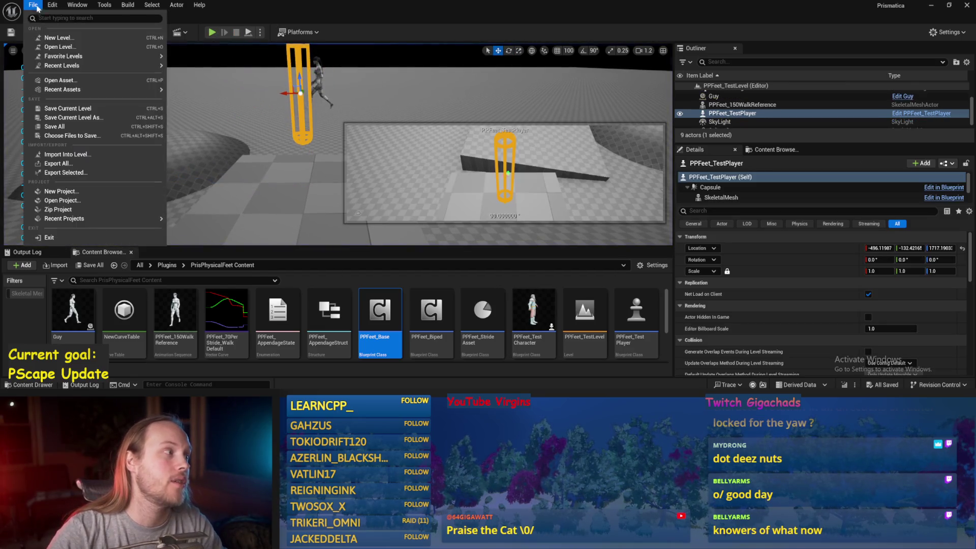
- Save all, look over PPFeet_Base's StrideSlopeCalculations graph, and go back to the level
{"action": "left_click", "coordinate": [63, 126]}
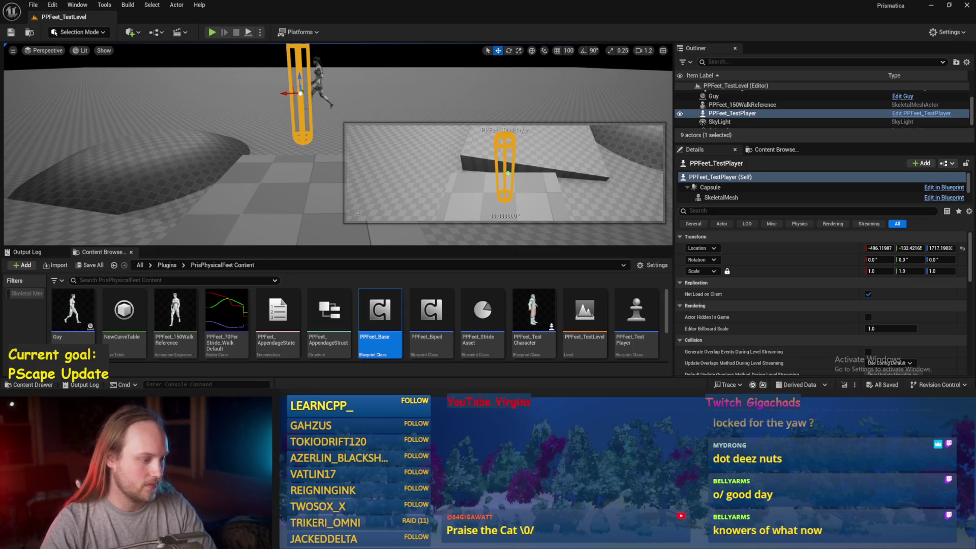
{"action": "double_click", "coordinate": [381, 313]}
{"action": "left_click_drag", "start_coordinate": [427, 177], "coordinate": [473, 183]}
{"action": "mouse_move", "coordinate": [410, 218]}
{"action": "left_mouse_down"}
{"action": "mouse_move", "coordinate": [488, 191]}
{"action": "mouse_move", "coordinate": [373, 201]}
{"action": "left_mouse_up"}
{"action": "left_click", "coordinate": [933, 5]}
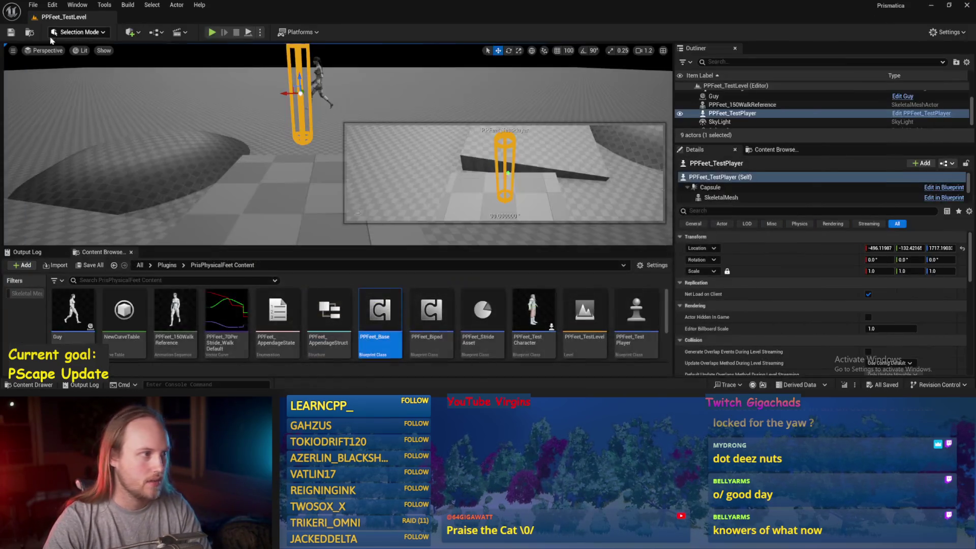
- Play the level and pitch PPFeet_TestPlayer about 95°, then reopen PPFeet_Base
{"action": "key", "text": "alt+p"}
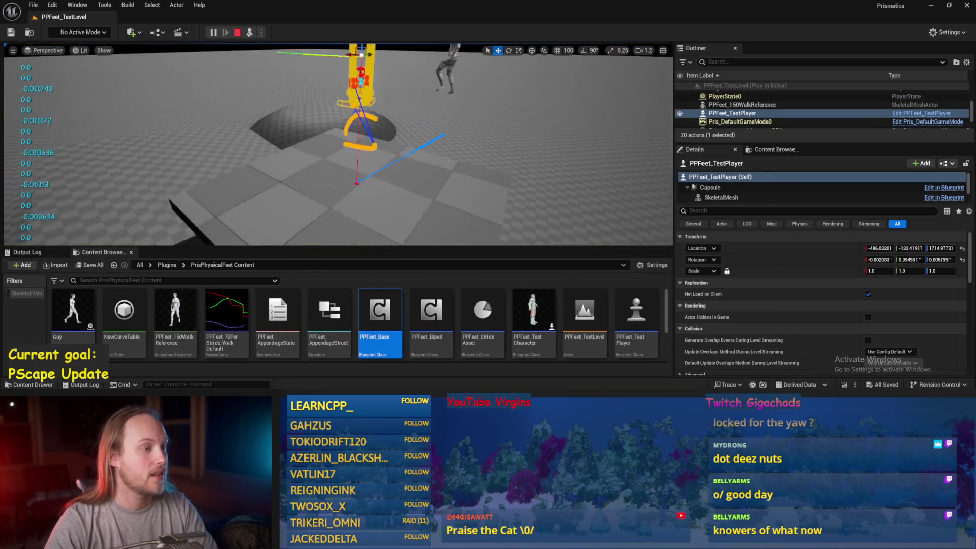
{"action": "right_click", "coordinate": [412, 153]}
{"action": "left_click", "coordinate": [357, 162]}
{"action": "left_click", "coordinate": [322, 136]}
{"action": "key", "text": "e"}
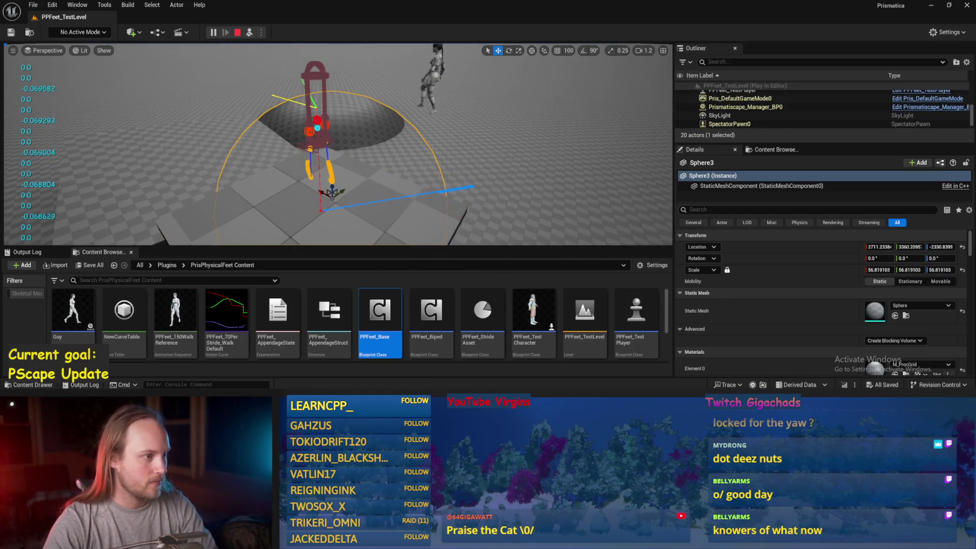
{"action": "left_click_drag", "start_coordinate": [324, 137], "coordinate": [326, 177]}
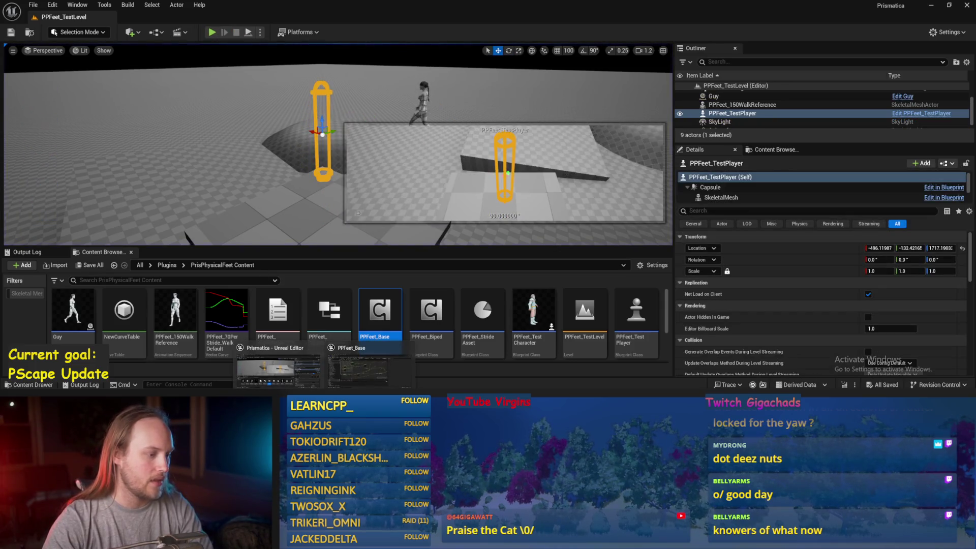
{"action": "double_click", "coordinate": [380, 310]}
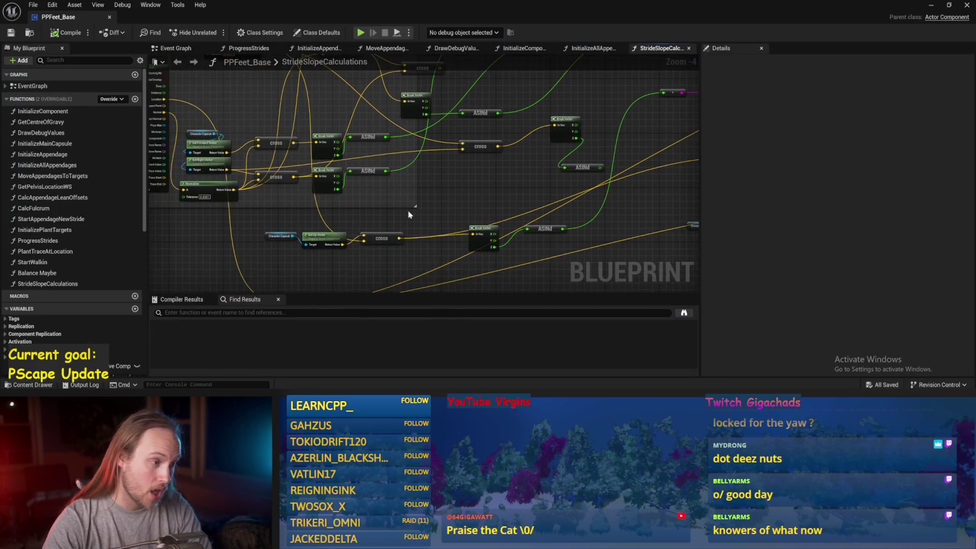
- Add a Cross Product node fed by Get Up Vector's return value
{"action": "left_click_drag", "start_coordinate": [430, 223], "coordinate": [391, 174]}
{"action": "mouse_move", "coordinate": [300, 193]}
{"action": "left_mouse_down"}
{"action": "mouse_move", "coordinate": [404, 220]}
{"action": "mouse_move", "coordinate": [437, 208]}
{"action": "mouse_move", "coordinate": [432, 136]}
{"action": "mouse_move", "coordinate": [418, 134]}
{"action": "mouse_move", "coordinate": [517, 203]}
{"action": "left_mouse_up"}
{"action": "scroll", "coordinate": [516, 203], "scroll_direction": "up", "scroll_amount": 3}
{"action": "left_click_drag", "start_coordinate": [359, 199], "coordinate": [378, 207]}
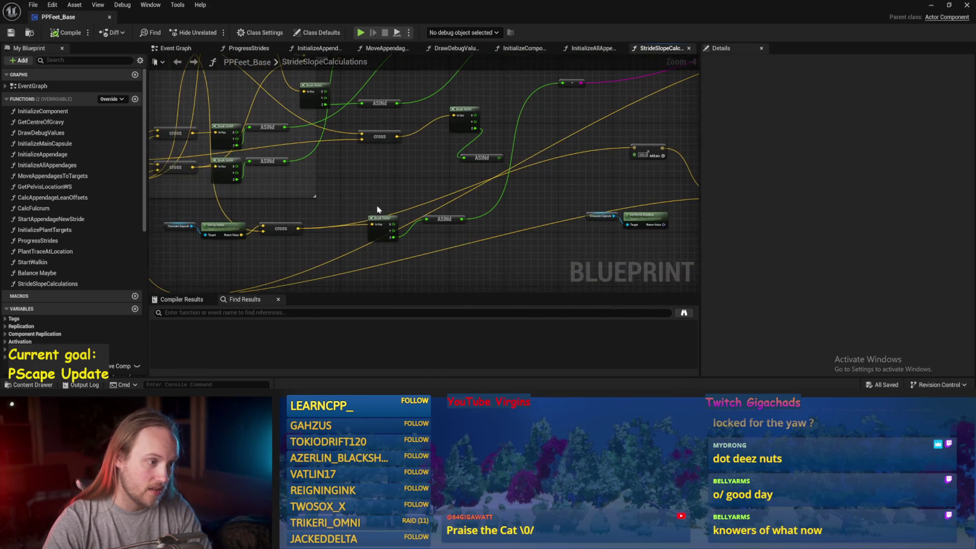
{"action": "mouse_move", "coordinate": [298, 230]}
{"action": "left_mouse_down"}
{"action": "mouse_move", "coordinate": [349, 218]}
{"action": "mouse_move", "coordinate": [345, 197]}
{"action": "mouse_move", "coordinate": [298, 229]}
{"action": "left_mouse_up"}
{"action": "mouse_move", "coordinate": [220, 230]}
{"action": "left_mouse_down"}
{"action": "mouse_move", "coordinate": [223, 210]}
{"action": "mouse_move", "coordinate": [289, 218]}
{"action": "mouse_move", "coordinate": [349, 209]}
{"action": "left_mouse_up"}
{"action": "type", "text": "cross"}
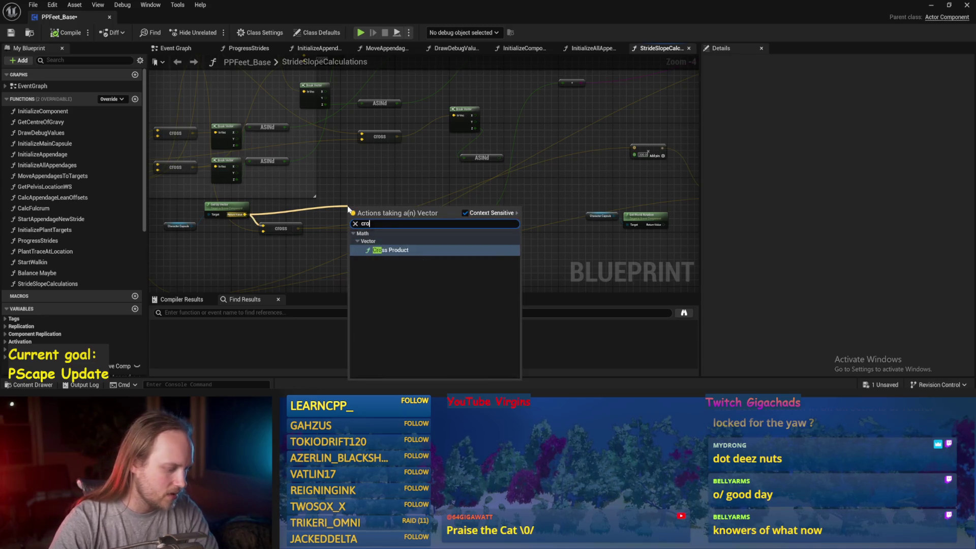
{"action": "key", "text": "Return"}
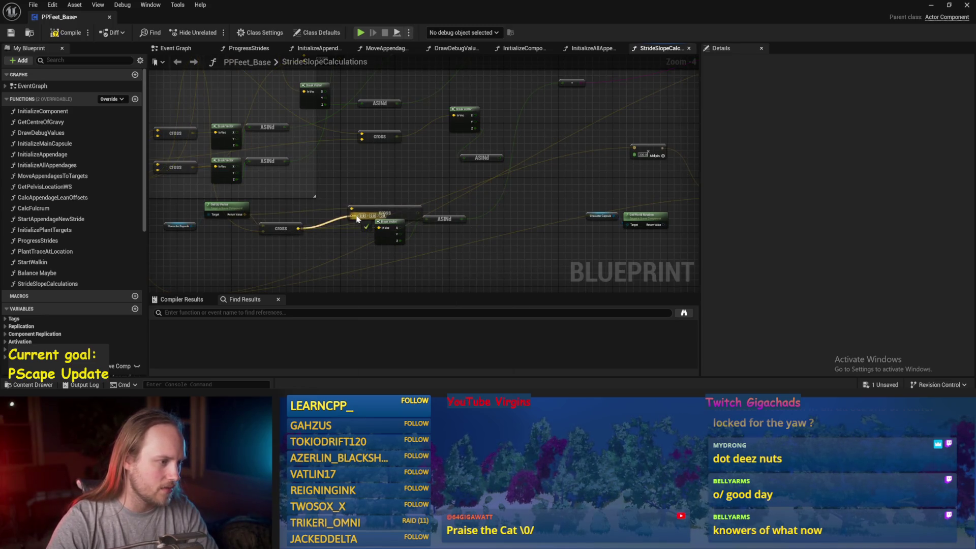
- Connect the new cross output to the Add node instead of Break Vector's In Vec
{"action": "left_click_drag", "start_coordinate": [384, 197], "coordinate": [424, 194]}
{"action": "left_click_drag", "start_coordinate": [363, 232], "coordinate": [379, 228]}
{"action": "left_click_drag", "start_coordinate": [439, 179], "coordinate": [388, 169]}
{"action": "key", "text": "ctrl+z"}
{"action": "mouse_move", "coordinate": [305, 211]}
{"action": "left_mouse_down"}
{"action": "mouse_move", "coordinate": [545, 240]}
{"action": "mouse_move", "coordinate": [557, 168]}
{"action": "left_mouse_up"}
- Link the lower cross output to Break Vector, feed the upper ASINd onward, and save
{"action": "left_click_drag", "start_coordinate": [654, 130], "coordinate": [528, 173]}
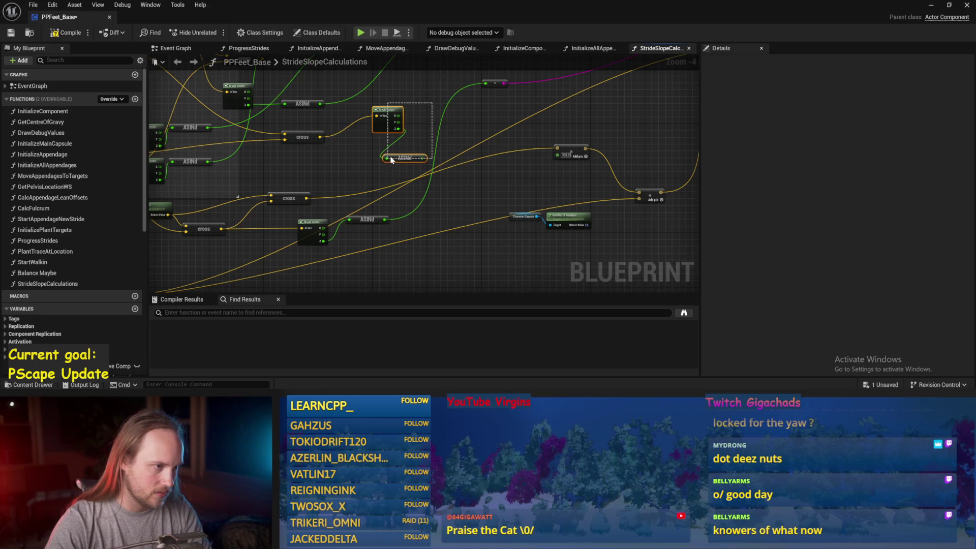
{"action": "mouse_move", "coordinate": [399, 157]}
{"action": "left_mouse_down"}
{"action": "mouse_move", "coordinate": [447, 203]}
{"action": "mouse_move", "coordinate": [509, 235]}
{"action": "mouse_move", "coordinate": [422, 188]}
{"action": "left_mouse_up"}
{"action": "mouse_move", "coordinate": [382, 218]}
{"action": "left_mouse_down"}
{"action": "mouse_move", "coordinate": [458, 141]}
{"action": "mouse_move", "coordinate": [446, 133]}
{"action": "left_mouse_up"}
{"action": "mouse_move", "coordinate": [493, 176]}
{"action": "left_mouse_down"}
{"action": "mouse_move", "coordinate": [634, 210]}
{"action": "mouse_move", "coordinate": [556, 102]}
{"action": "left_mouse_up"}
{"action": "left_click", "coordinate": [10, 32]}
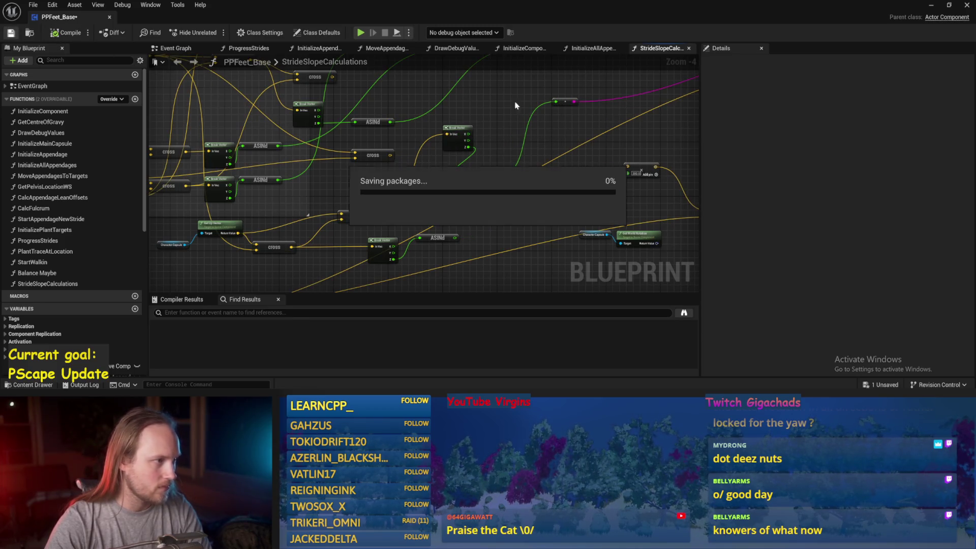
{"action": "key", "text": "alt+Tab"}
- Simulate the level, rotate PPFeet_TestPlayer about 143°, then reopen PPFeet_Base's StrideSlopeCalculations graph
{"action": "left_click", "coordinate": [250, 32]}
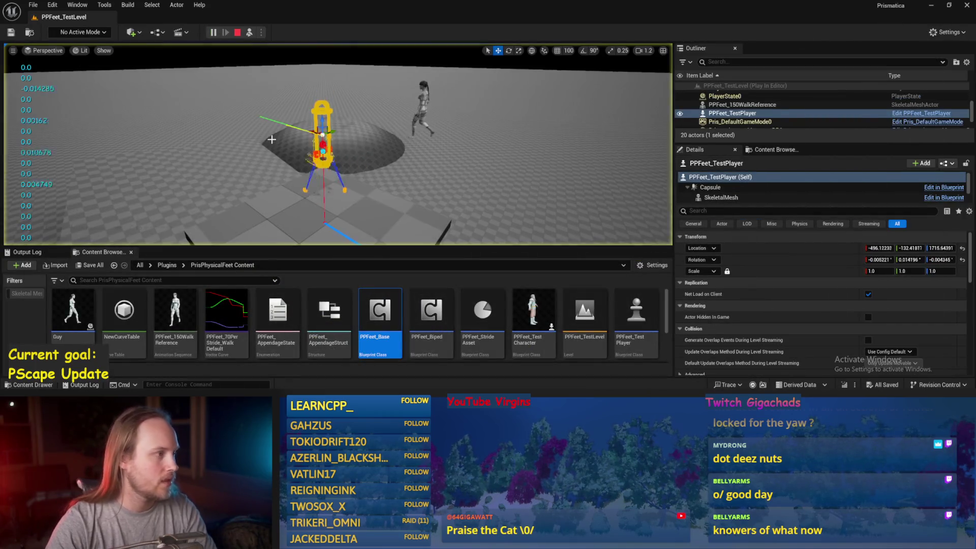
{"action": "key", "text": "e"}
{"action": "mouse_move", "coordinate": [298, 116]}
{"action": "left_mouse_down"}
{"action": "mouse_move", "coordinate": [312, 155]}
{"action": "mouse_move", "coordinate": [239, 127]}
{"action": "mouse_move", "coordinate": [312, 145]}
{"action": "mouse_move", "coordinate": [305, 158]}
{"action": "left_mouse_up"}
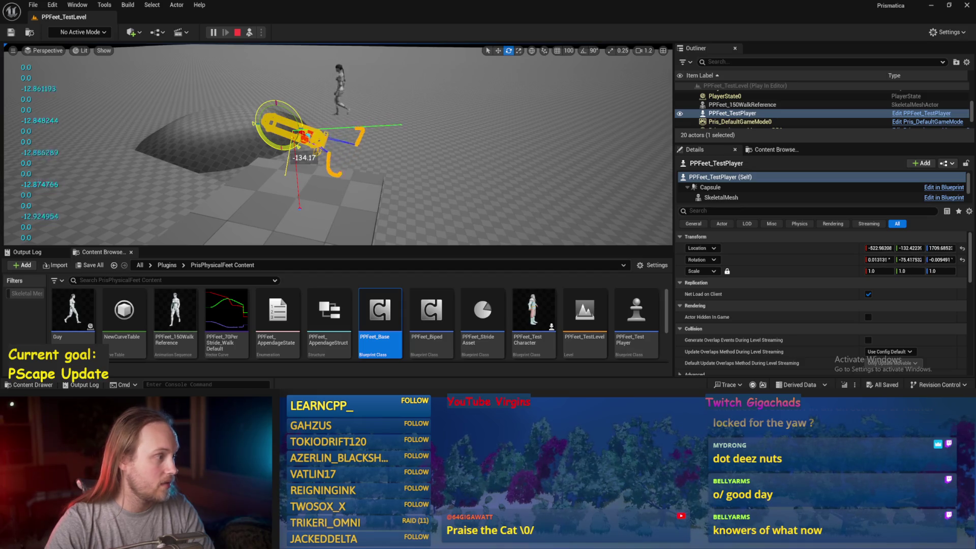
{"action": "double_click", "coordinate": [380, 313]}
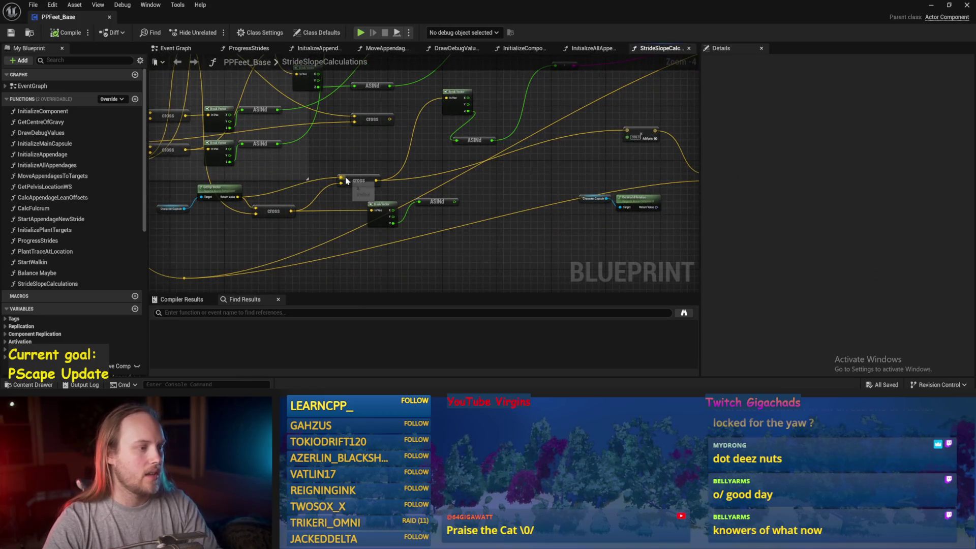
- Delete the unwanted cross node and bring the lower cross and ASINd nodes into view
{"action": "key", "text": "Delete"}
{"action": "left_click_drag", "start_coordinate": [359, 163], "coordinate": [469, 178]}
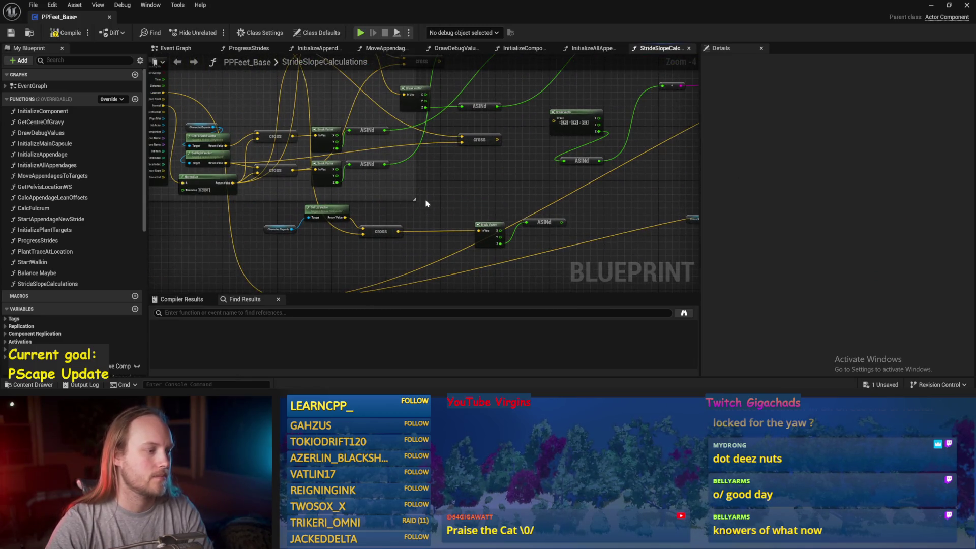
{"action": "left_click", "coordinate": [329, 213]}
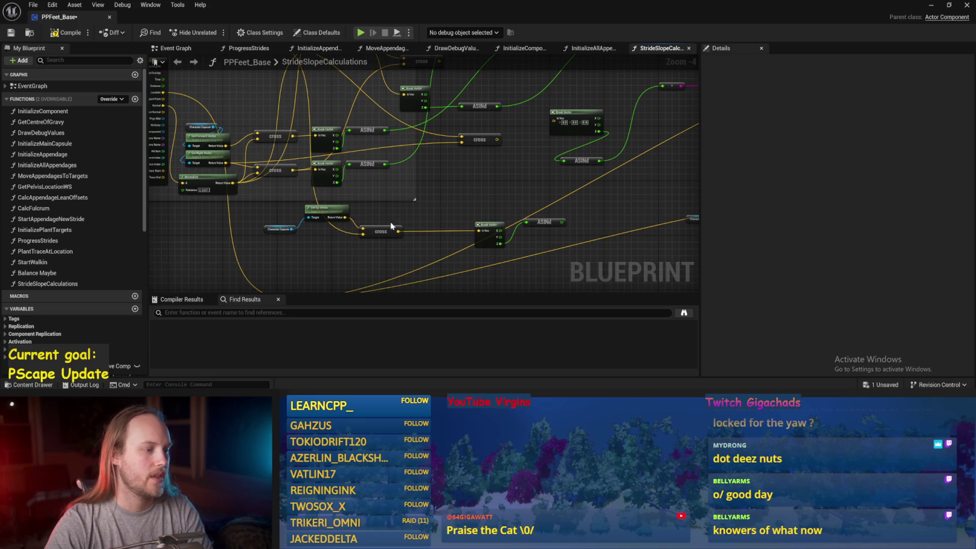
{"action": "left_click_drag", "start_coordinate": [379, 240], "coordinate": [473, 352]}
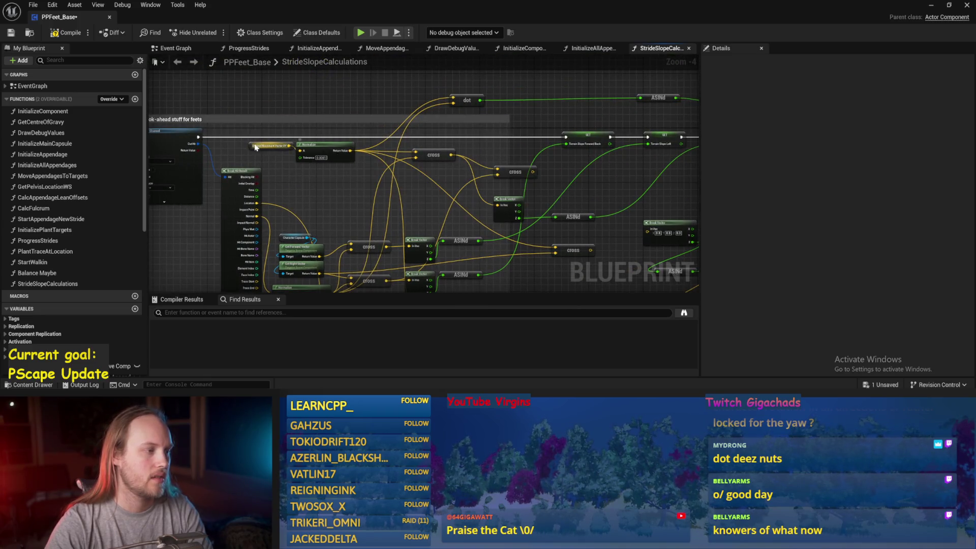
{"action": "mouse_move", "coordinate": [365, 193]}
{"action": "left_mouse_down"}
{"action": "mouse_move", "coordinate": [443, 233]}
{"action": "mouse_move", "coordinate": [395, 175]}
{"action": "mouse_move", "coordinate": [429, 188]}
{"action": "mouse_move", "coordinate": [410, 231]}
{"action": "mouse_move", "coordinate": [465, 249]}
{"action": "left_mouse_up"}
{"action": "left_click_drag", "start_coordinate": [289, 231], "coordinate": [251, 197]}
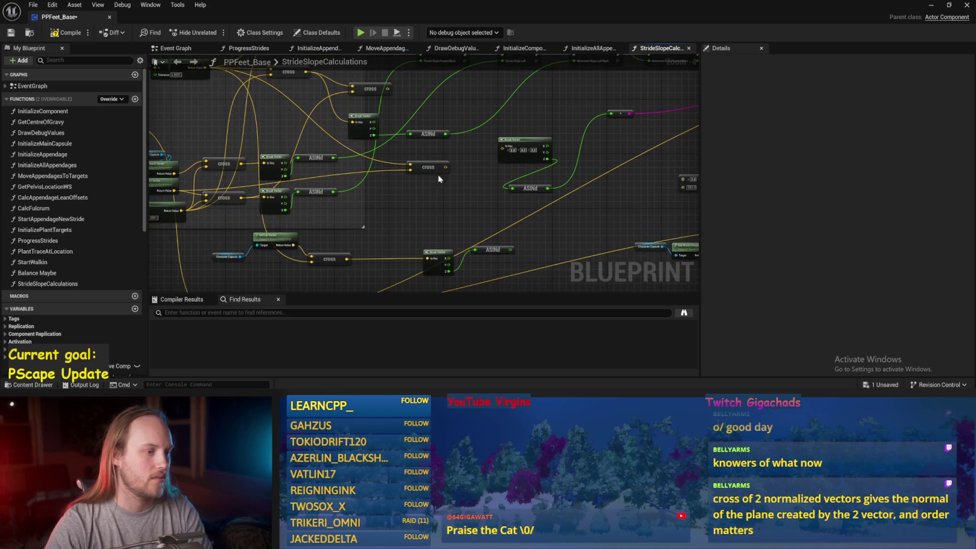
- Chain a new Cross Product off the cross output and wire it to Break Vector's In Vec
{"action": "left_click_drag", "start_coordinate": [446, 167], "coordinate": [478, 193]}
{"action": "type", "text": "cross"}
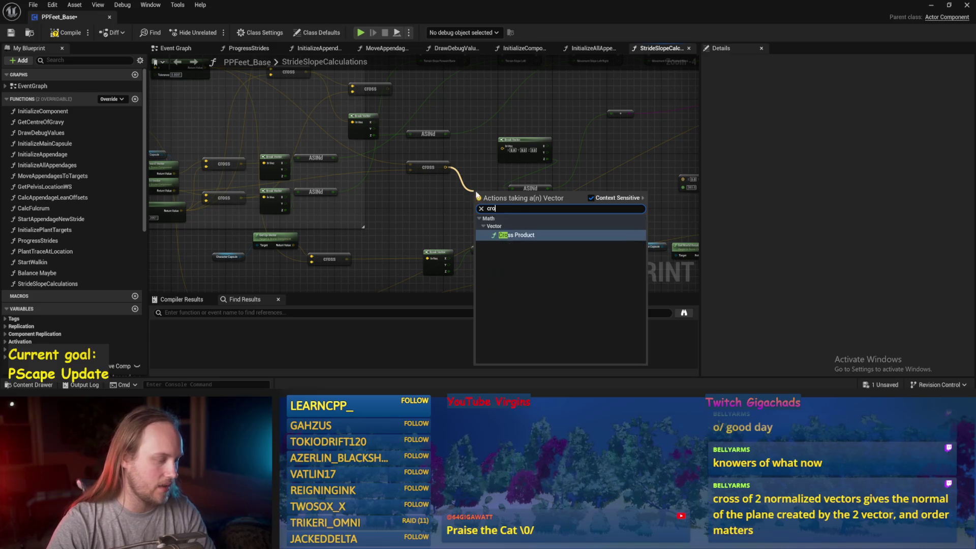
{"action": "key", "text": "Return"}
{"action": "mouse_move", "coordinate": [350, 260]}
{"action": "left_mouse_down"}
{"action": "mouse_move", "coordinate": [468, 192]}
{"action": "mouse_move", "coordinate": [414, 194]}
{"action": "mouse_move", "coordinate": [413, 162]}
{"action": "left_mouse_up"}
{"action": "scroll", "coordinate": [448, 196], "scroll_direction": "down", "scroll_amount": 2}
{"action": "scroll", "coordinate": [414, 193], "scroll_direction": "up", "scroll_amount": 3}
{"action": "mouse_move", "coordinate": [403, 211]}
{"action": "left_mouse_down"}
{"action": "mouse_move", "coordinate": [366, 210]}
{"action": "mouse_move", "coordinate": [593, 196]}
{"action": "left_mouse_up"}
- Save PPFeet_Base and return to the test level
{"action": "left_click", "coordinate": [11, 33]}
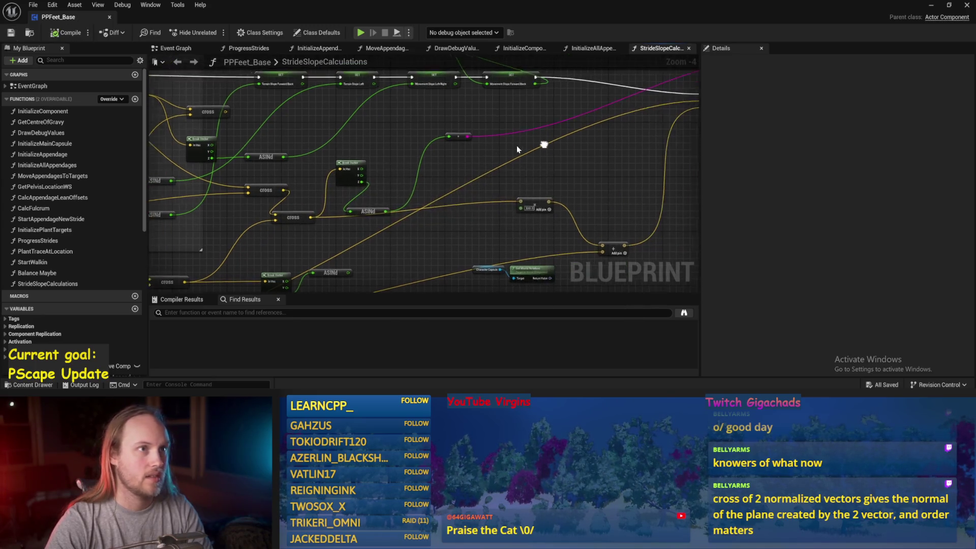
{"action": "left_click_drag", "start_coordinate": [539, 165], "coordinate": [557, 172]}
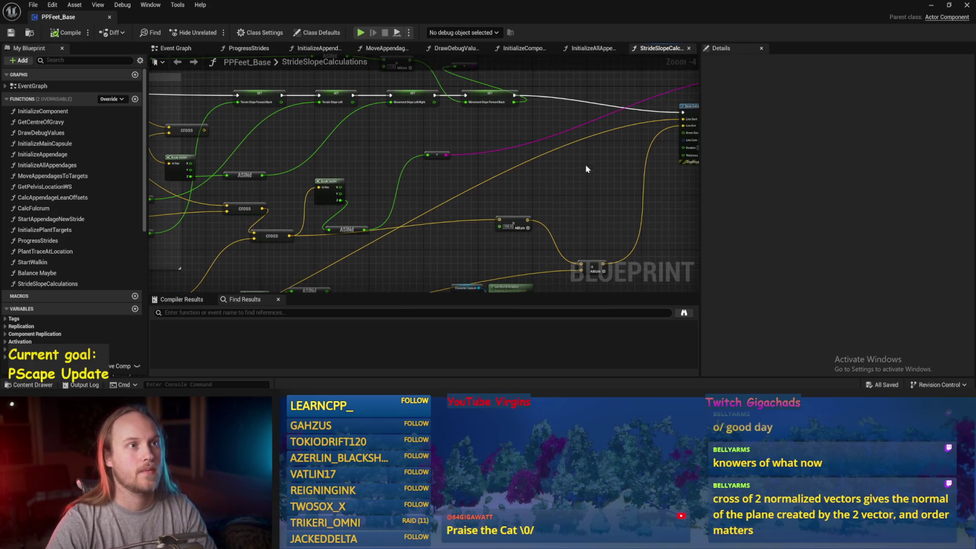
{"action": "left_click", "coordinate": [932, 8]}
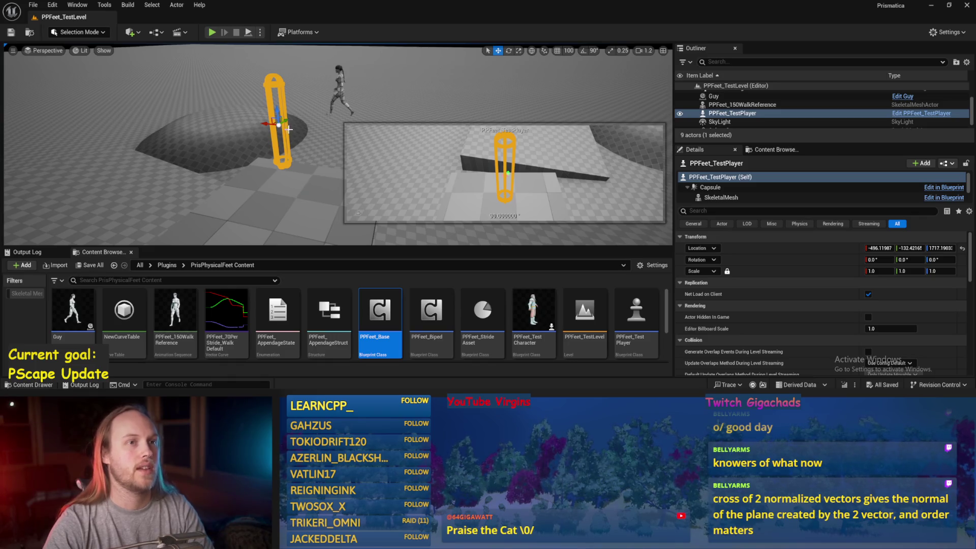
- Play-test while rotating PPFeet_TestPlayer about 58° and further, then save all and reopen PPFeet_Base
{"action": "left_click", "coordinate": [290, 185]}
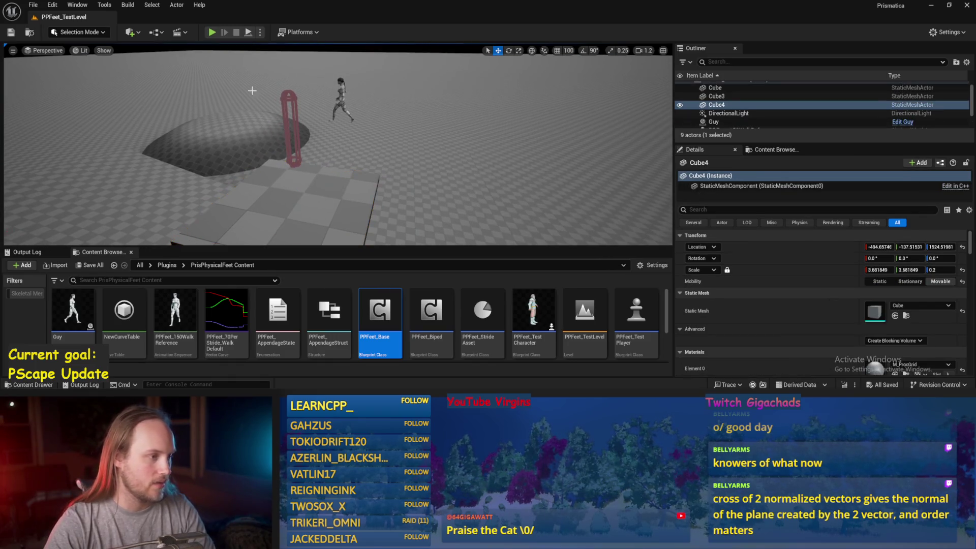
{"action": "left_click", "coordinate": [249, 34]}
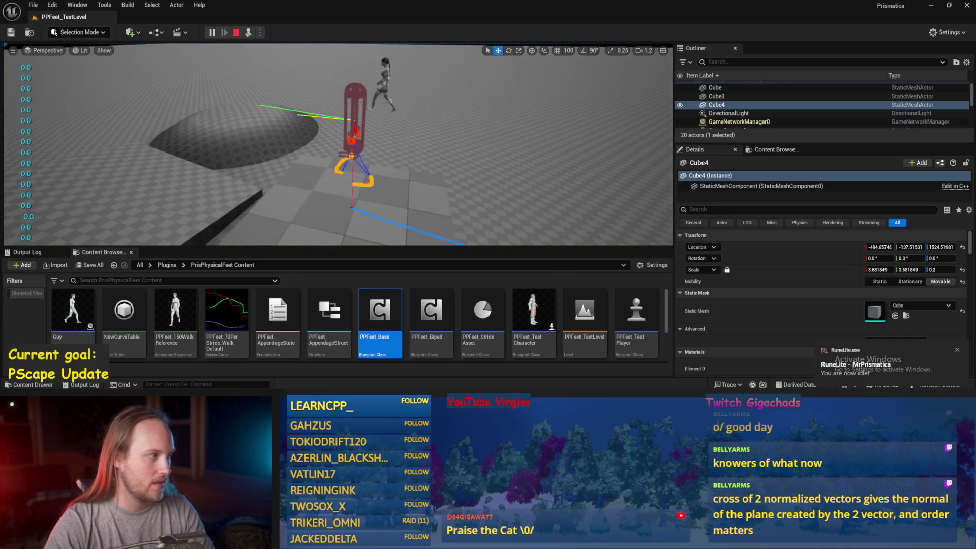
{"action": "left_click", "coordinate": [349, 130]}
{"action": "key", "text": "e"}
{"action": "mouse_move", "coordinate": [349, 130]}
{"action": "left_mouse_down"}
{"action": "mouse_move", "coordinate": [328, 118]}
{"action": "mouse_move", "coordinate": [321, 127]}
{"action": "mouse_move", "coordinate": [346, 171]}
{"action": "left_mouse_up"}
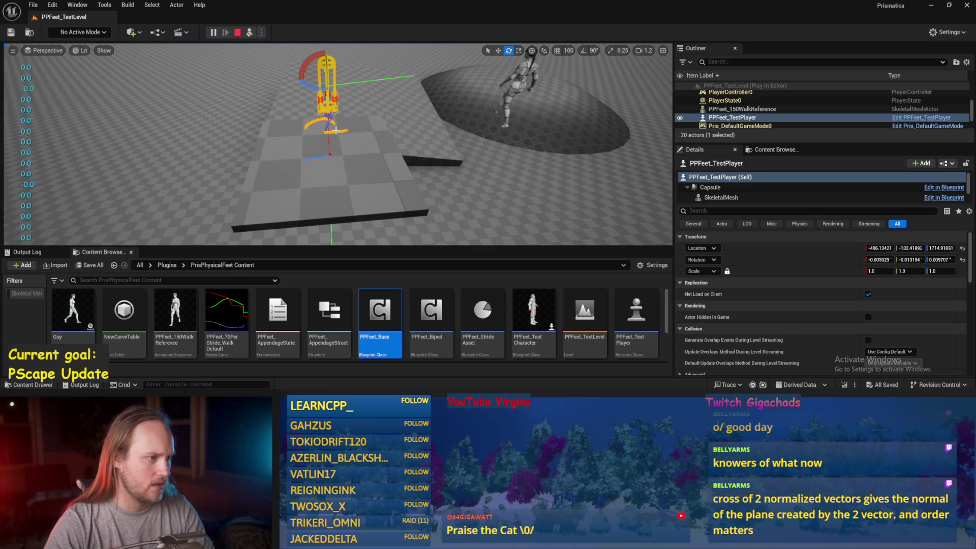
{"action": "left_click_drag", "start_coordinate": [331, 125], "coordinate": [326, 90]}
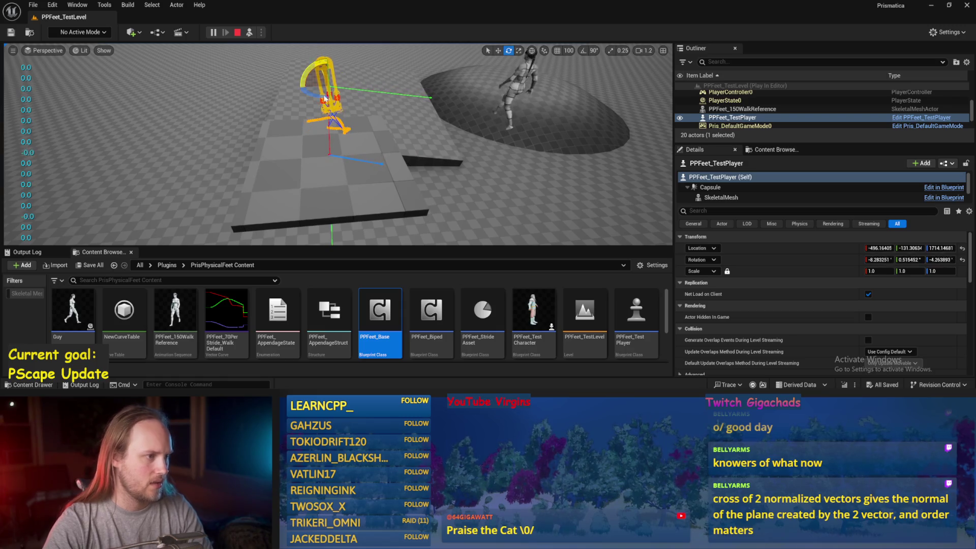
{"action": "key", "text": "Escape"}
{"action": "key", "text": "ctrl+s"}
{"action": "double_click", "coordinate": [377, 337]}
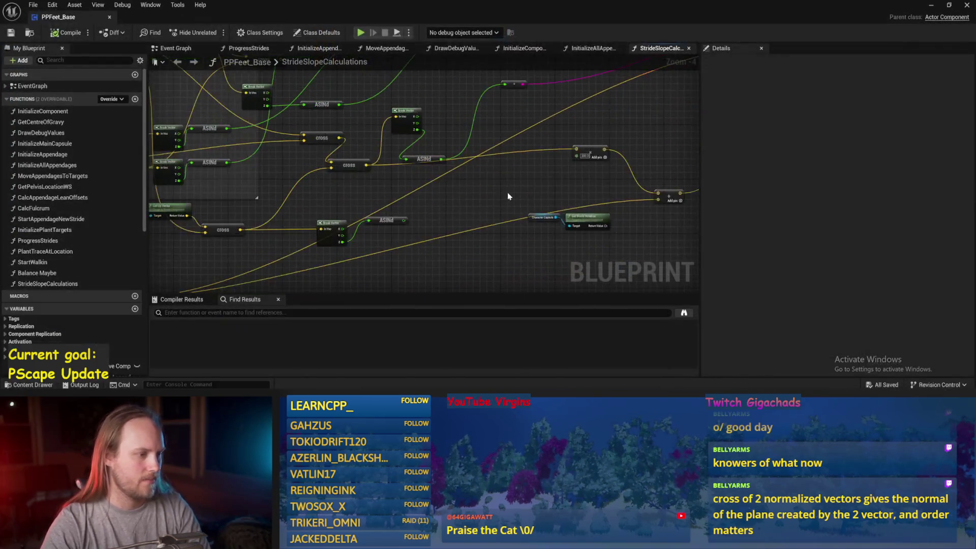
- Move the ASINd node, save, and rewire the lower ASINd output to replace another input
{"action": "left_click_drag", "start_coordinate": [430, 156], "coordinate": [494, 105]}
{"action": "key", "text": "ctrl+s"}
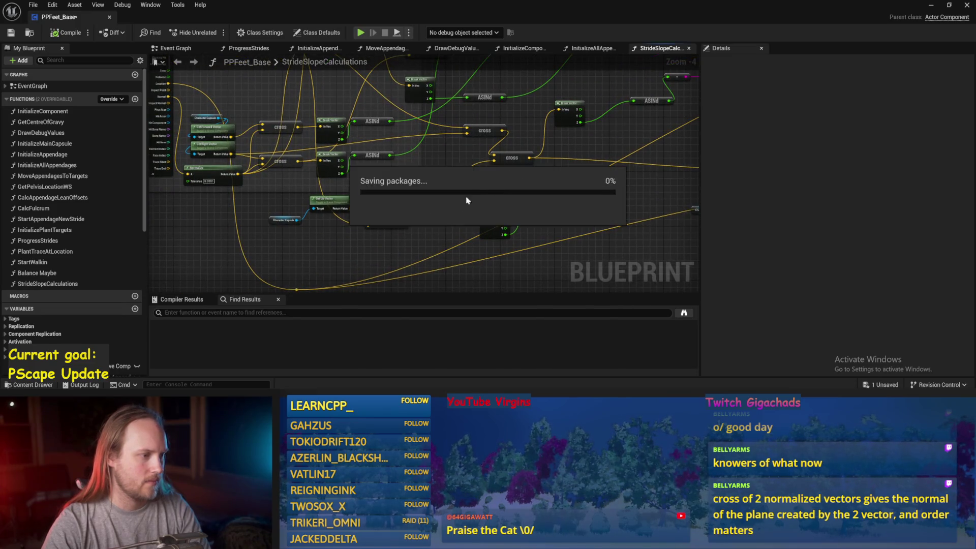
{"action": "mouse_move", "coordinate": [417, 199]}
{"action": "left_mouse_down"}
{"action": "mouse_move", "coordinate": [445, 226]}
{"action": "mouse_move", "coordinate": [436, 202]}
{"action": "mouse_move", "coordinate": [389, 203]}
{"action": "left_mouse_up"}
{"action": "mouse_move", "coordinate": [444, 232]}
{"action": "left_mouse_down"}
{"action": "mouse_move", "coordinate": [486, 182]}
{"action": "mouse_move", "coordinate": [419, 200]}
{"action": "mouse_move", "coordinate": [548, 145]}
{"action": "left_mouse_up"}
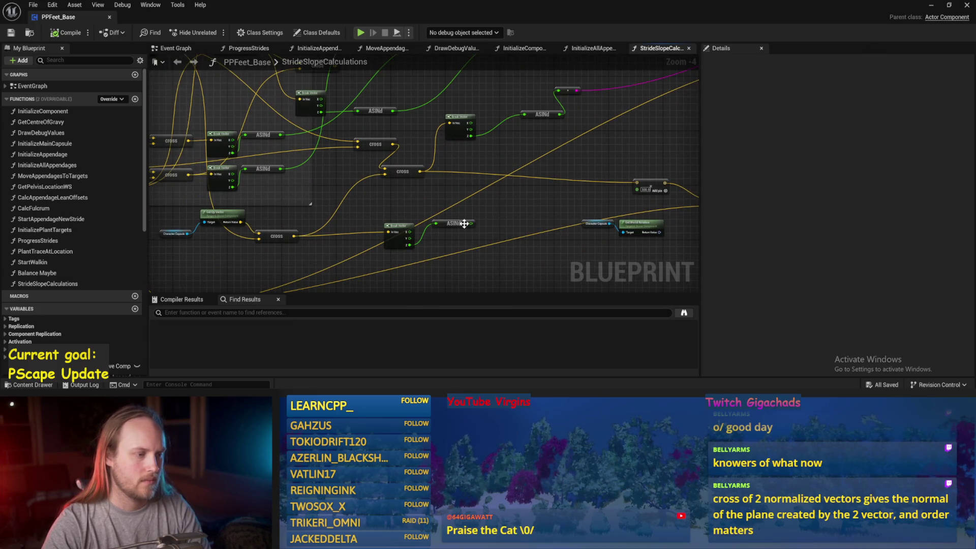
{"action": "left_click_drag", "start_coordinate": [471, 224], "coordinate": [559, 91]}
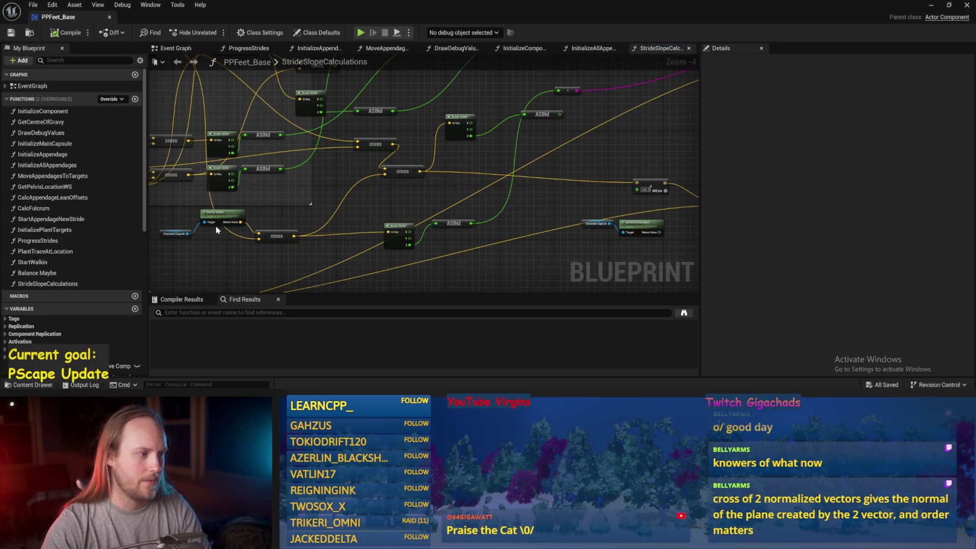
{"action": "left_click_drag", "start_coordinate": [212, 214], "coordinate": [340, 245]}
{"action": "left_click", "coordinate": [933, 6]}
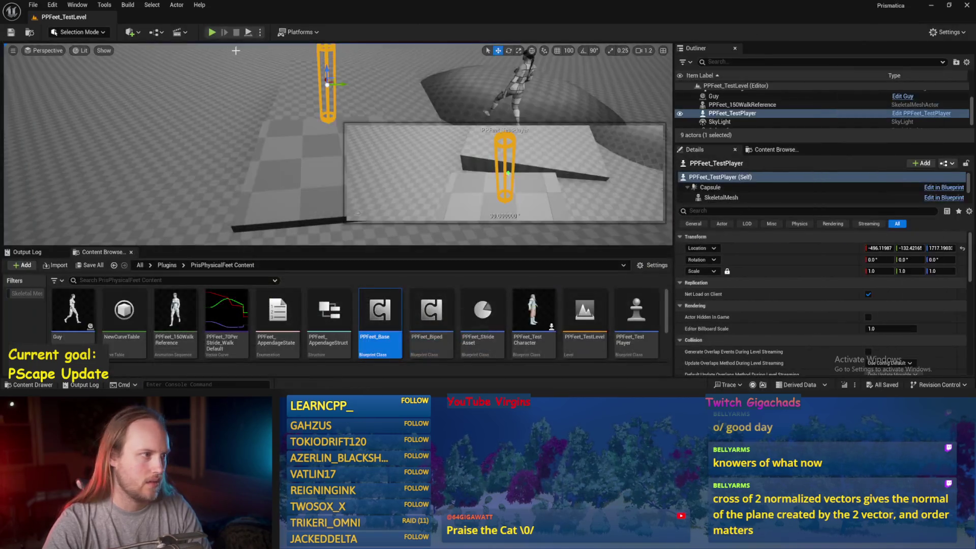
- Play-test, tilting PPFeet_TestPlayer about 73° around X with a pause, then reopen PPFeet_Base
{"action": "left_click", "coordinate": [247, 34]}
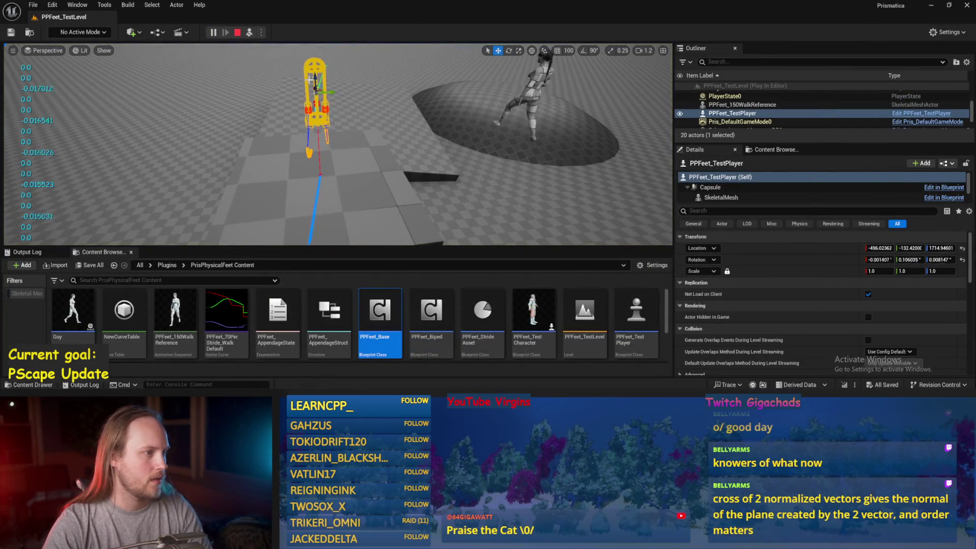
{"action": "left_click_drag", "start_coordinate": [305, 78], "coordinate": [340, 91]}
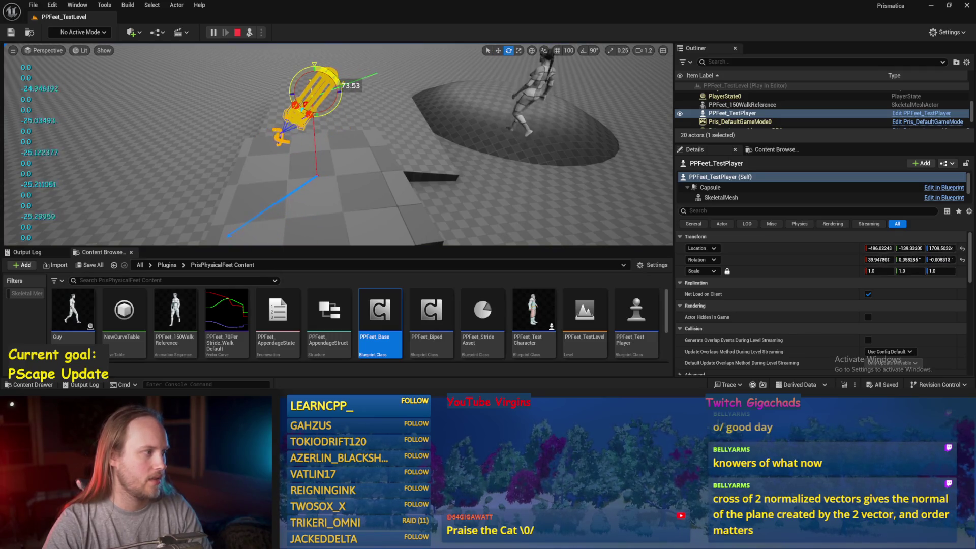
{"action": "left_click_drag", "start_coordinate": [339, 91], "coordinate": [342, 93]}
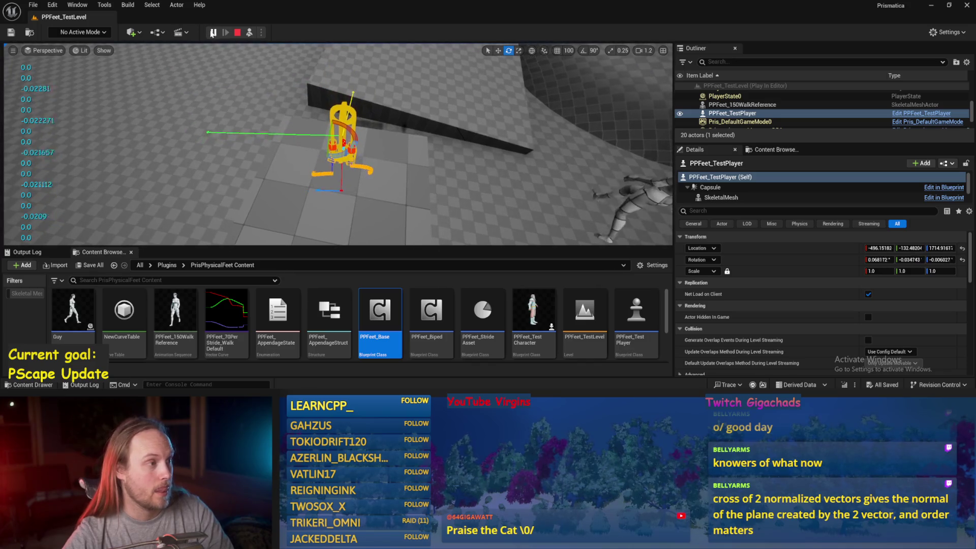
{"action": "left_click", "coordinate": [214, 33]}
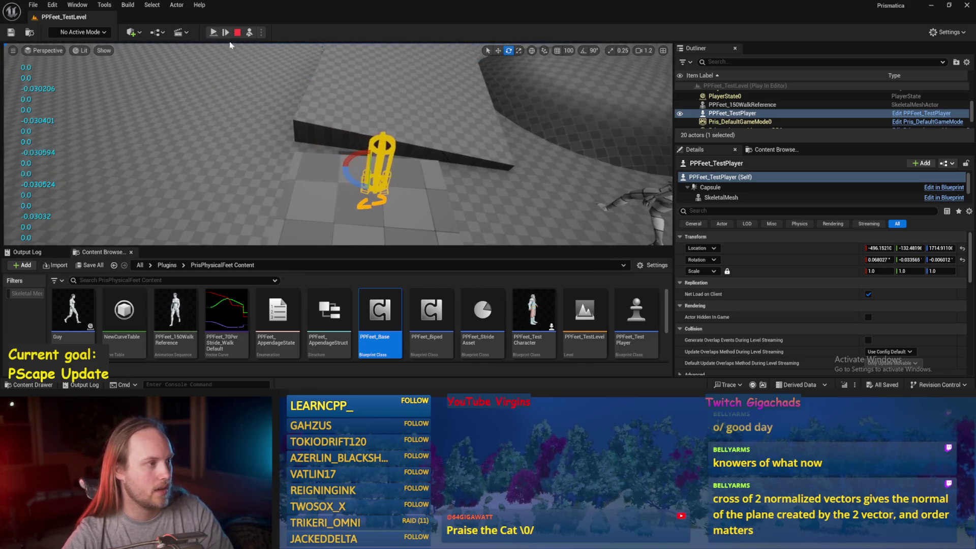
{"action": "left_click", "coordinate": [217, 34]}
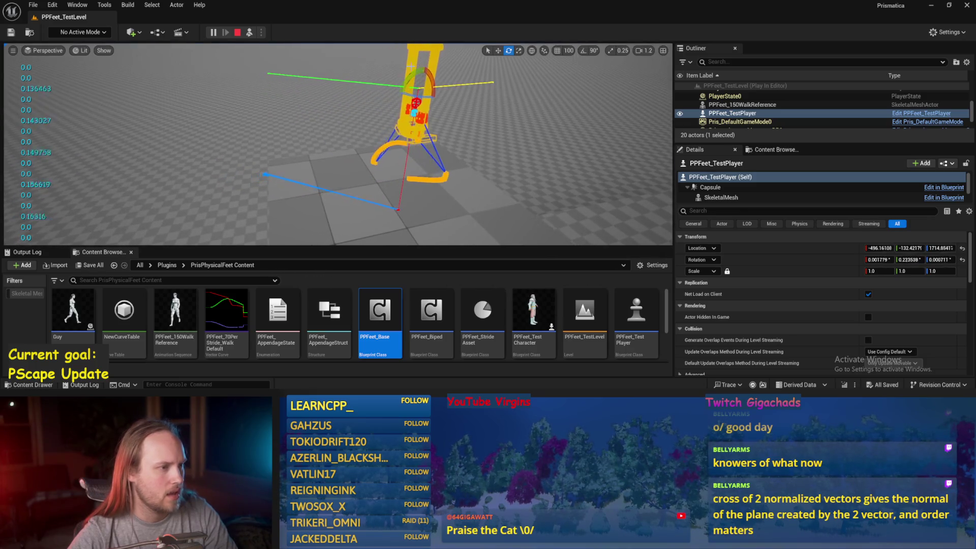
{"action": "left_click_drag", "start_coordinate": [405, 89], "coordinate": [418, 94]}
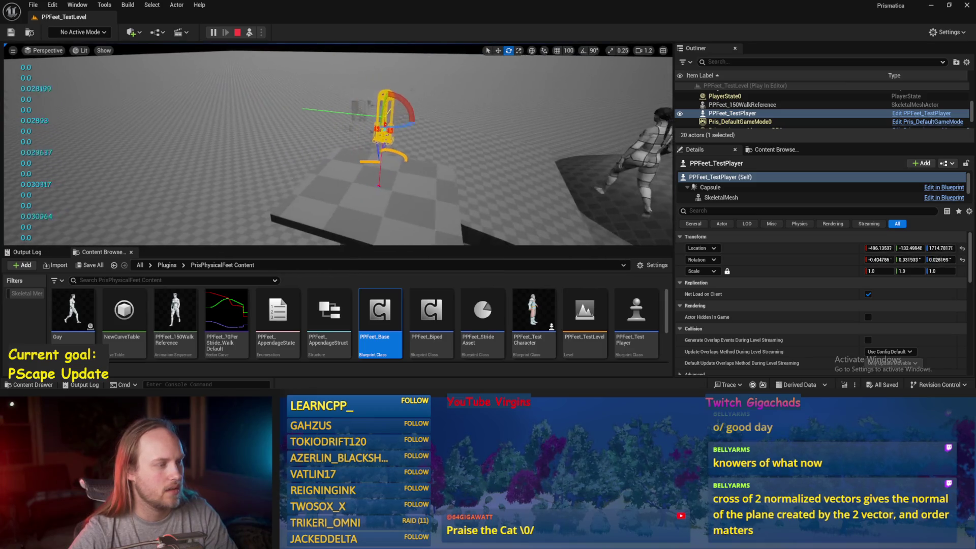
{"action": "key", "text": "f"}
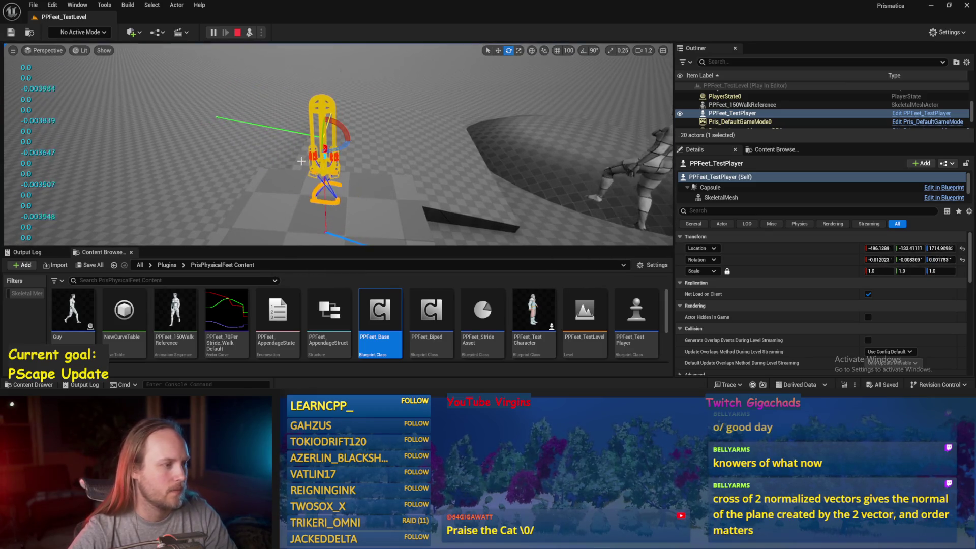
{"action": "key", "text": "Escape"}
{"action": "double_click", "coordinate": [380, 313]}
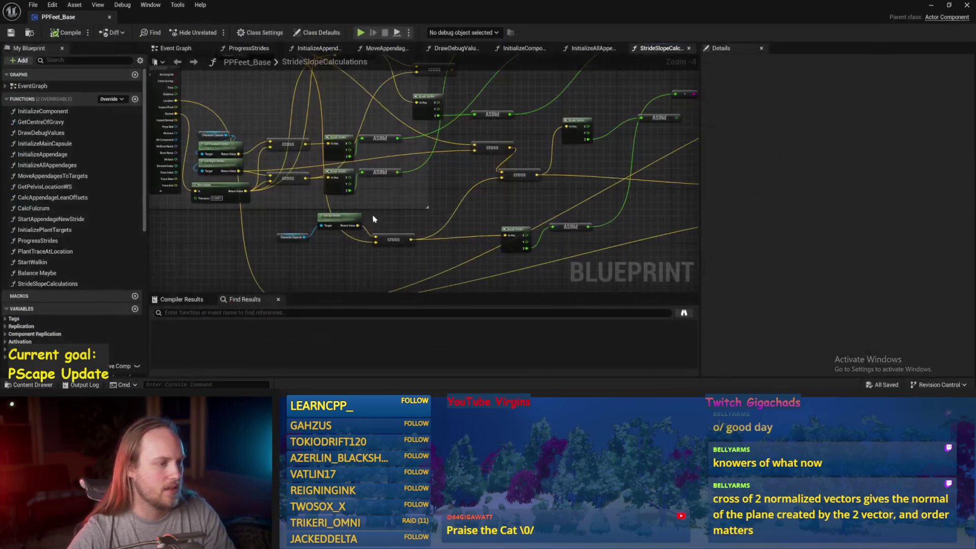
- Compile and save PPFeet_Base, close its Blueprint editor and start a new PPFeet_TestLevel play test
{"action": "mouse_move", "coordinate": [409, 245]}
{"action": "left_mouse_down"}
{"action": "mouse_move", "coordinate": [289, 228]}
{"action": "mouse_move", "coordinate": [648, 176]}
{"action": "mouse_move", "coordinate": [621, 179]}
{"action": "left_mouse_up"}
{"action": "left_click_drag", "start_coordinate": [635, 132], "coordinate": [554, 151]}
{"action": "left_click", "coordinate": [11, 33]}
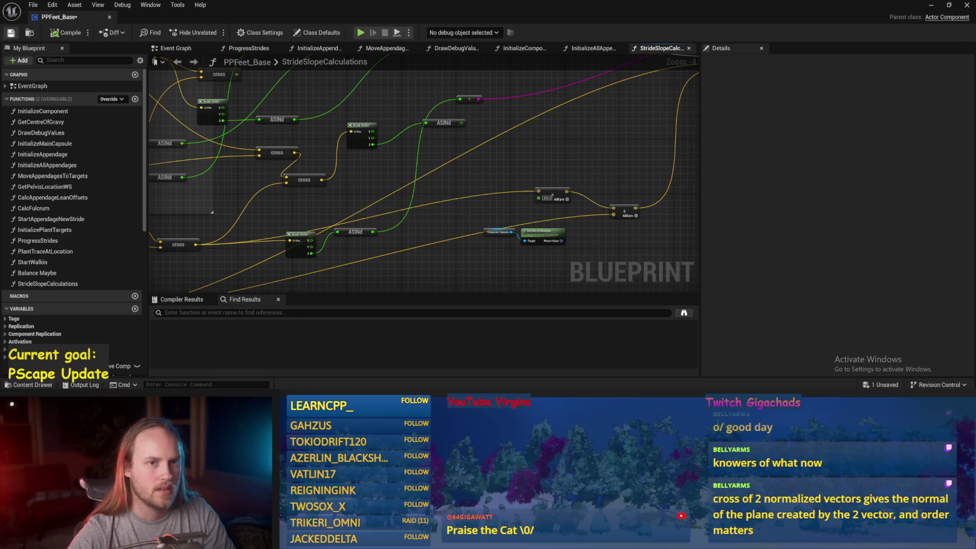
{"action": "left_click", "coordinate": [967, 5]}
{"action": "left_click", "coordinate": [249, 32]}
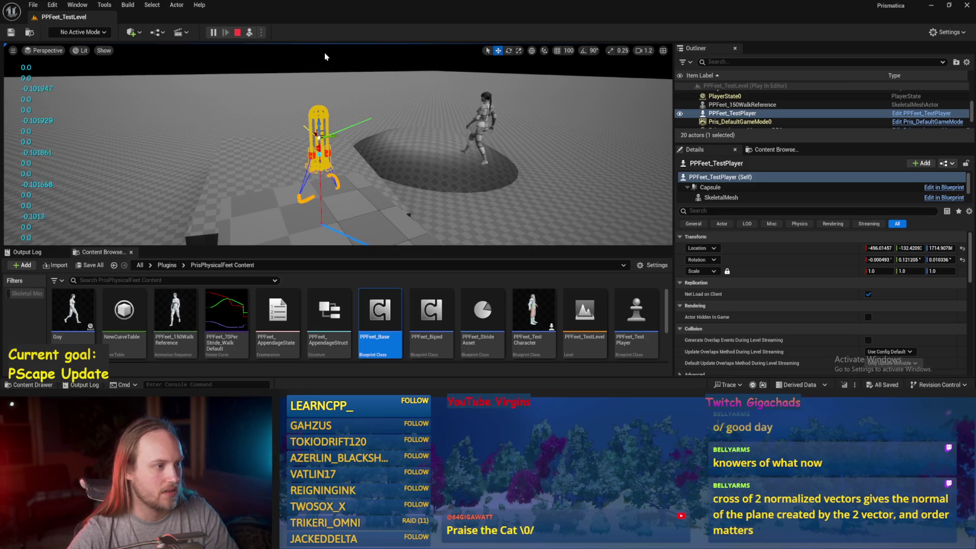
- Frame the test player capsule, tilt it about 40 degrees with the rotate gizmo, then stand it upright
{"action": "key", "text": "f"}
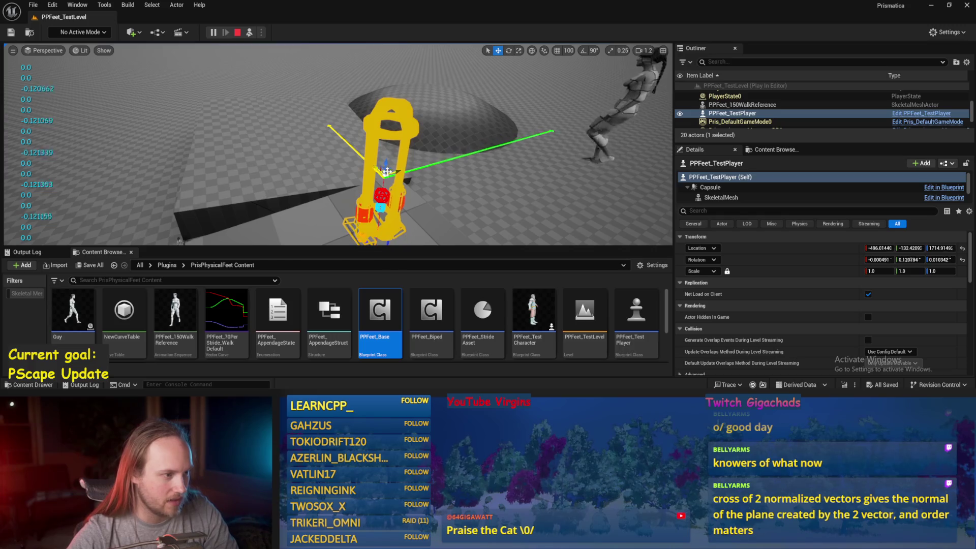
{"action": "key", "text": "f"}
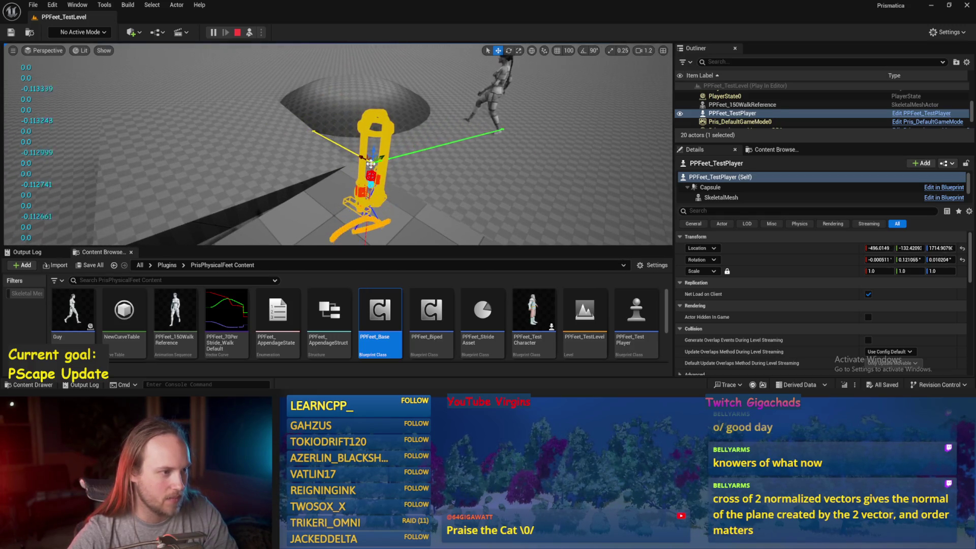
{"action": "left_click_drag", "start_coordinate": [372, 52], "coordinate": [346, 54]}
{"action": "left_click_drag", "start_coordinate": [334, 132], "coordinate": [338, 133]}
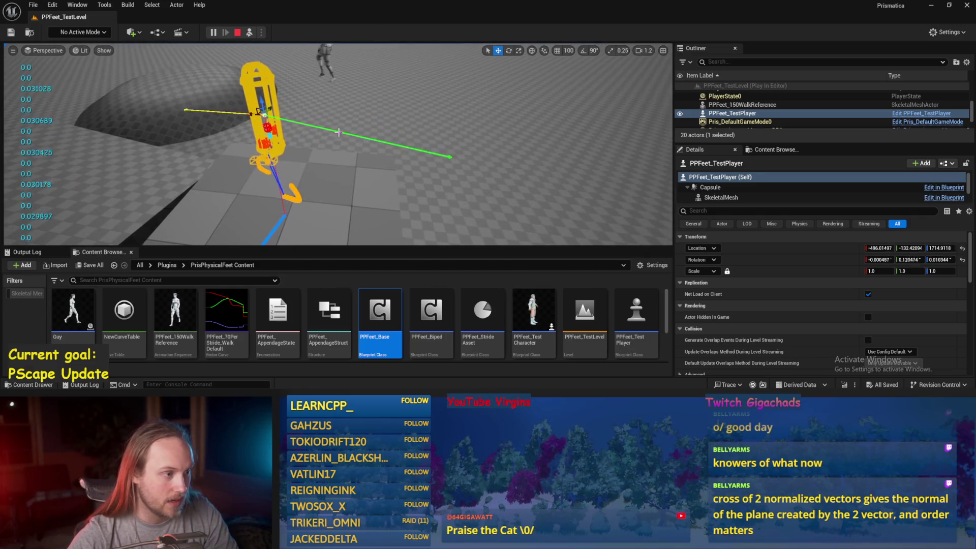
{"action": "left_click_drag", "start_coordinate": [205, 198], "coordinate": [205, 197]}
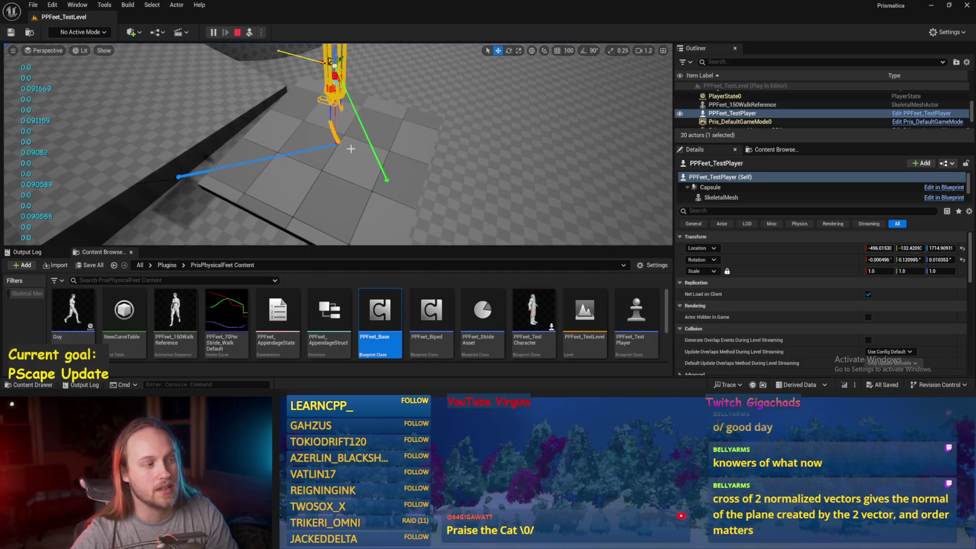
{"action": "left_click_drag", "start_coordinate": [337, 105], "coordinate": [336, 75]}
{"action": "key", "text": "e"}
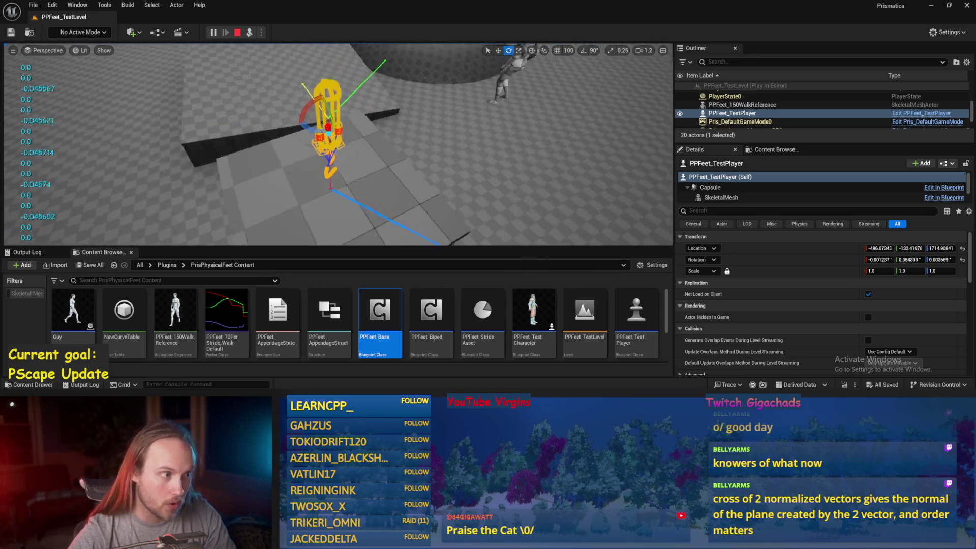
{"action": "left_click_drag", "start_coordinate": [326, 121], "coordinate": [313, 137]}
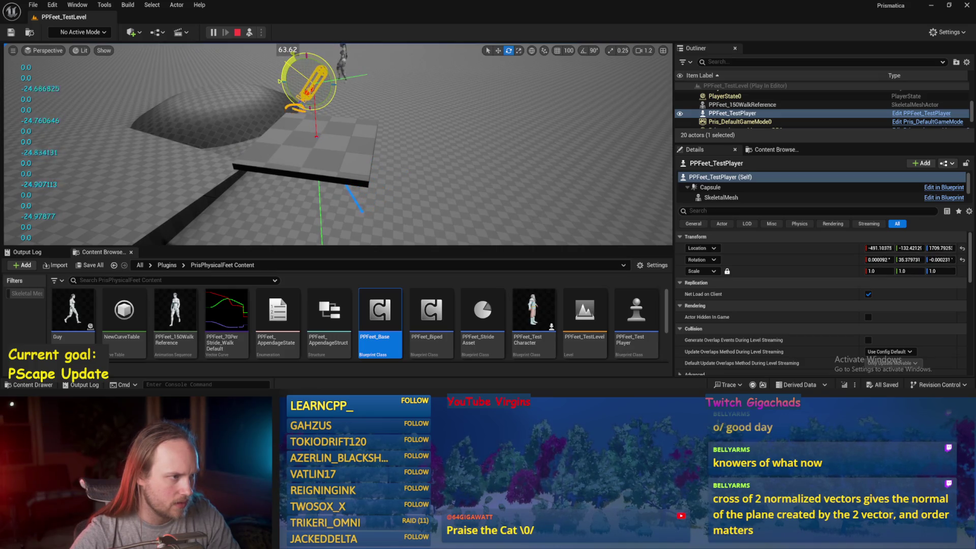
{"action": "left_click_drag", "start_coordinate": [305, 109], "coordinate": [297, 108]}
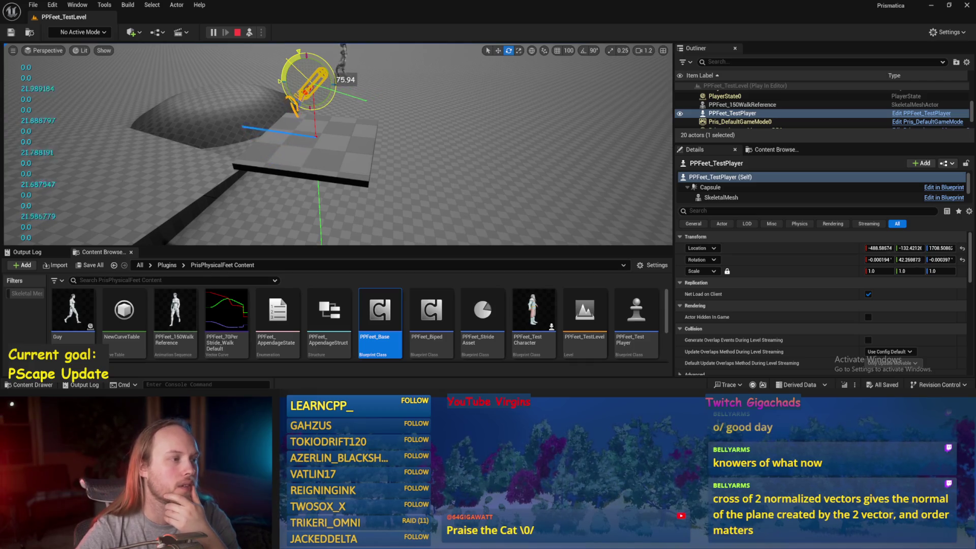
{"action": "left_click_drag", "start_coordinate": [297, 108], "coordinate": [297, 108]}
- Tilt the test player about 45 degrees, then stop the play session and reopen PPFeet_Base
{"action": "key", "text": "f"}
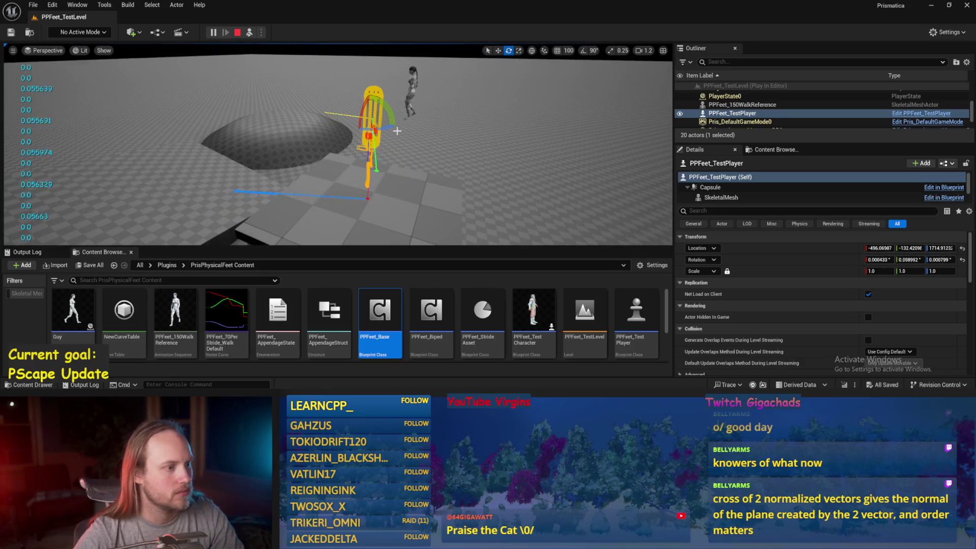
{"action": "left_click_drag", "start_coordinate": [385, 108], "coordinate": [385, 122]}
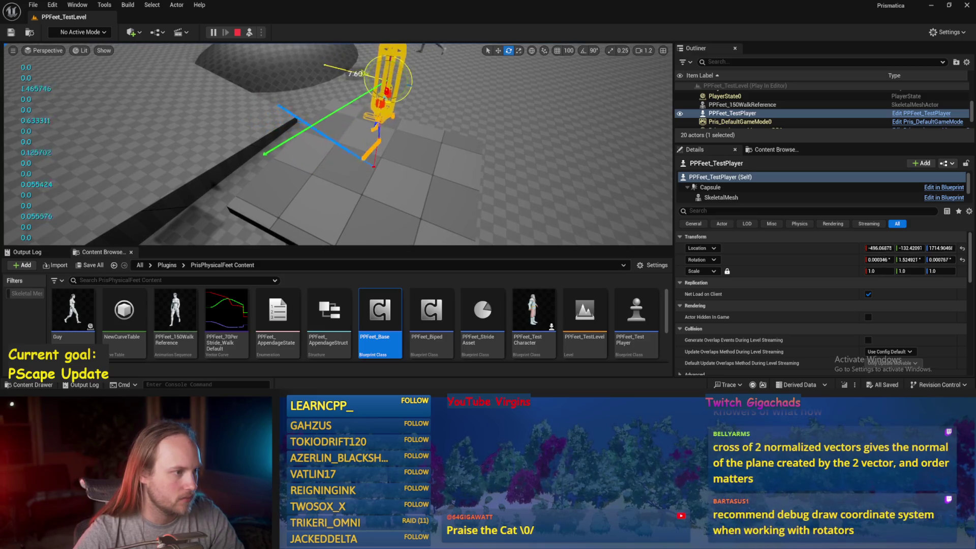
{"action": "left_click_drag", "start_coordinate": [390, 87], "coordinate": [371, 102]}
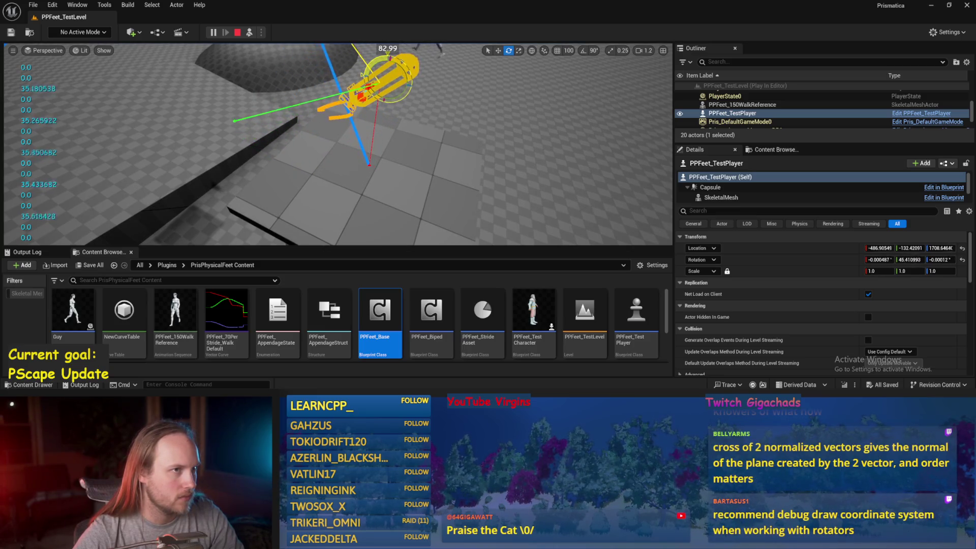
{"action": "key", "text": "Escape"}
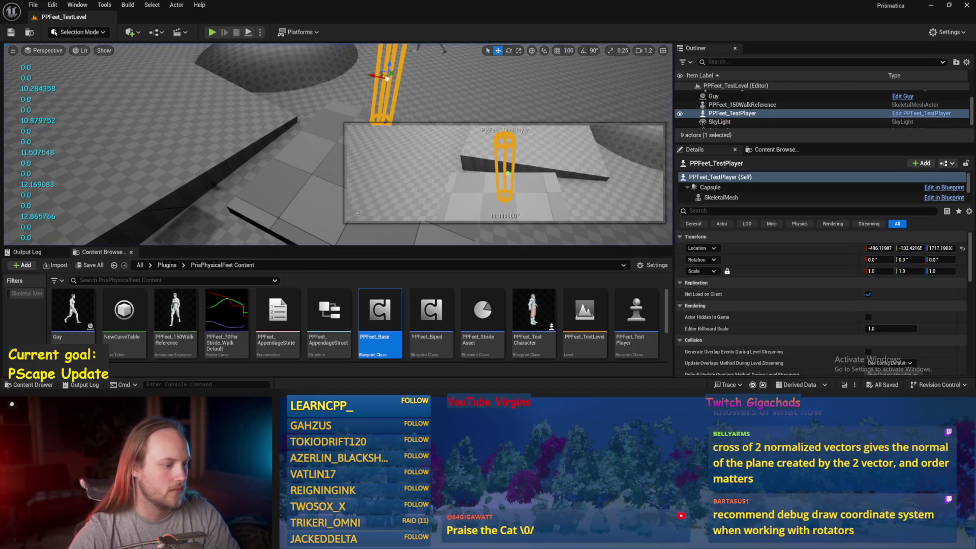
{"action": "double_click", "coordinate": [380, 312]}
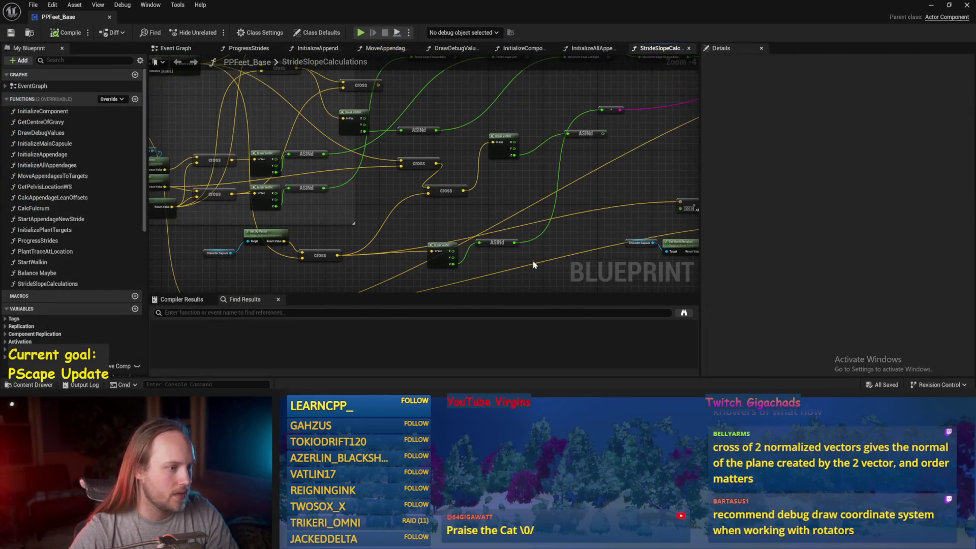
- Move the Break Vector and ASINd nodes aside and add a second cross node from the cross output
{"action": "left_click_drag", "start_coordinate": [440, 260], "coordinate": [440, 276]}
{"action": "mouse_move", "coordinate": [447, 192]}
{"action": "left_mouse_down"}
{"action": "mouse_move", "coordinate": [490, 202]}
{"action": "mouse_move", "coordinate": [488, 177]}
{"action": "mouse_move", "coordinate": [495, 203]}
{"action": "mouse_move", "coordinate": [555, 219]}
{"action": "mouse_move", "coordinate": [430, 165]}
{"action": "mouse_move", "coordinate": [407, 169]}
{"action": "left_mouse_up"}
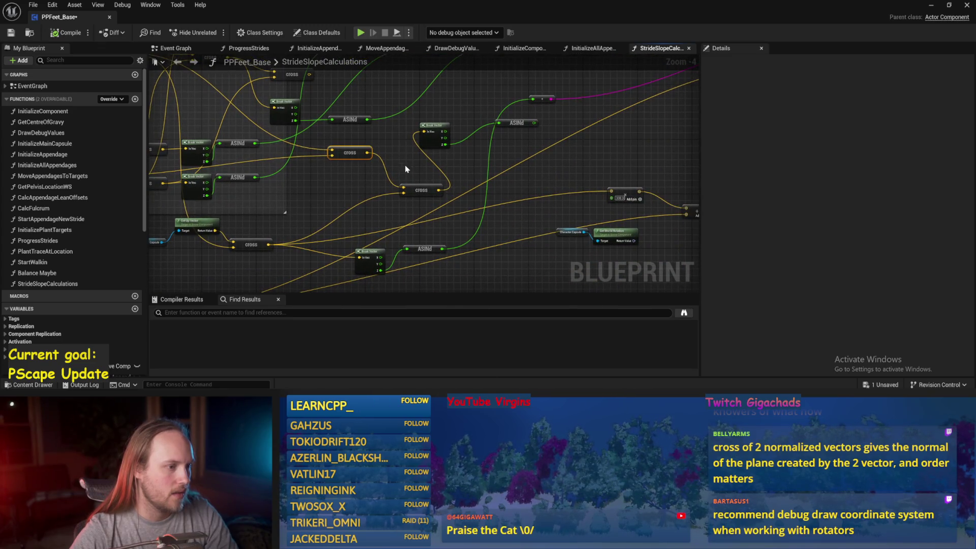
{"action": "left_click_drag", "start_coordinate": [327, 212], "coordinate": [387, 156]}
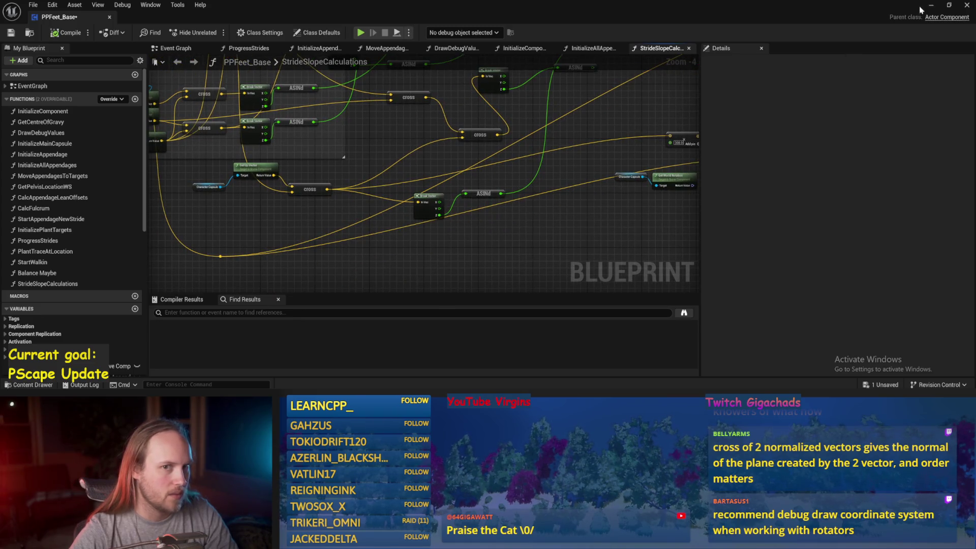
{"action": "left_click_drag", "start_coordinate": [378, 162], "coordinate": [482, 270]}
{"action": "mouse_move", "coordinate": [314, 169]}
{"action": "left_mouse_down"}
{"action": "mouse_move", "coordinate": [280, 143]}
{"action": "mouse_move", "coordinate": [512, 269]}
{"action": "left_mouse_up"}
{"action": "type", "text": "cross"}
{"action": "key", "text": "Return"}
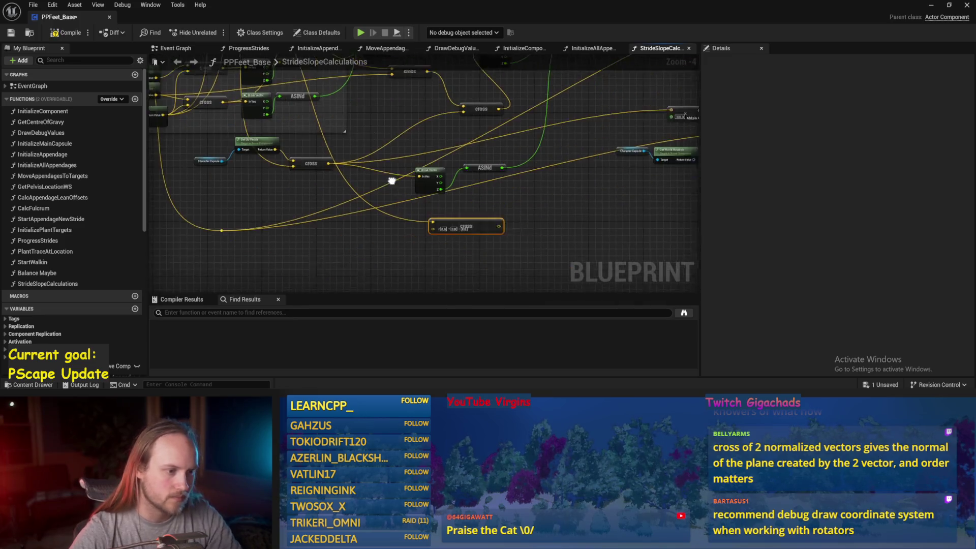
- Feed the left cross result into the new cross node and its output into Break Vector
{"action": "mouse_move", "coordinate": [512, 192]}
{"action": "left_mouse_down"}
{"action": "mouse_move", "coordinate": [419, 283]}
{"action": "mouse_move", "coordinate": [351, 266]}
{"action": "mouse_move", "coordinate": [371, 233]}
{"action": "mouse_move", "coordinate": [541, 146]}
{"action": "left_mouse_up"}
{"action": "mouse_move", "coordinate": [274, 187]}
{"action": "left_mouse_down"}
{"action": "mouse_move", "coordinate": [421, 258]}
{"action": "mouse_move", "coordinate": [427, 246]}
{"action": "left_mouse_up"}
{"action": "mouse_move", "coordinate": [427, 246]}
{"action": "left_mouse_down"}
{"action": "mouse_move", "coordinate": [391, 256]}
{"action": "mouse_move", "coordinate": [341, 171]}
{"action": "mouse_move", "coordinate": [387, 152]}
{"action": "mouse_move", "coordinate": [433, 165]}
{"action": "mouse_move", "coordinate": [460, 214]}
{"action": "mouse_move", "coordinate": [444, 178]}
{"action": "mouse_move", "coordinate": [477, 128]}
{"action": "left_mouse_up"}
{"action": "mouse_move", "coordinate": [589, 112]}
{"action": "left_mouse_down"}
{"action": "mouse_move", "coordinate": [453, 143]}
{"action": "mouse_move", "coordinate": [447, 124]}
{"action": "left_mouse_up"}
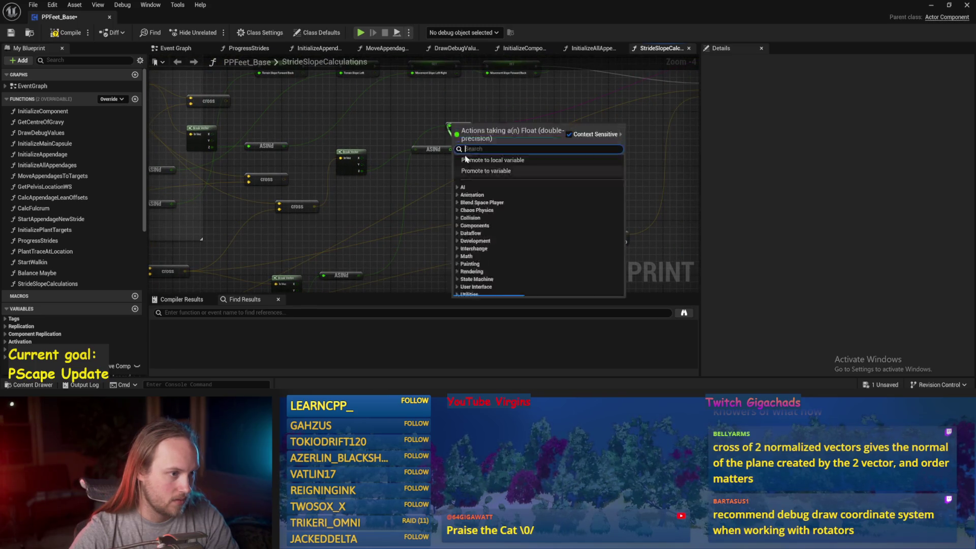
- Wire the ASINd result into the pink node and the cross result into Add, then compile and save
{"action": "left_click", "coordinate": [467, 128]}
{"action": "scroll", "coordinate": [426, 176], "scroll_direction": "down", "scroll_amount": 1}
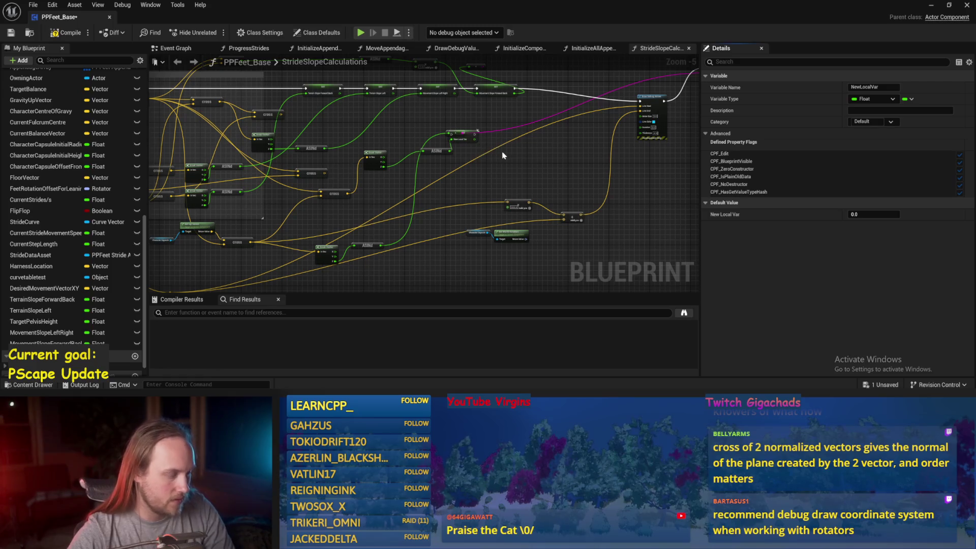
{"action": "key", "text": "ctrl+z"}
{"action": "scroll", "coordinate": [460, 153], "scroll_direction": "up", "scroll_amount": 2}
{"action": "left_click_drag", "start_coordinate": [447, 151], "coordinate": [447, 116]}
{"action": "scroll", "coordinate": [473, 168], "scroll_direction": "down", "scroll_amount": 2}
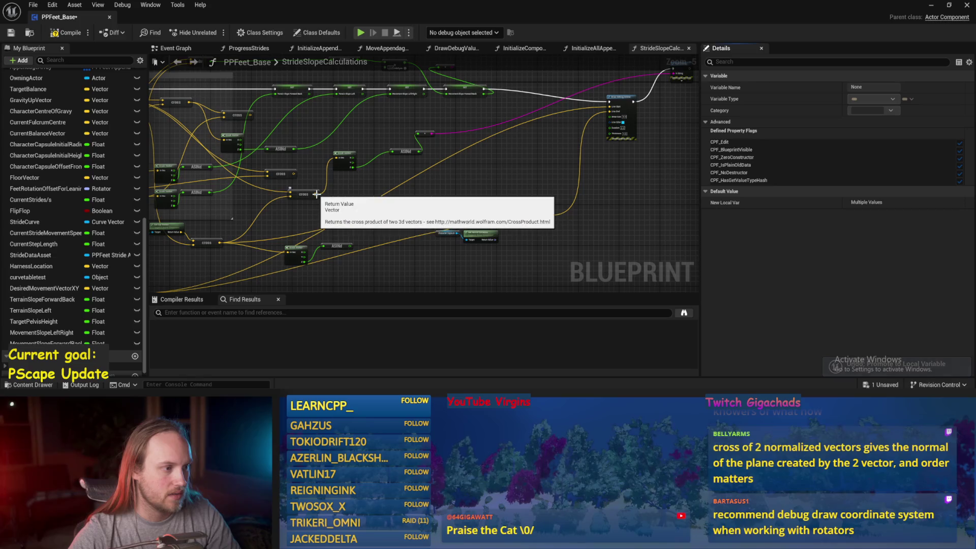
{"action": "mouse_move", "coordinate": [316, 194]}
{"action": "left_mouse_down"}
{"action": "mouse_move", "coordinate": [417, 234]}
{"action": "mouse_move", "coordinate": [478, 207]}
{"action": "left_mouse_up"}
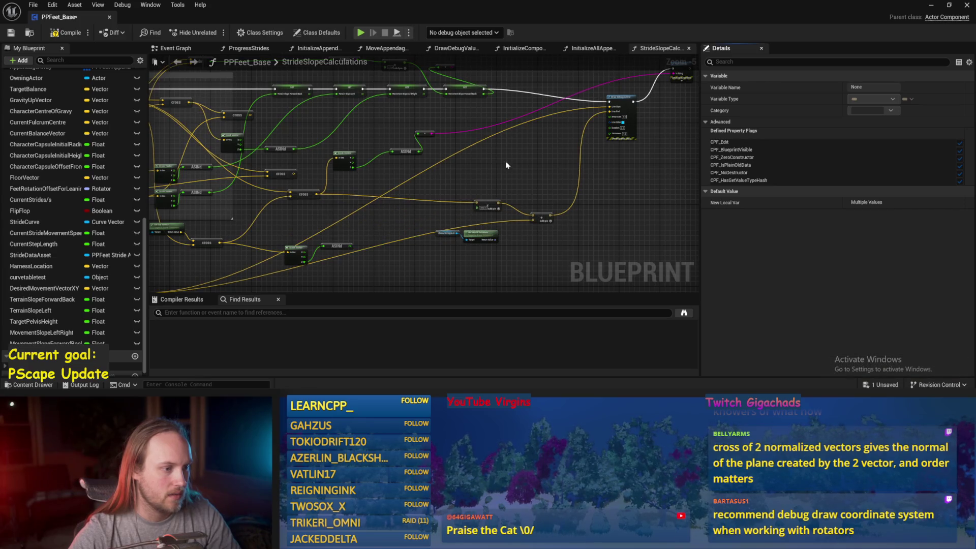
{"action": "left_click", "coordinate": [8, 33]}
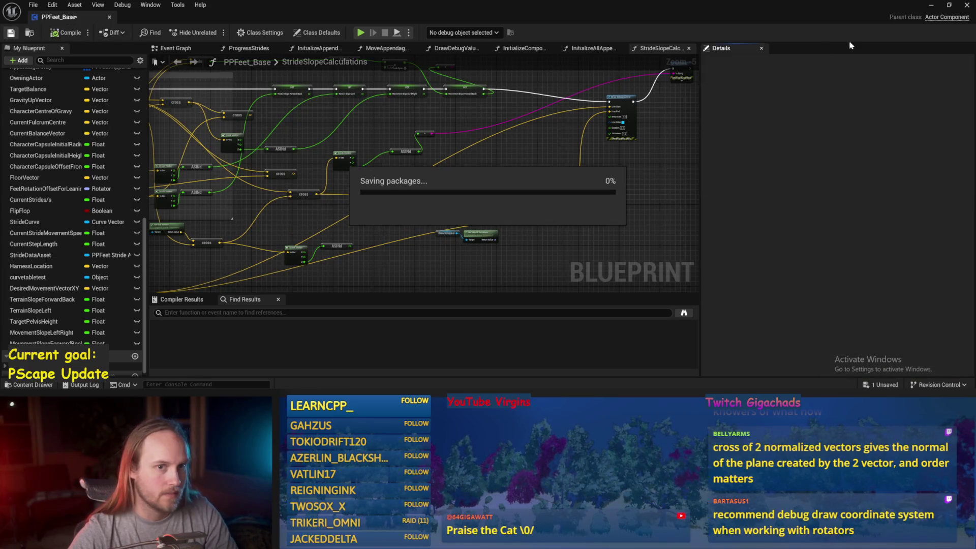
{"action": "left_click", "coordinate": [933, 7]}
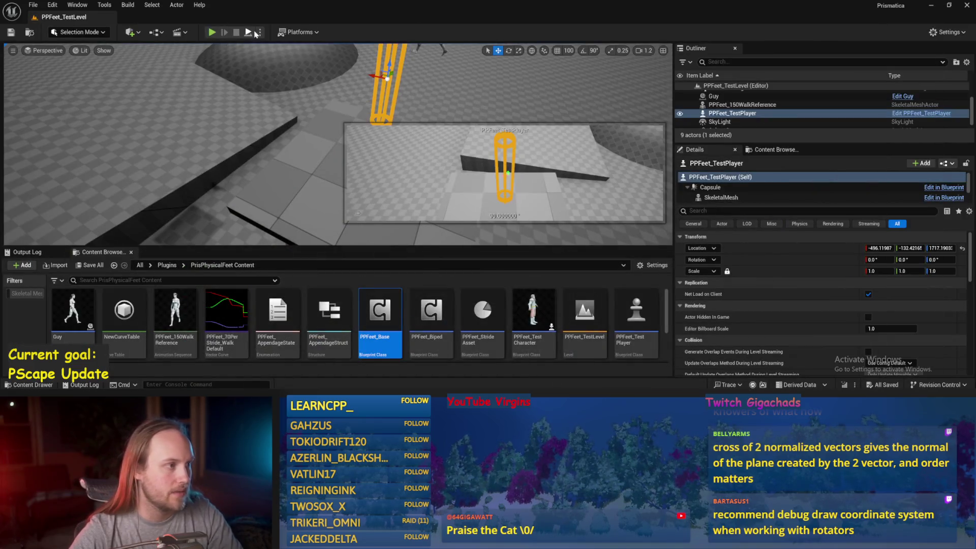
- Play the level, tilt PPFeet_TestPlayer with the rotate gizmo to check slope values, then reopen PPFeet_Base
{"action": "key", "text": "alt+p"}
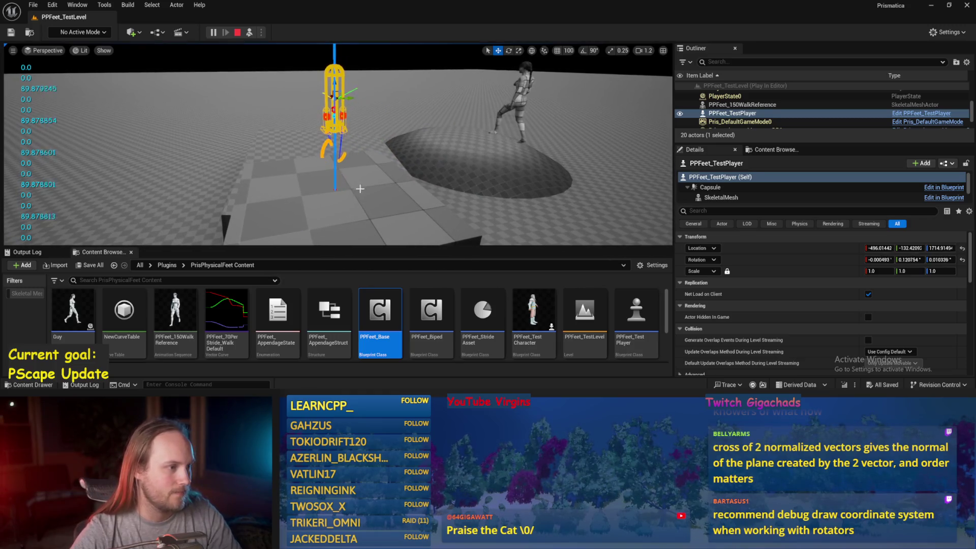
{"action": "left_click", "coordinate": [305, 167]}
{"action": "left_click", "coordinate": [334, 122]}
{"action": "key", "text": "e"}
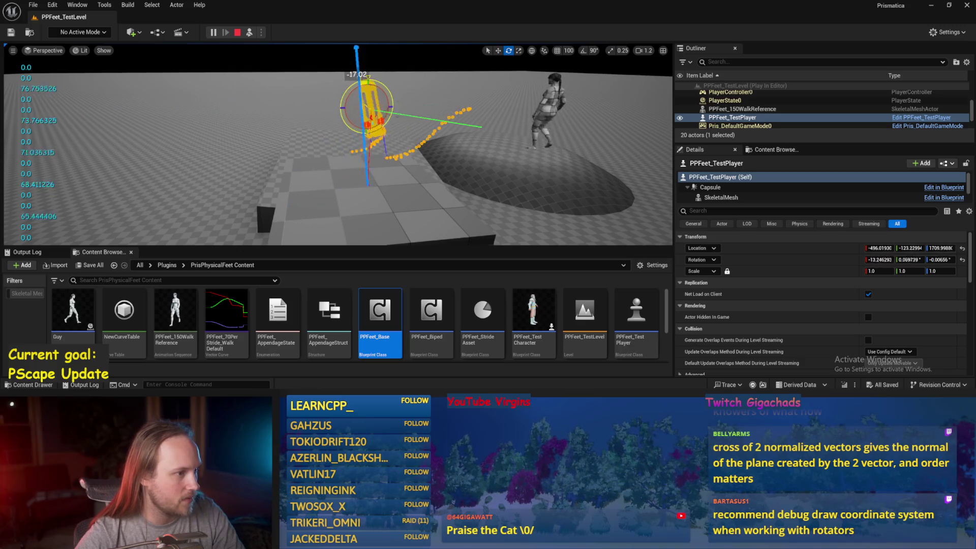
{"action": "mouse_move", "coordinate": [354, 111]}
{"action": "left_mouse_down"}
{"action": "mouse_move", "coordinate": [438, 121]}
{"action": "mouse_move", "coordinate": [386, 115]}
{"action": "left_mouse_up"}
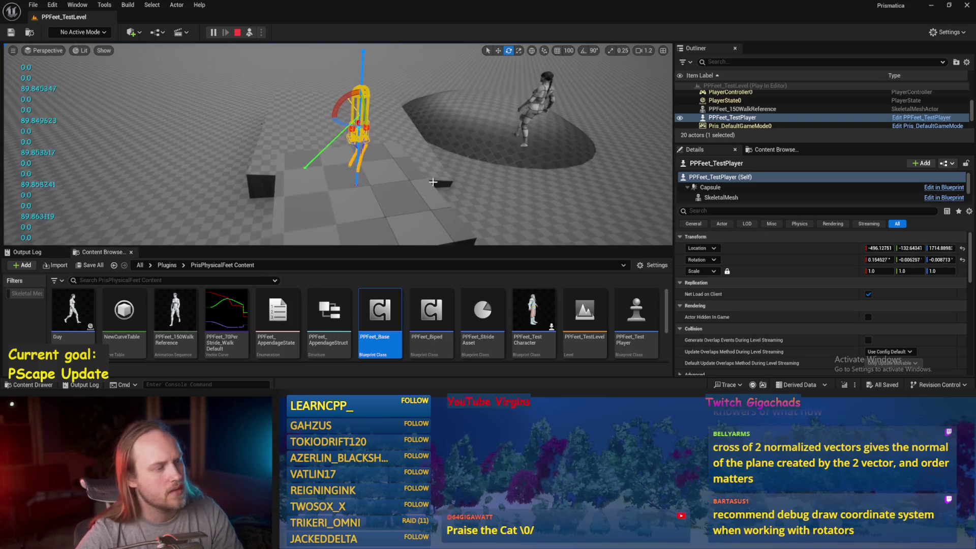
{"action": "key", "text": "Escape"}
{"action": "double_click", "coordinate": [381, 313]}
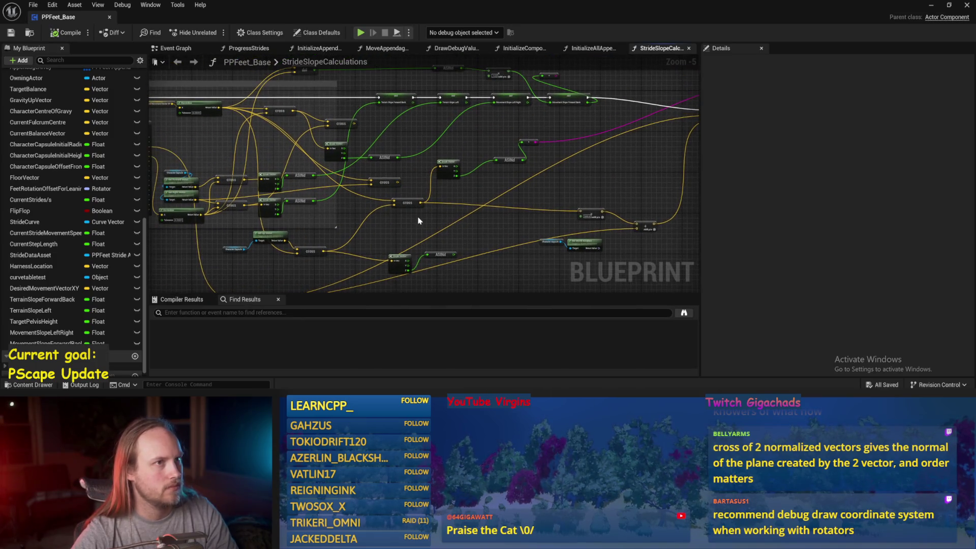
- Reopen PPFeet_Base, move the Break Vector and ASINd nodes lower, and save all changes
{"action": "scroll", "coordinate": [426, 228], "scroll_direction": "up", "scroll_amount": 1}
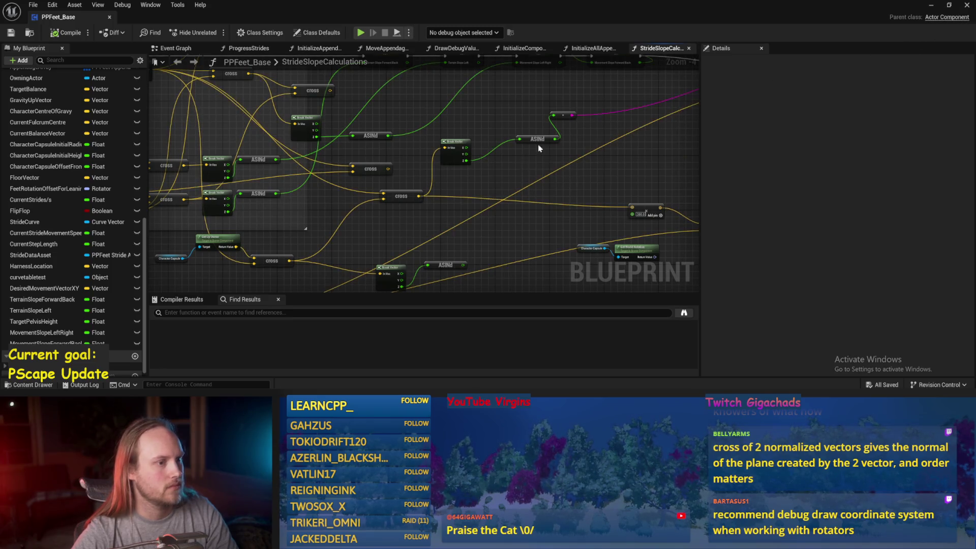
{"action": "left_click", "coordinate": [930, 6]}
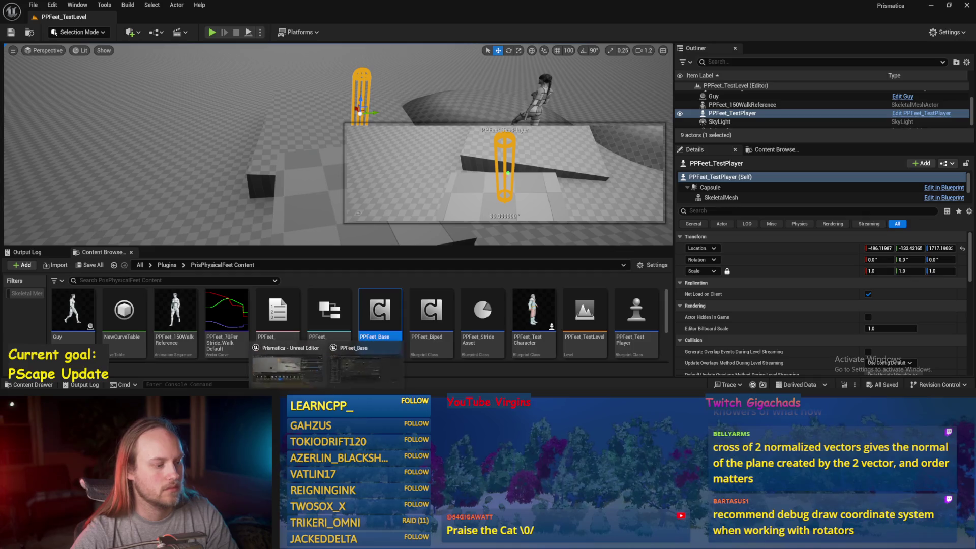
{"action": "double_click", "coordinate": [380, 320]}
{"action": "mouse_move", "coordinate": [464, 184]}
{"action": "left_mouse_down"}
{"action": "mouse_move", "coordinate": [372, 237]}
{"action": "mouse_move", "coordinate": [393, 262]}
{"action": "left_mouse_up"}
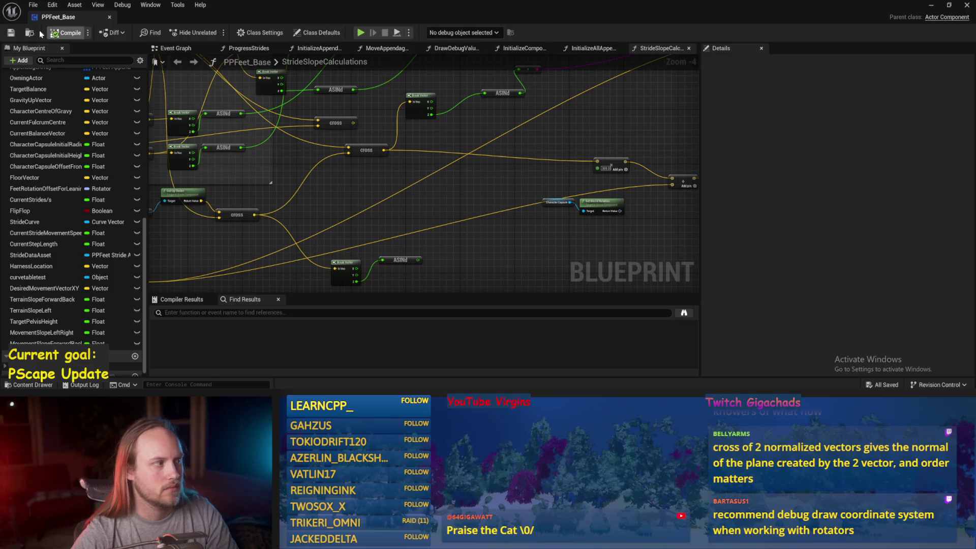
{"action": "left_click", "coordinate": [12, 35]}
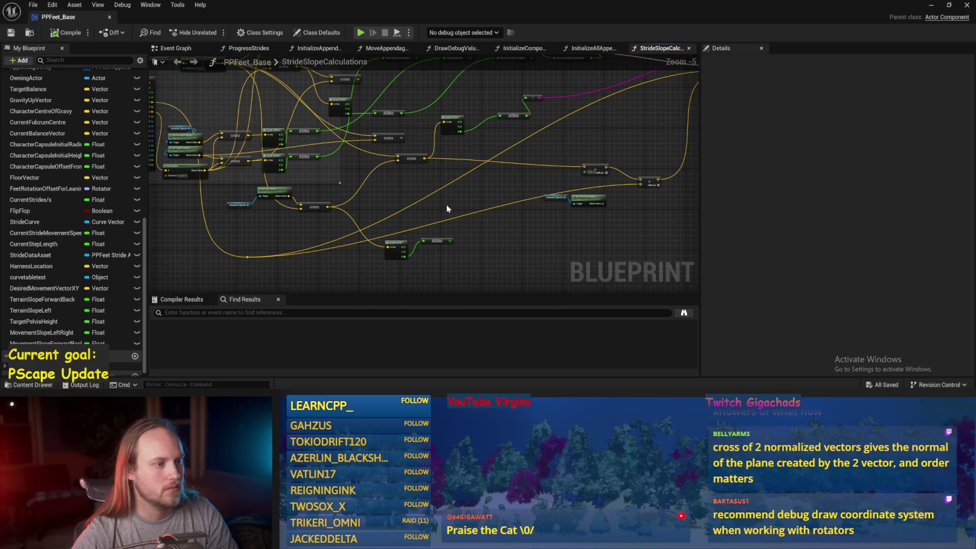
{"action": "scroll", "coordinate": [446, 206], "scroll_direction": "down", "scroll_amount": 1}
{"action": "key", "text": "ctrl+s"}
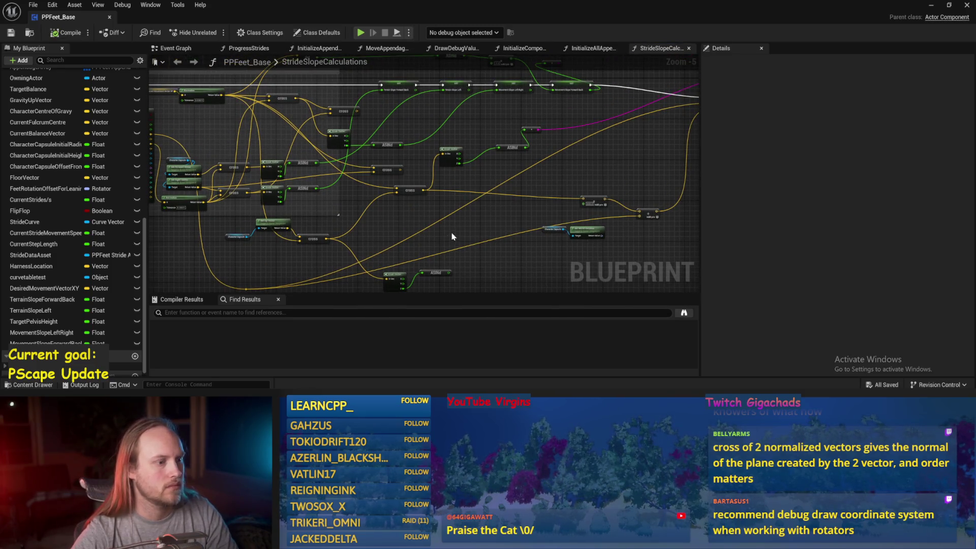
- Pan to the empty area above the look-ahead comment and bring up the node search
{"action": "left_click_drag", "start_coordinate": [452, 237], "coordinate": [462, 255]}
{"action": "left_click_drag", "start_coordinate": [327, 120], "coordinate": [467, 220]}
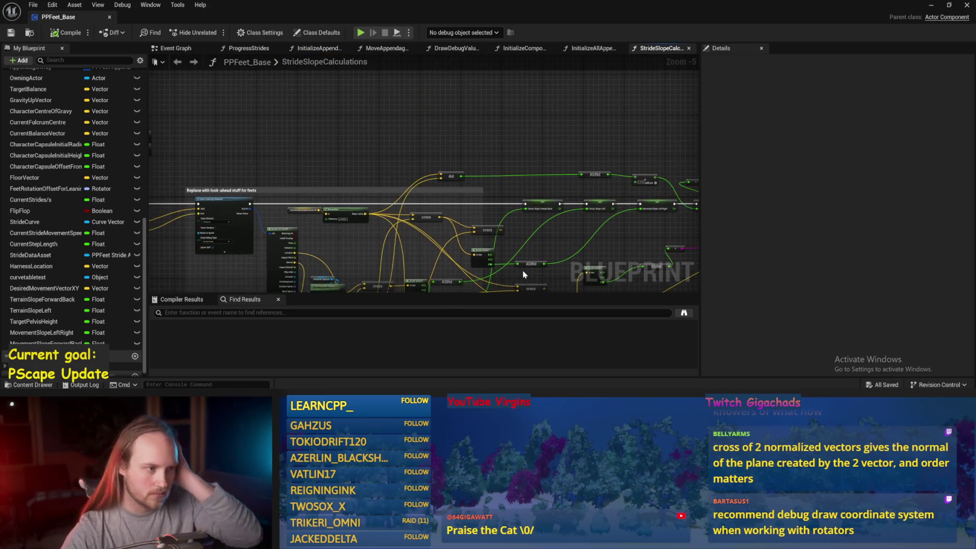
{"action": "left_click_drag", "start_coordinate": [383, 159], "coordinate": [492, 143]}
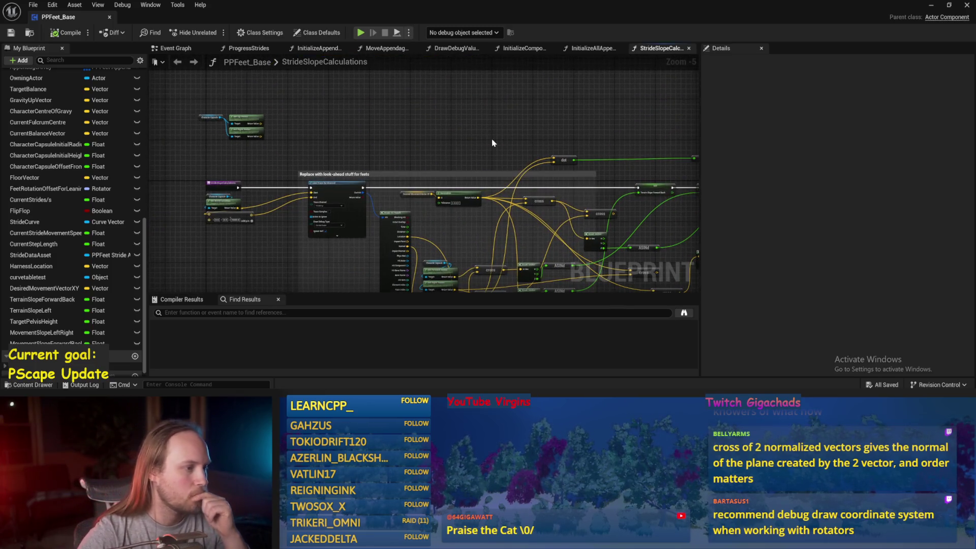
{"action": "right_click", "coordinate": [418, 101]}
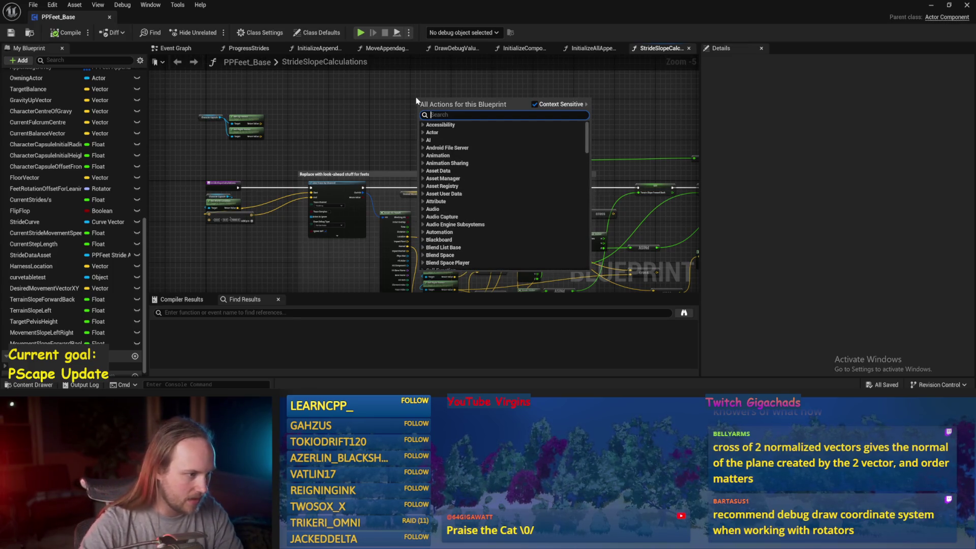
{"action": "left_click_drag", "start_coordinate": [399, 206], "coordinate": [386, 188]}
- Duplicate the Desired Movement Vector XY node and feed it into a new Make Rot from X node
{"action": "left_click", "coordinate": [402, 175]}
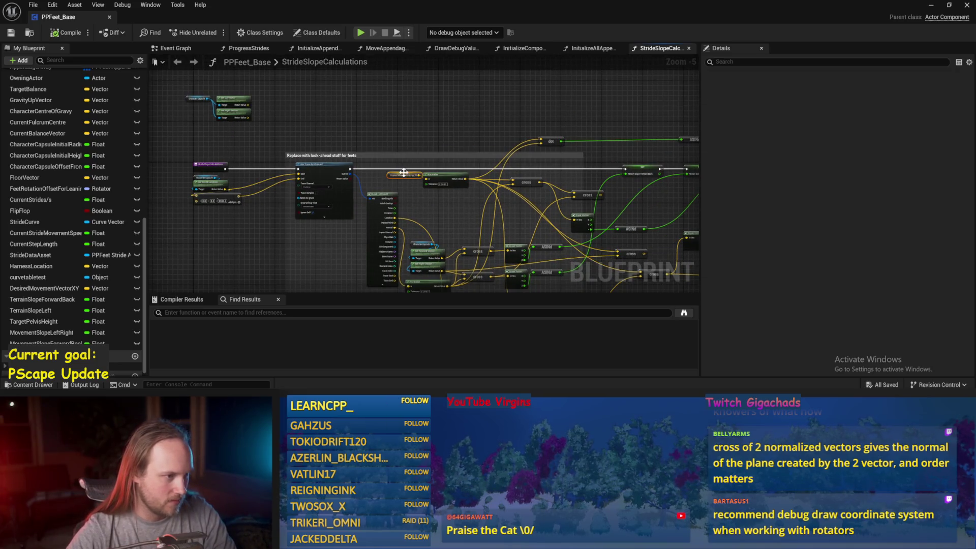
{"action": "scroll", "coordinate": [405, 135], "scroll_direction": "up", "scroll_amount": 2}
{"action": "key", "text": "ctrl+c"}
{"action": "key", "text": "ctrl+v"}
{"action": "mouse_move", "coordinate": [478, 137]}
{"action": "left_mouse_down"}
{"action": "mouse_move", "coordinate": [394, 142]}
{"action": "mouse_move", "coordinate": [426, 143]}
{"action": "left_mouse_up"}
{"action": "type", "text": "rot"}
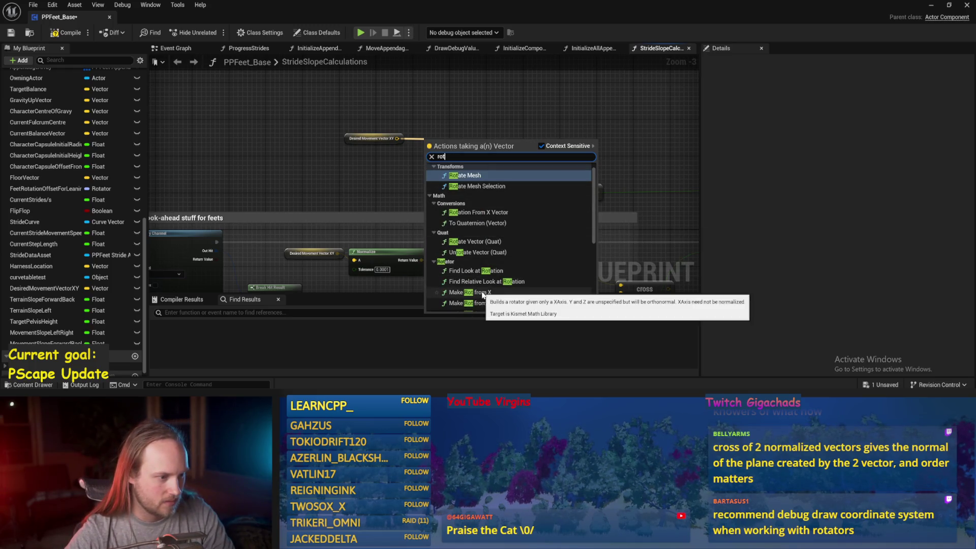
{"action": "left_click", "coordinate": [482, 293]}
{"action": "right_click", "coordinate": [464, 168]}
{"action": "key", "text": "Escape"}
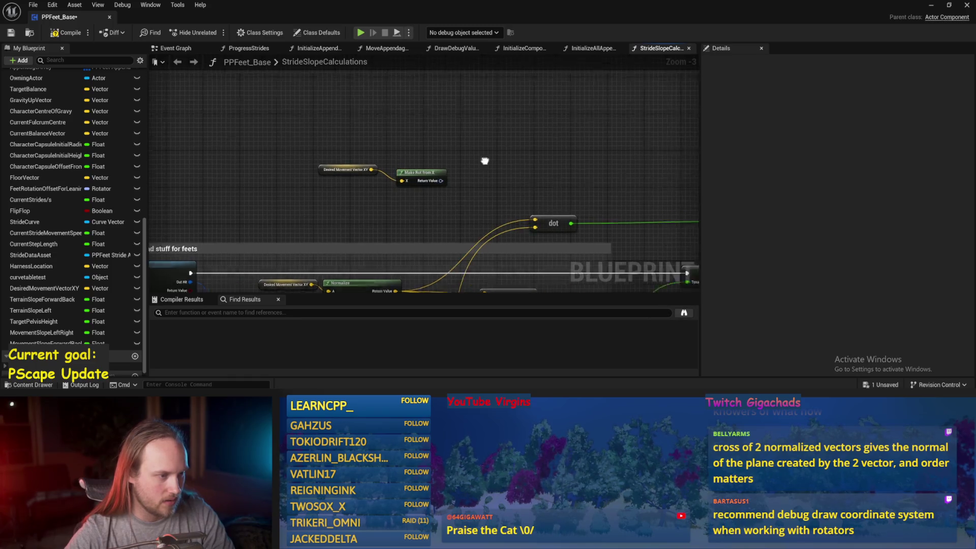
- Wire Make Rot into a Combine Rotators node, then delete that Combine Rotators node
{"action": "mouse_move", "coordinate": [357, 174]}
{"action": "left_mouse_down"}
{"action": "mouse_move", "coordinate": [268, 119]}
{"action": "mouse_move", "coordinate": [281, 134]}
{"action": "left_mouse_up"}
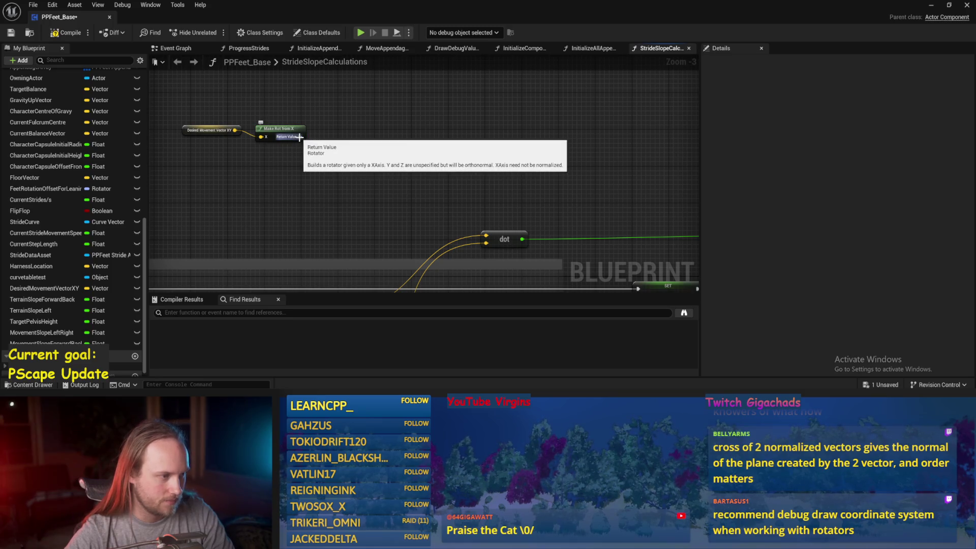
{"action": "left_click_drag", "start_coordinate": [391, 146], "coordinate": [377, 163]}
{"action": "right_click", "coordinate": [406, 134]}
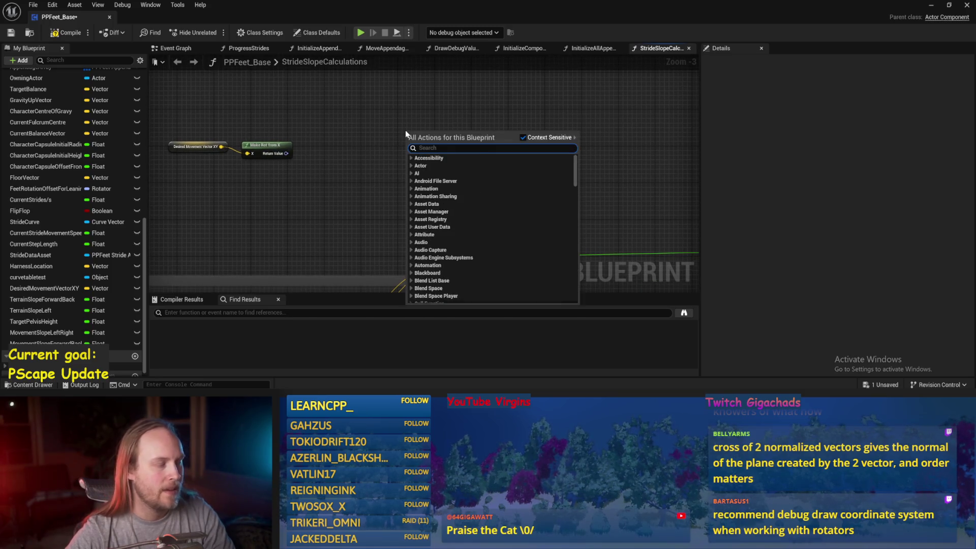
{"action": "type", "text": "combine rot"}
{"action": "key", "text": "Return"}
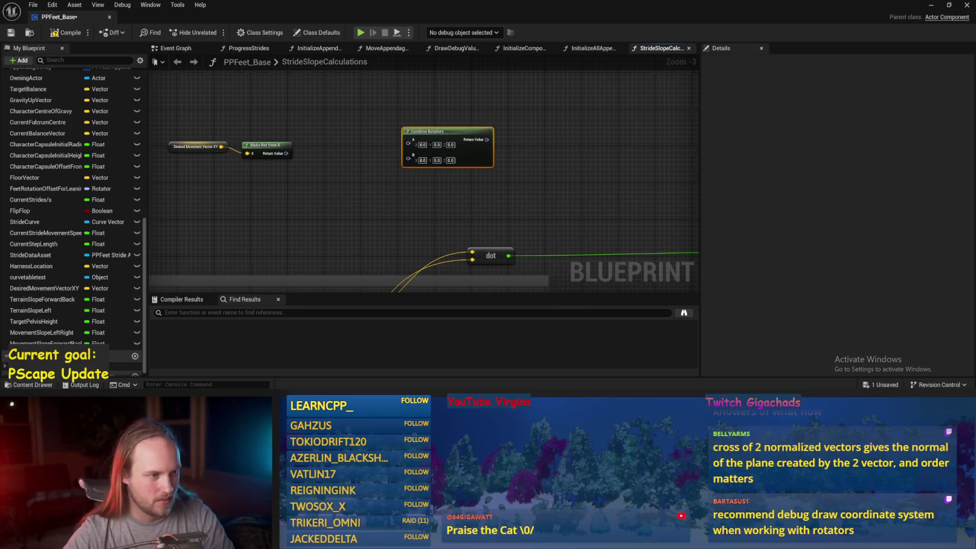
{"action": "left_click_drag", "start_coordinate": [337, 194], "coordinate": [356, 171]}
{"action": "left_click_drag", "start_coordinate": [304, 128], "coordinate": [434, 122]}
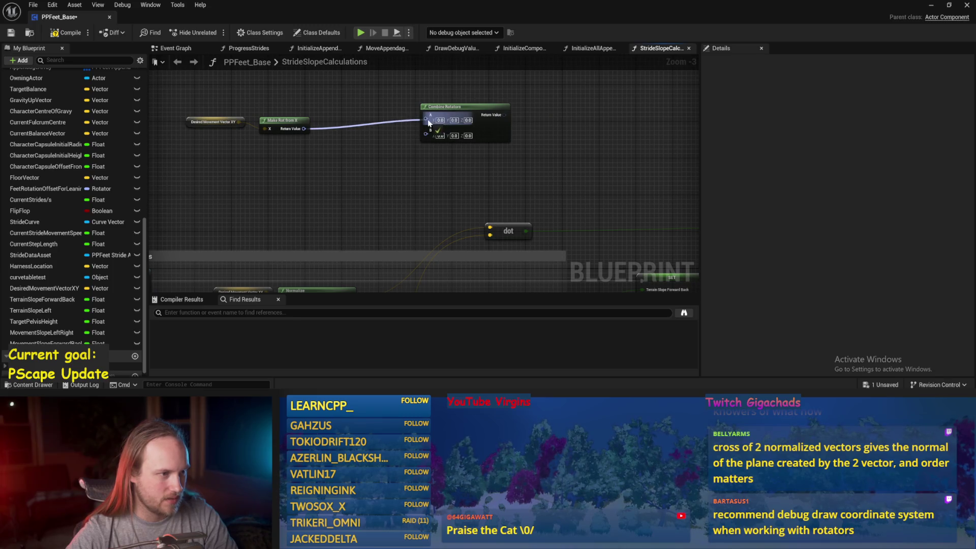
{"action": "left_click", "coordinate": [458, 108]}
{"action": "key", "text": "Delete"}
- Add a Delta (Rotator) node with Make Rot's result wired into input A
{"action": "right_click", "coordinate": [338, 121]}
{"action": "type", "text": "delta rot"}
{"action": "key", "text": "Return"}
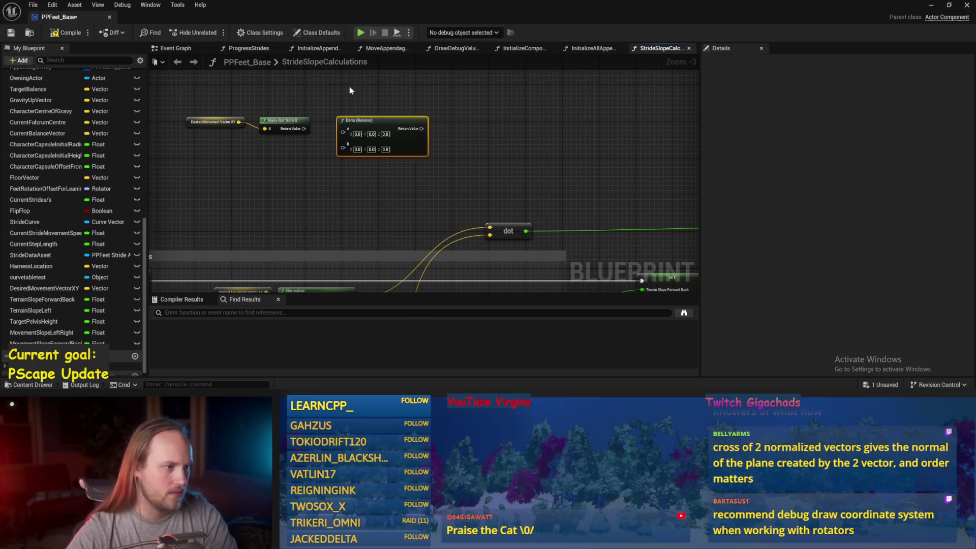
{"action": "left_click_drag", "start_coordinate": [305, 129], "coordinate": [343, 132]}
{"action": "left_click_drag", "start_coordinate": [256, 131], "coordinate": [305, 103]}
- Add the Character Capsule's Get World Rotation and wire it into Delta (Rotator) input B
{"action": "double_click", "coordinate": [330, 115]}
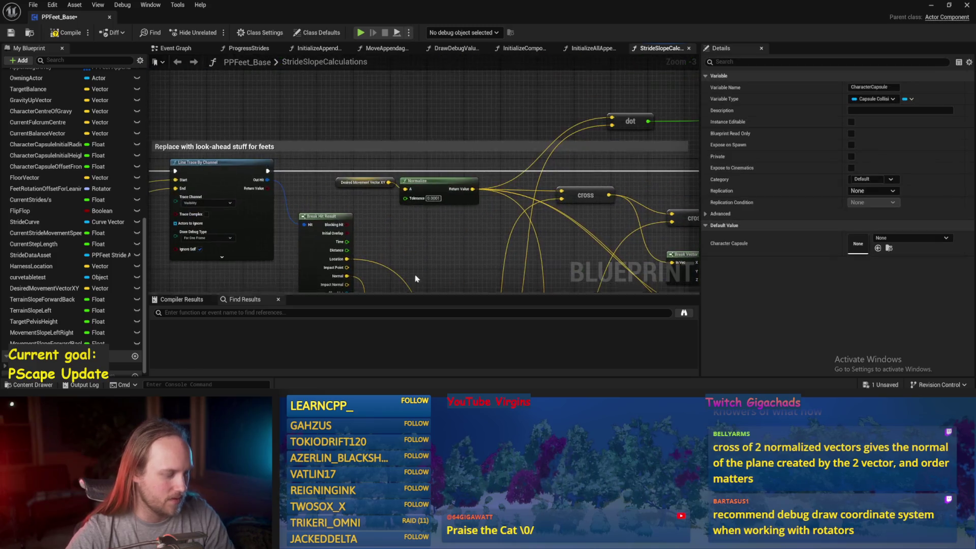
{"action": "scroll", "coordinate": [354, 189], "scroll_direction": "up", "scroll_amount": 1}
{"action": "left_click_drag", "start_coordinate": [385, 190], "coordinate": [431, 194]}
{"action": "type", "text": "rotation"}
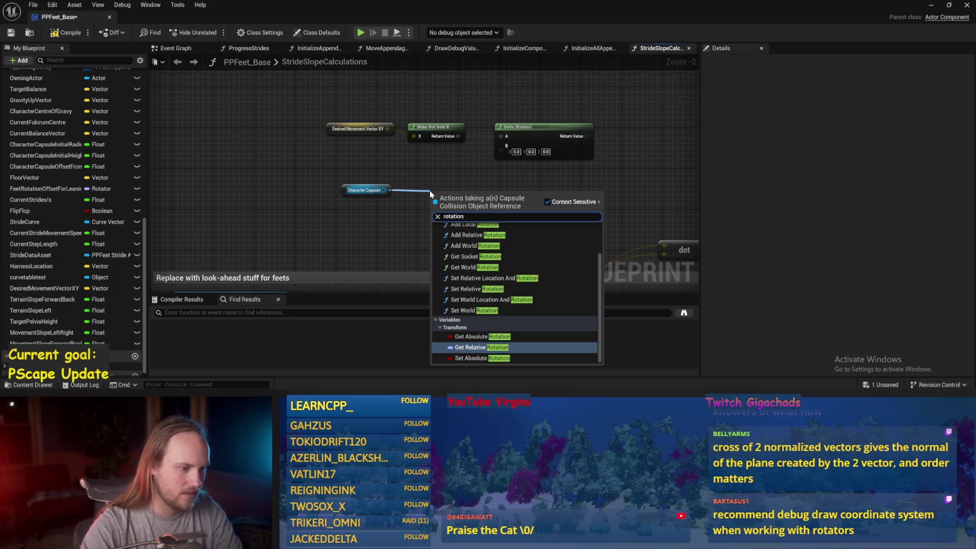
{"action": "scroll", "coordinate": [505, 332], "scroll_direction": "up", "scroll_amount": 2}
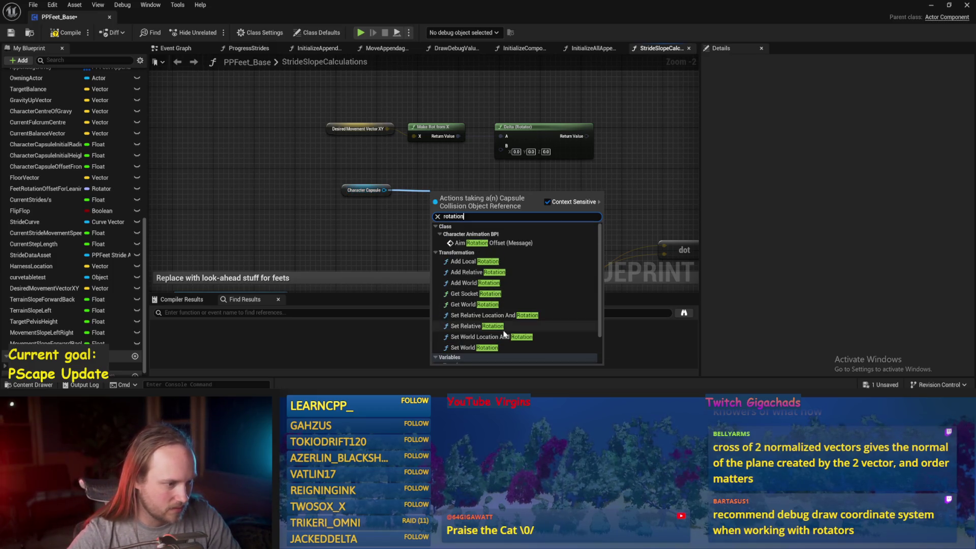
{"action": "left_click", "coordinate": [473, 305]}
{"action": "scroll", "coordinate": [517, 216], "scroll_direction": "down", "scroll_amount": 3}
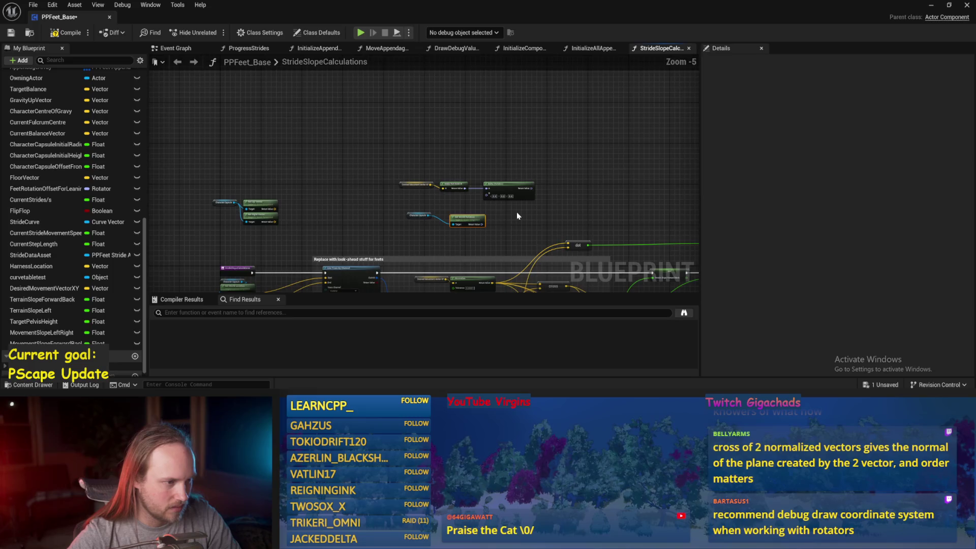
{"action": "scroll", "coordinate": [517, 216], "scroll_direction": "up", "scroll_amount": 3}
{"action": "mouse_move", "coordinate": [397, 243]}
{"action": "left_mouse_down"}
{"action": "mouse_move", "coordinate": [452, 250]}
{"action": "mouse_move", "coordinate": [436, 168]}
{"action": "left_mouse_up"}
- Connect the Delta (Rotator) result onward and compile and save the blueprint
{"action": "scroll", "coordinate": [349, 165], "scroll_direction": "down", "scroll_amount": 1}
{"action": "scroll", "coordinate": [284, 142], "scroll_direction": "down", "scroll_amount": 1}
{"action": "mouse_move", "coordinate": [281, 140]}
{"action": "left_mouse_down"}
{"action": "mouse_move", "coordinate": [759, 201]}
{"action": "mouse_move", "coordinate": [577, 218]}
{"action": "mouse_move", "coordinate": [574, 239]}
{"action": "mouse_move", "coordinate": [948, 229]}
{"action": "mouse_move", "coordinate": [600, 152]}
{"action": "mouse_move", "coordinate": [604, 135]}
{"action": "left_mouse_up"}
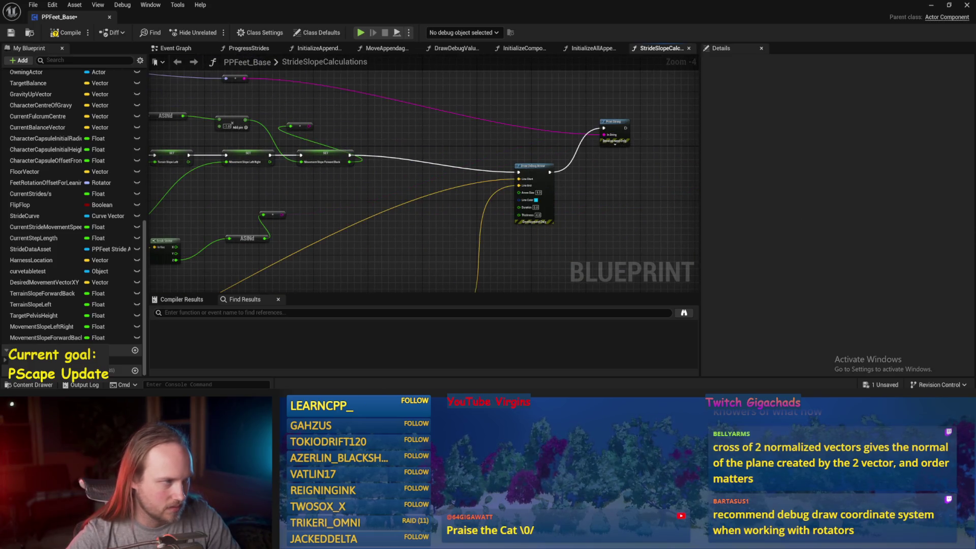
{"action": "left_click", "coordinate": [72, 36]}
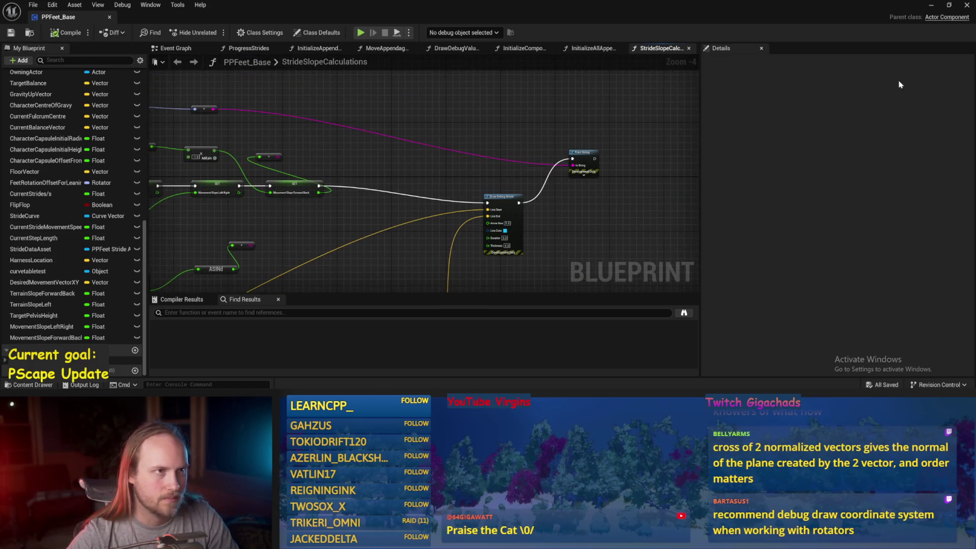
- In the running level, roll the PPFeet_TestPlayer capsule with the rotate gizmo, then stop and reopen PPFeet_Base
{"action": "left_click", "coordinate": [933, 7]}
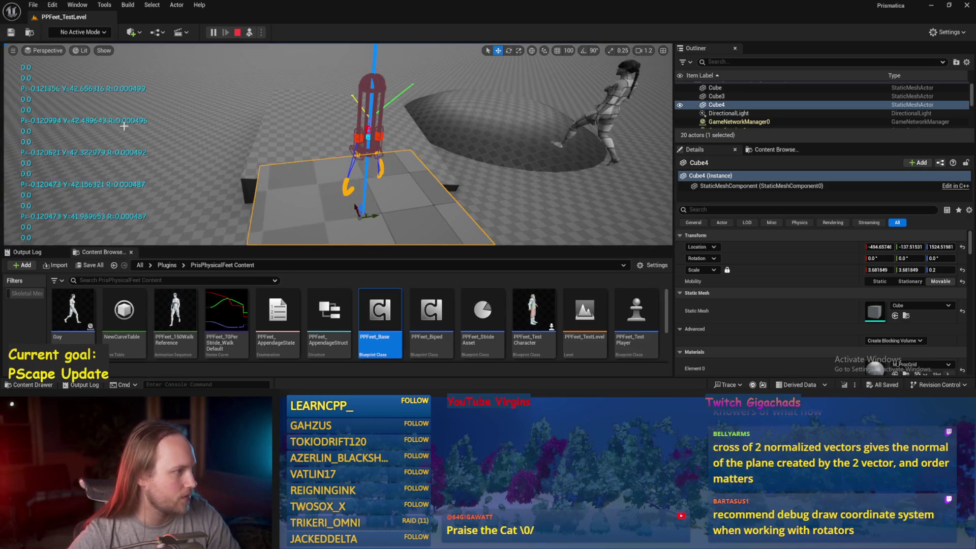
{"action": "left_click", "coordinate": [376, 127]}
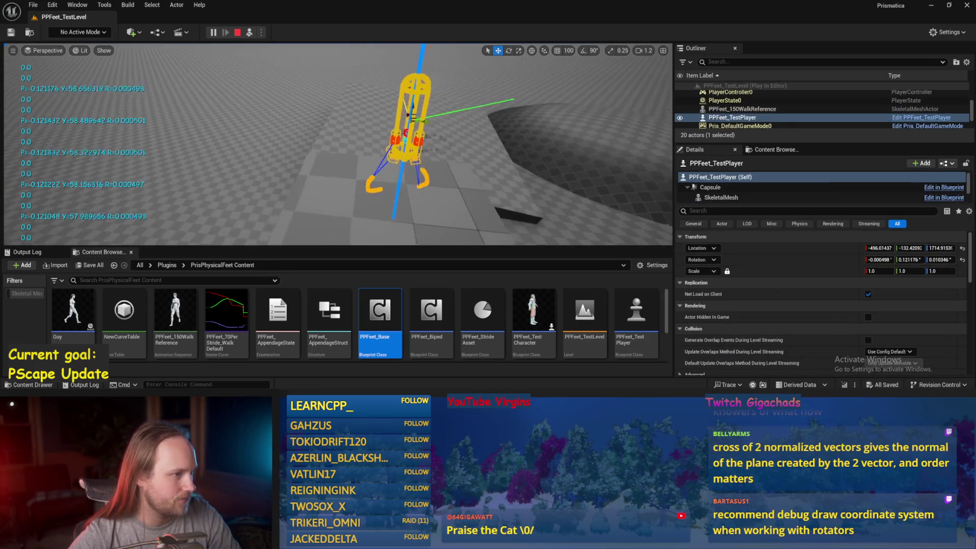
{"action": "key", "text": "e"}
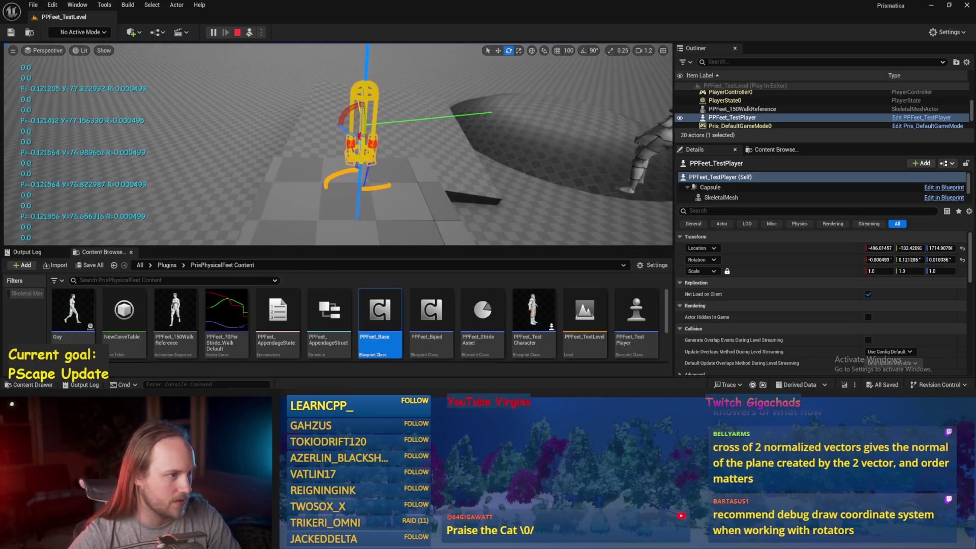
{"action": "mouse_move", "coordinate": [356, 104]}
{"action": "left_mouse_down"}
{"action": "mouse_move", "coordinate": [373, 102]}
{"action": "mouse_move", "coordinate": [387, 126]}
{"action": "left_mouse_up"}
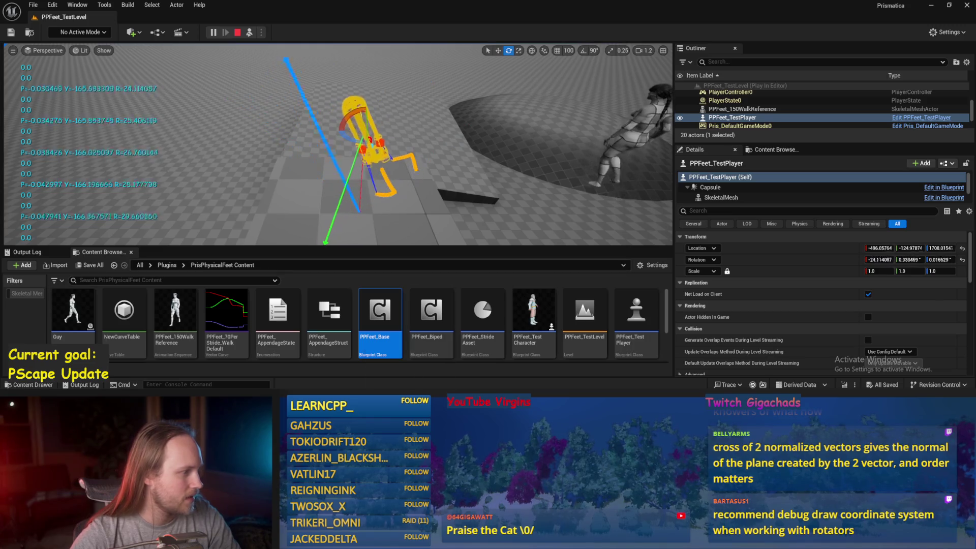
{"action": "key", "text": "Escape"}
{"action": "double_click", "coordinate": [381, 311]}
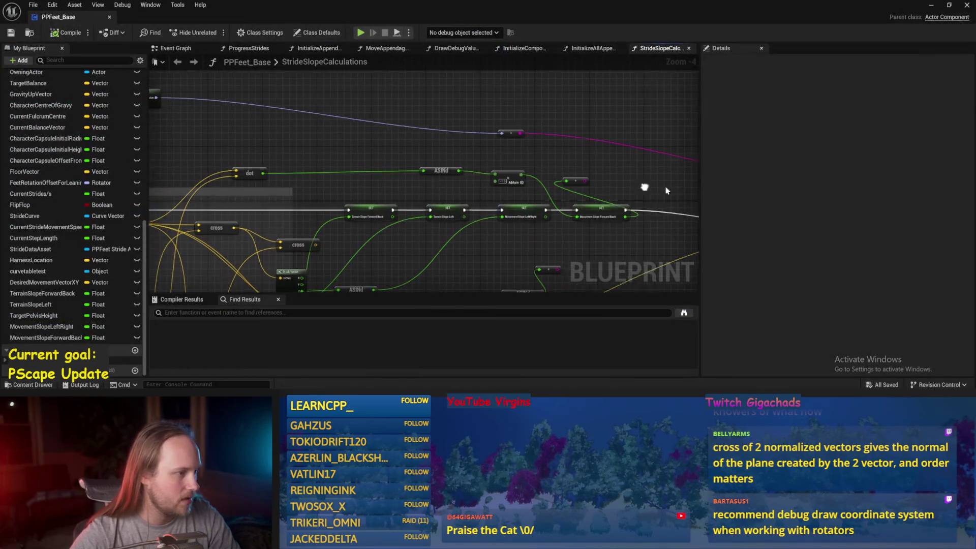
{"action": "scroll", "coordinate": [403, 221], "scroll_direction": "up", "scroll_amount": 1}
{"action": "mouse_move", "coordinate": [373, 173]}
{"action": "left_mouse_down"}
{"action": "mouse_move", "coordinate": [610, 183]}
{"action": "mouse_move", "coordinate": [571, 235]}
{"action": "mouse_move", "coordinate": [634, 175]}
{"action": "mouse_move", "coordinate": [662, 108]}
{"action": "left_mouse_up"}
{"action": "scroll", "coordinate": [634, 174], "scroll_direction": "down", "scroll_amount": 2}
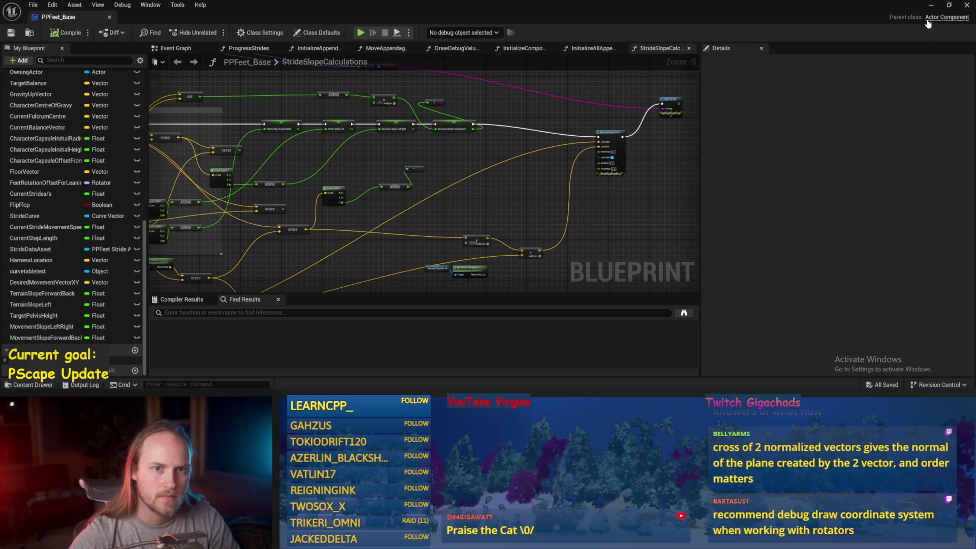
{"action": "left_click", "coordinate": [932, 5]}
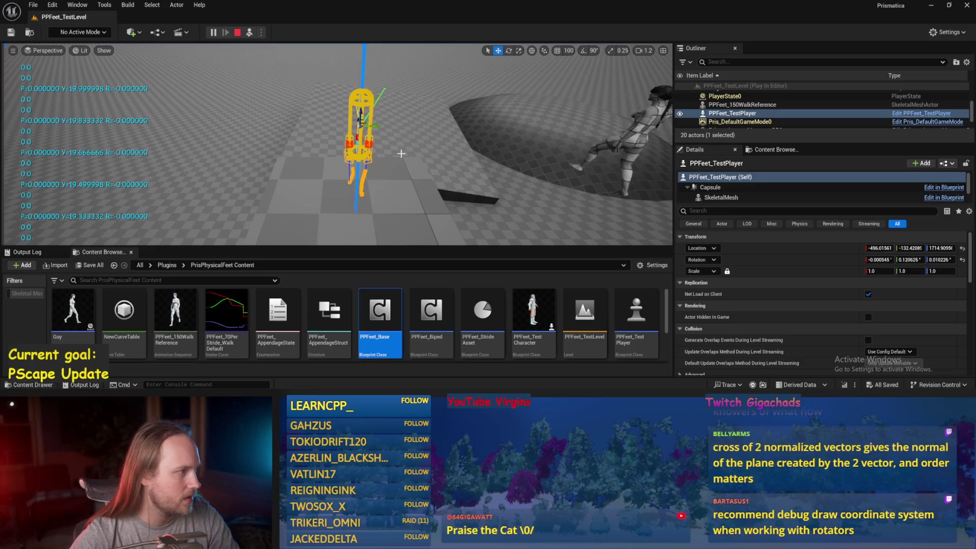
{"action": "double_click", "coordinate": [381, 311]}
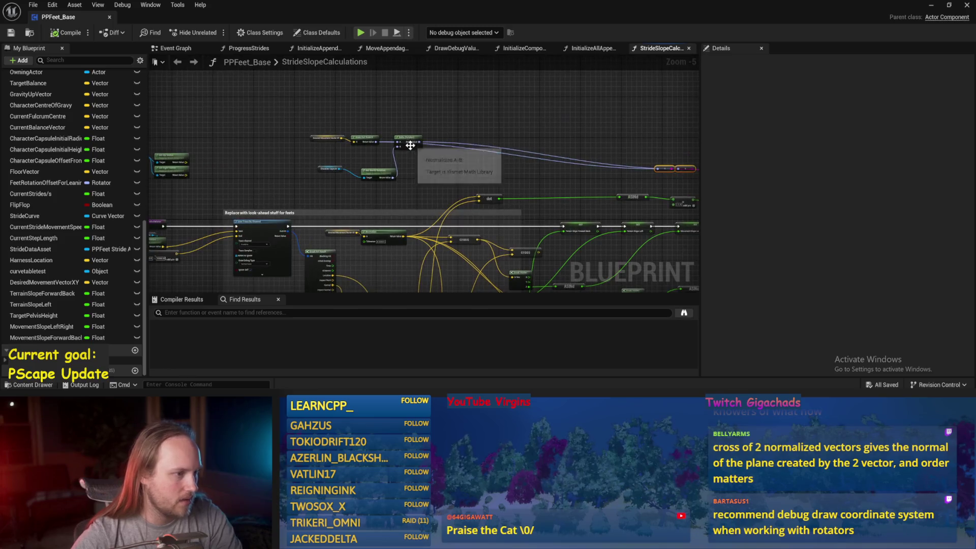
- Add Combine Rotators from Make Rot's result with Get World Rotation into B, then start a play session
{"action": "left_click_drag", "start_coordinate": [343, 123], "coordinate": [418, 130]}
{"action": "type", "text": "combine"}
{"action": "key", "text": "Return"}
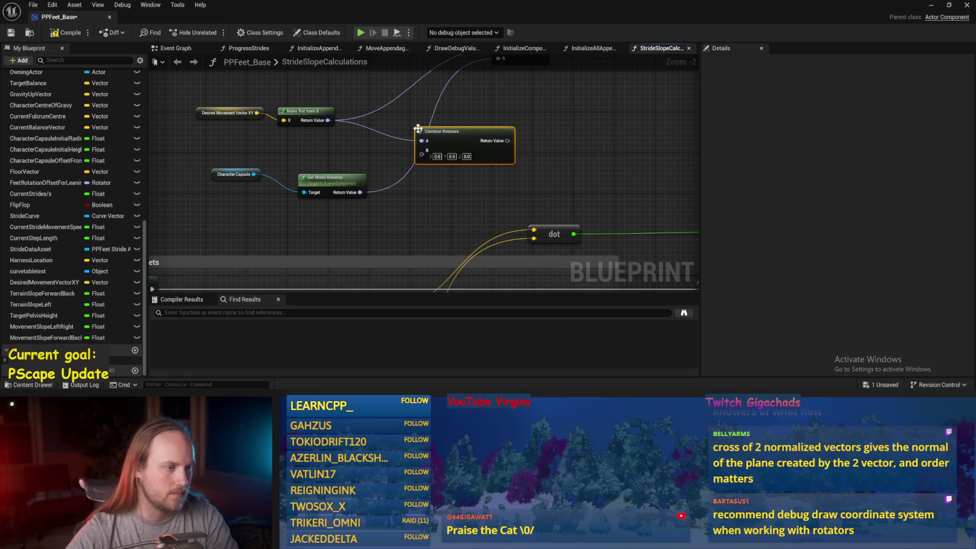
{"action": "mouse_move", "coordinate": [360, 192]}
{"action": "left_mouse_down"}
{"action": "mouse_move", "coordinate": [422, 154]}
{"action": "mouse_move", "coordinate": [566, 192]}
{"action": "mouse_move", "coordinate": [469, 288]}
{"action": "mouse_move", "coordinate": [755, 215]}
{"action": "mouse_move", "coordinate": [559, 194]}
{"action": "left_mouse_up"}
{"action": "scroll", "coordinate": [567, 191], "scroll_direction": "down", "scroll_amount": 2}
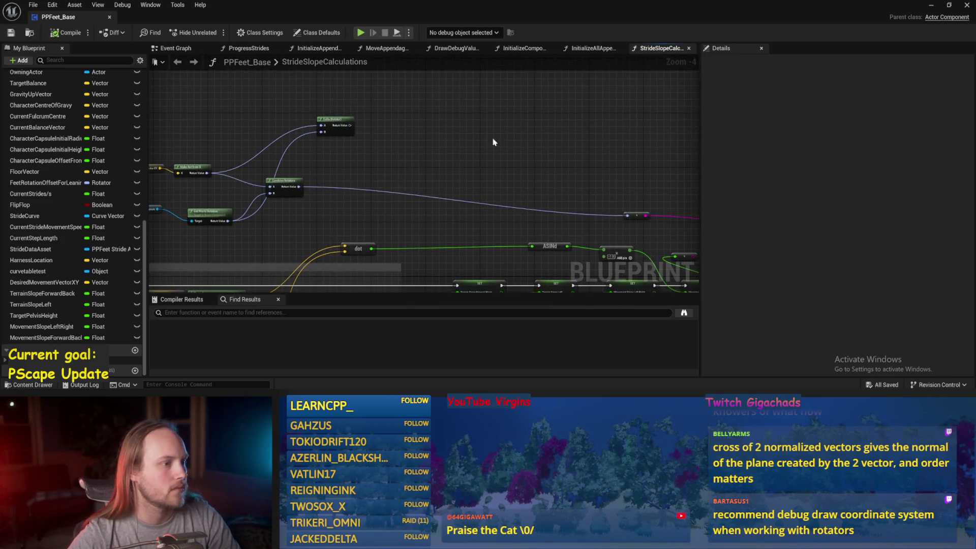
{"action": "left_click", "coordinate": [930, 6]}
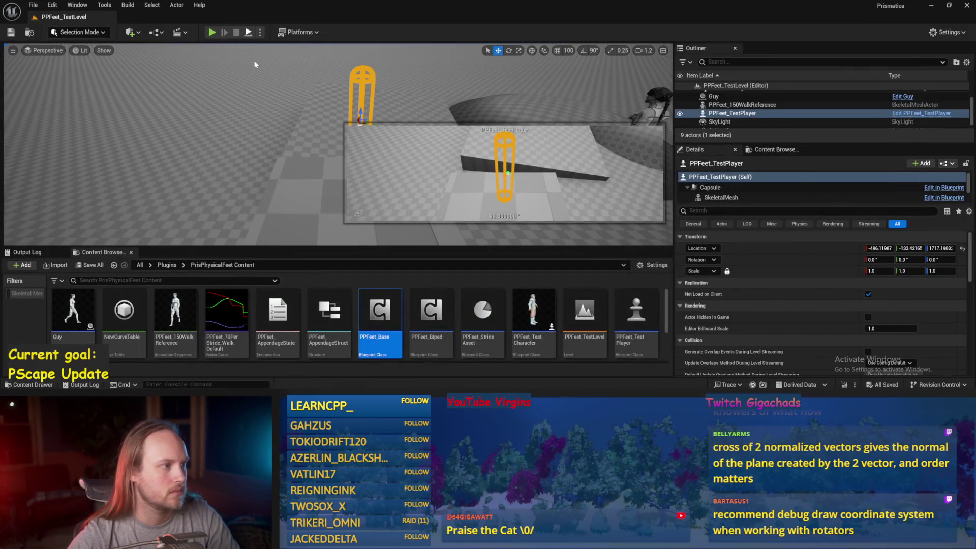
{"action": "key", "text": "alt+p"}
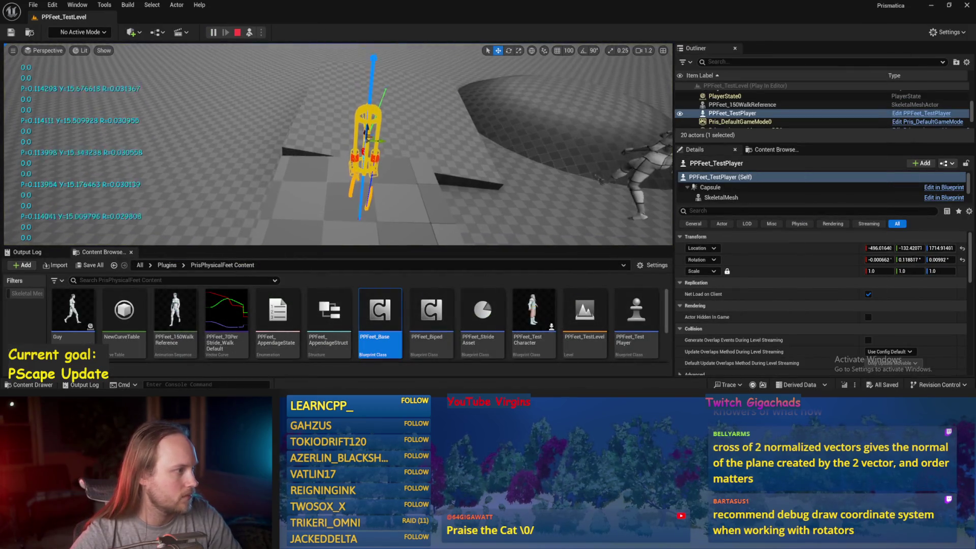
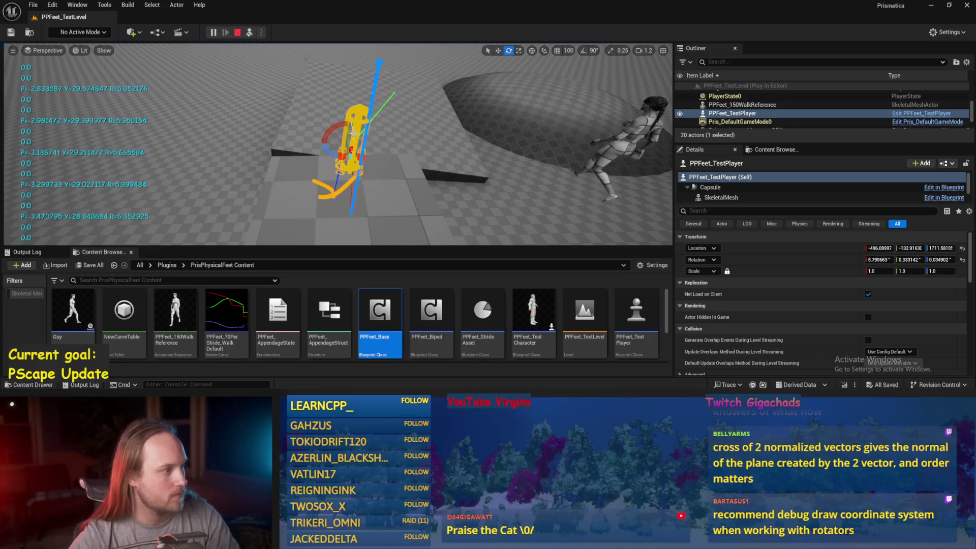
- Stop the play test, wire Make Rot from X into Combine Rotators in PPFeet_Base, and save
{"action": "key", "text": "Escape"}
{"action": "double_click", "coordinate": [380, 310]}
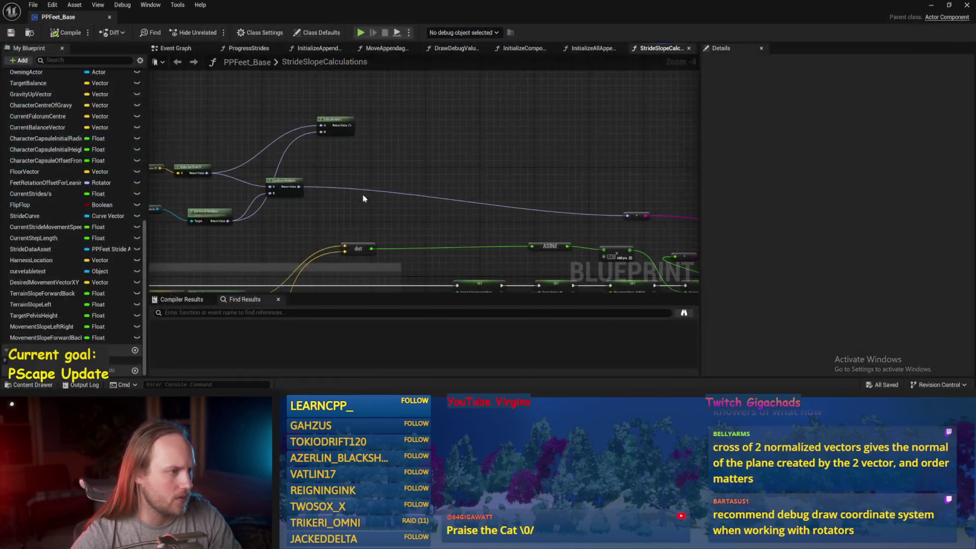
{"action": "mouse_move", "coordinate": [336, 200]}
{"action": "left_mouse_down"}
{"action": "mouse_move", "coordinate": [349, 201]}
{"action": "mouse_move", "coordinate": [305, 213]}
{"action": "mouse_move", "coordinate": [251, 173]}
{"action": "left_mouse_up"}
{"action": "left_click", "coordinate": [10, 33]}
{"action": "scroll", "coordinate": [398, 161], "scroll_direction": "down", "scroll_amount": 3}
{"action": "left_click", "coordinate": [967, 5]}
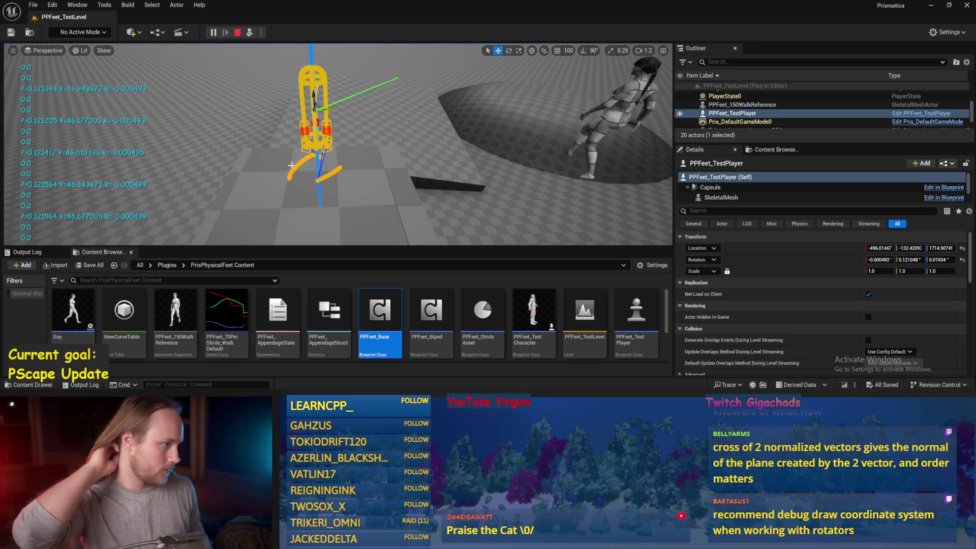
- Rotate PPFeet_TestPlayer to roughly 65° roll and about 52° pitch to test the feet
{"action": "left_click_drag", "start_coordinate": [291, 166], "coordinate": [355, 140]}
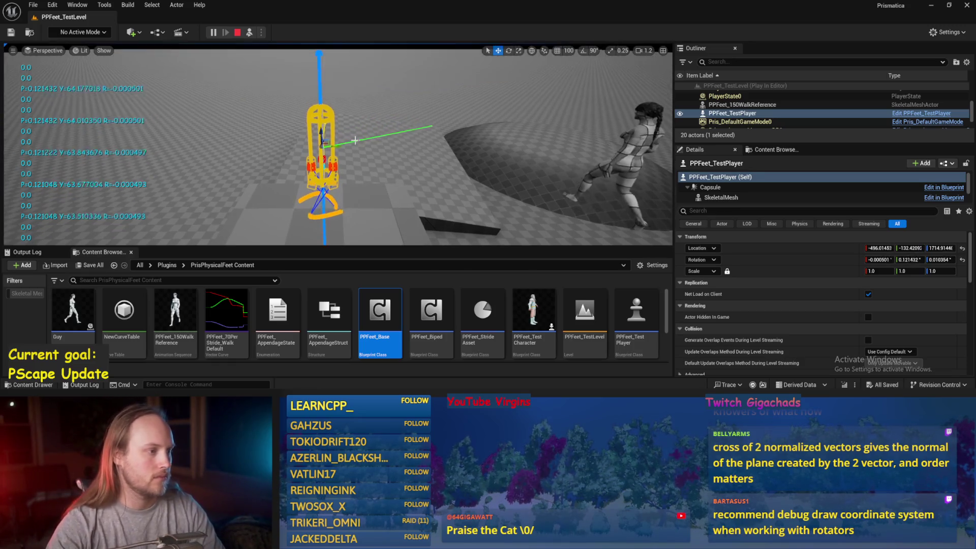
{"action": "key", "text": "e"}
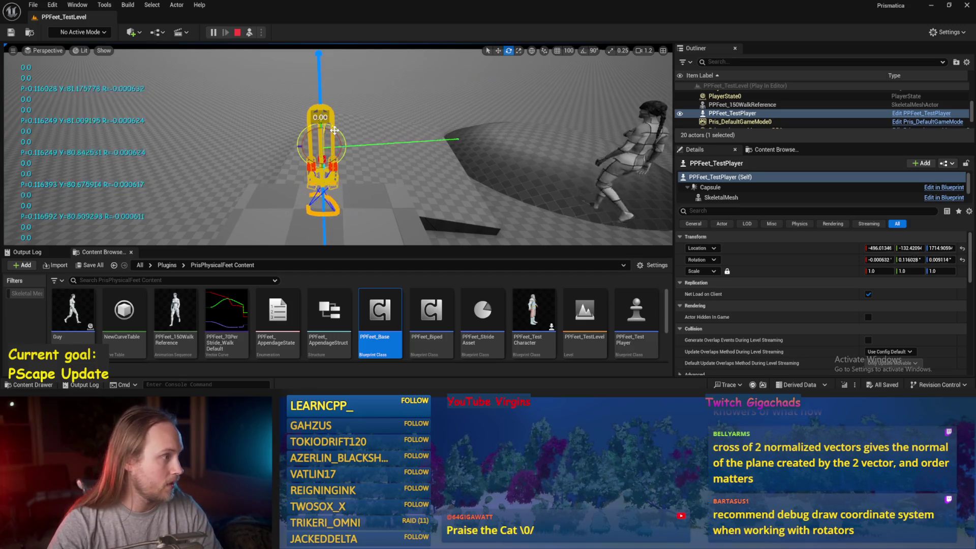
{"action": "mouse_move", "coordinate": [334, 130]}
{"action": "left_mouse_down"}
{"action": "mouse_move", "coordinate": [328, 163]}
{"action": "mouse_move", "coordinate": [346, 135]}
{"action": "left_mouse_up"}
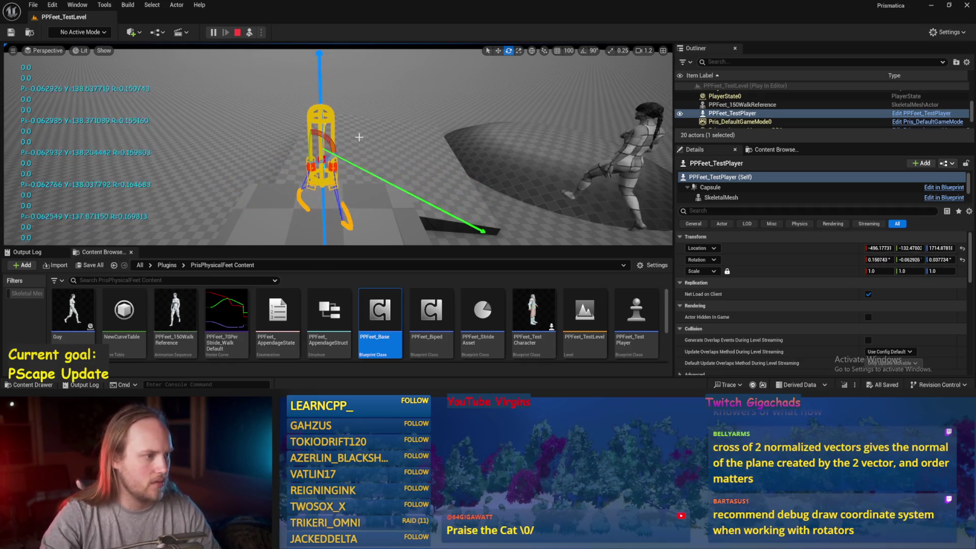
{"action": "mouse_move", "coordinate": [359, 137]}
{"action": "left_mouse_down"}
{"action": "mouse_move", "coordinate": [333, 138]}
{"action": "mouse_move", "coordinate": [376, 134]}
{"action": "mouse_move", "coordinate": [356, 111]}
{"action": "left_mouse_up"}
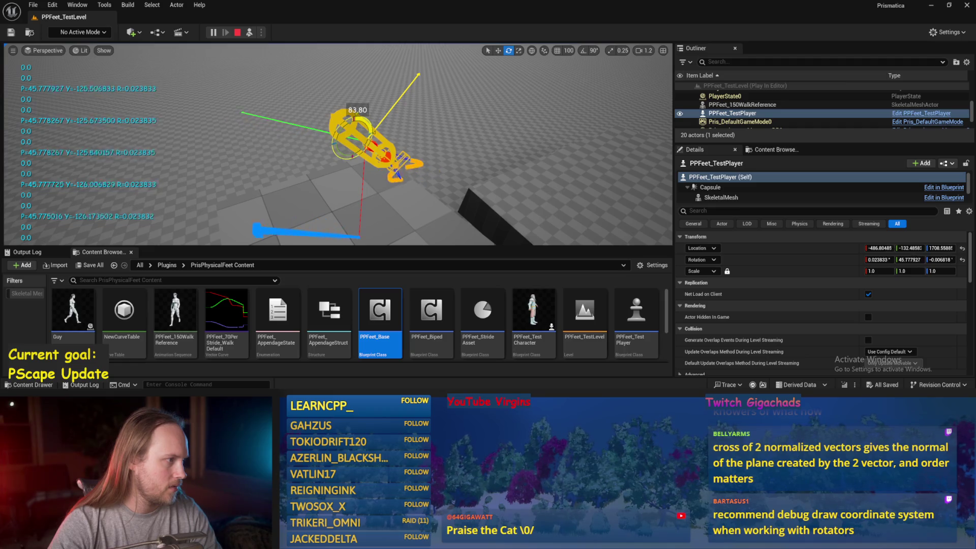
{"action": "left_click_drag", "start_coordinate": [356, 110], "coordinate": [346, 114]}
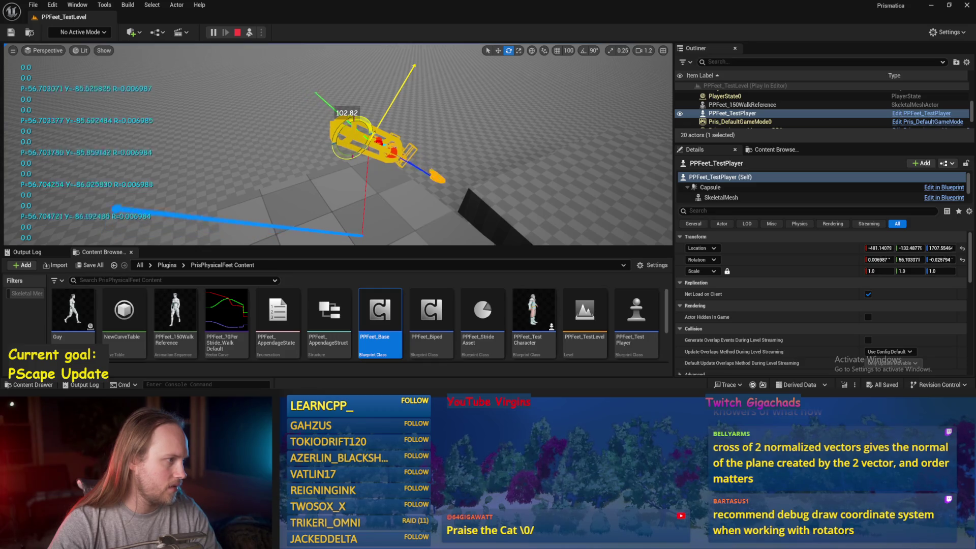
{"action": "left_click_drag", "start_coordinate": [346, 114], "coordinate": [348, 112]}
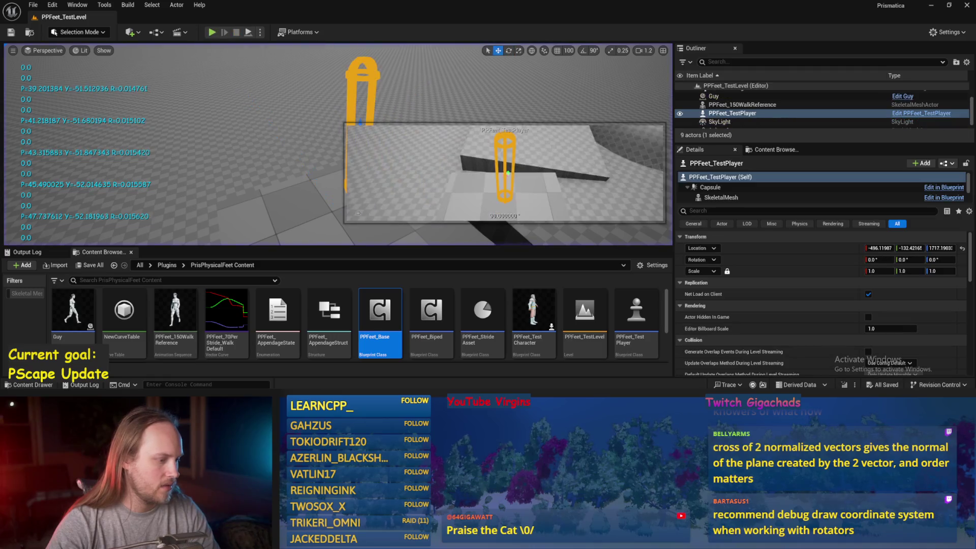
{"action": "double_click", "coordinate": [380, 311]}
- Move the Make Rot from X wire to Combine Rotators pin A, then compile, save and close
{"action": "scroll", "coordinate": [370, 184], "scroll_direction": "up", "scroll_amount": 5}
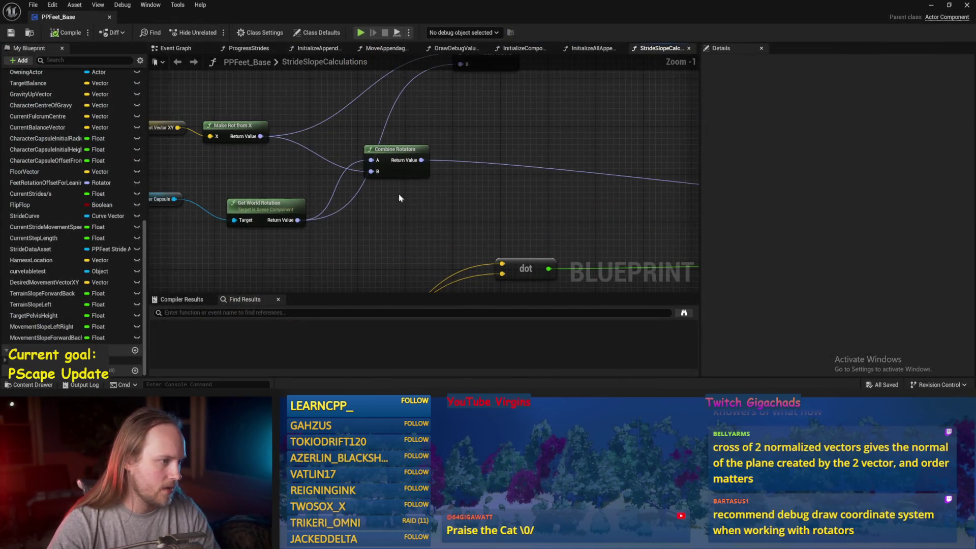
{"action": "left_click_drag", "start_coordinate": [373, 176], "coordinate": [371, 161]}
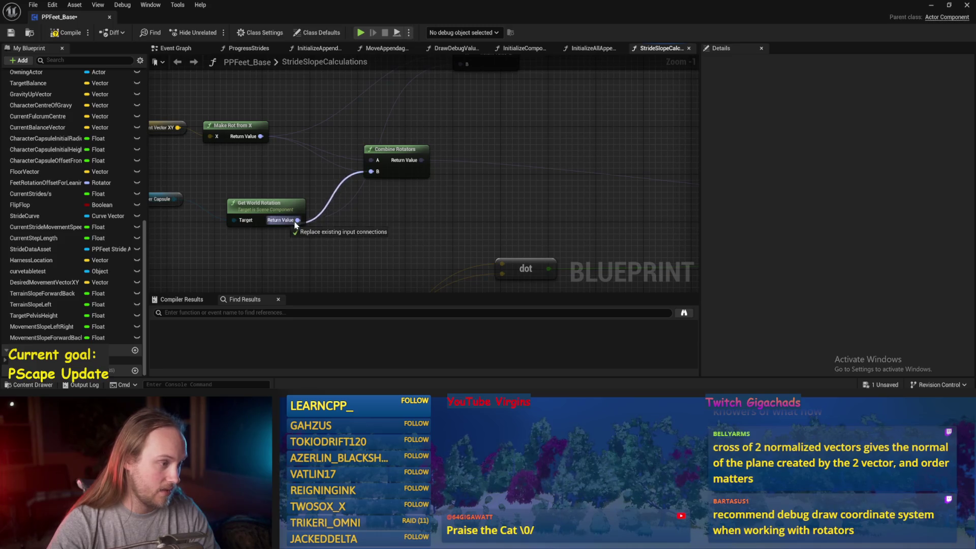
{"action": "left_click", "coordinate": [11, 33]}
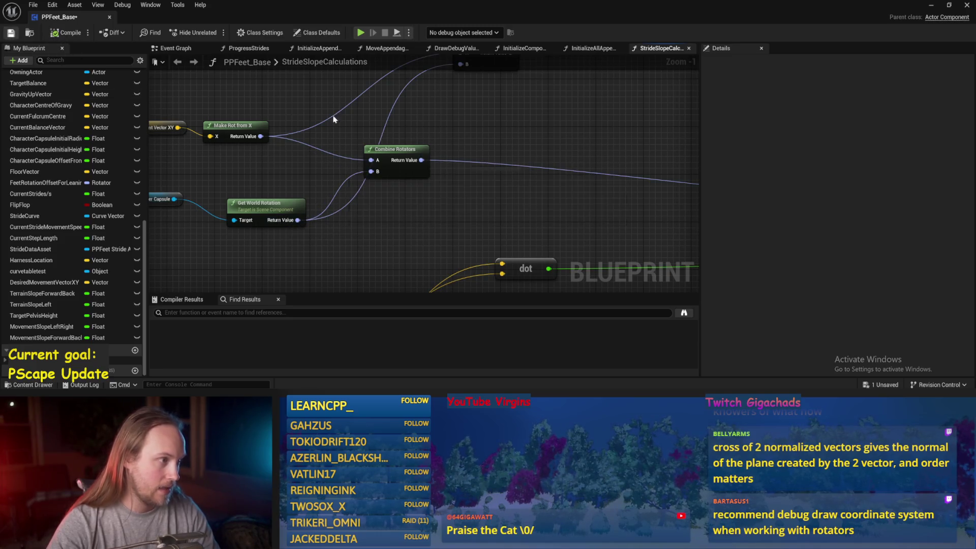
{"action": "scroll", "coordinate": [414, 152], "scroll_direction": "down", "scroll_amount": 3}
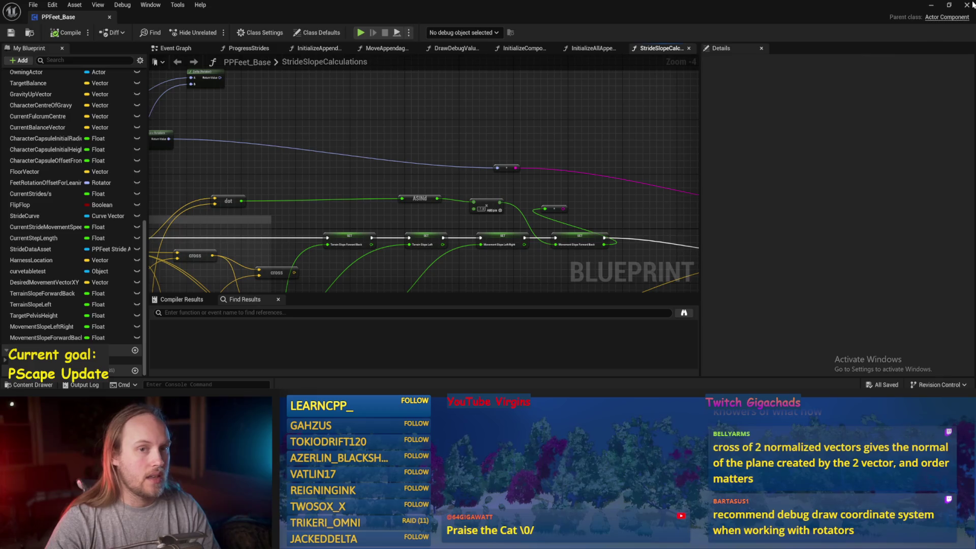
{"action": "left_click", "coordinate": [931, 5]}
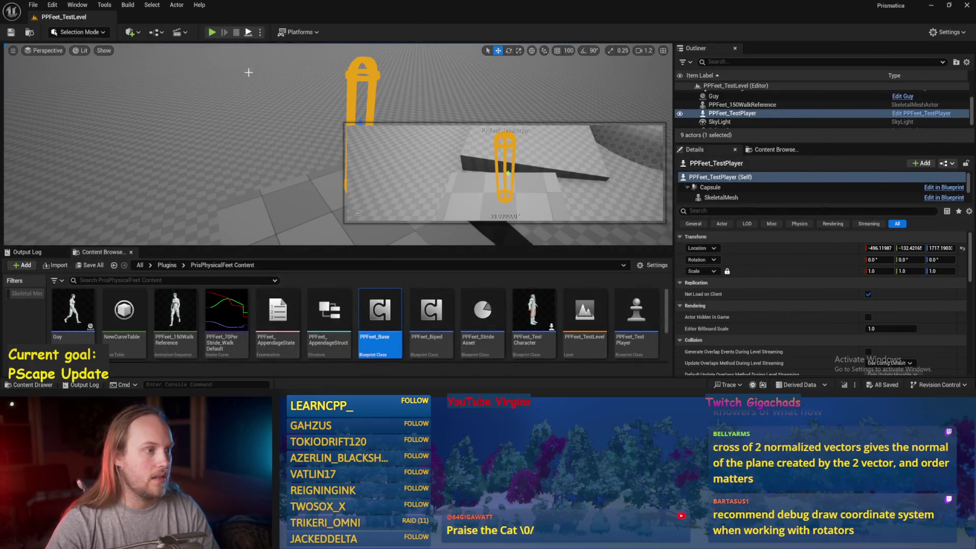
- Play-test the level with the test player pitched, then return to the PPFeet_Base blueprint
{"action": "key", "text": "alt+p"}
{"action": "left_click_drag", "start_coordinate": [332, 76], "coordinate": [327, 116]}
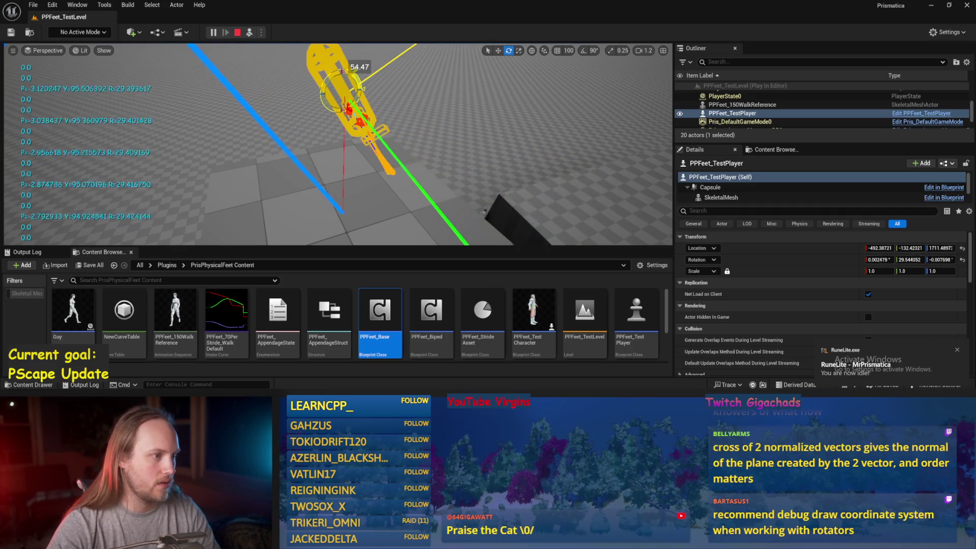
{"action": "key", "text": "Escape"}
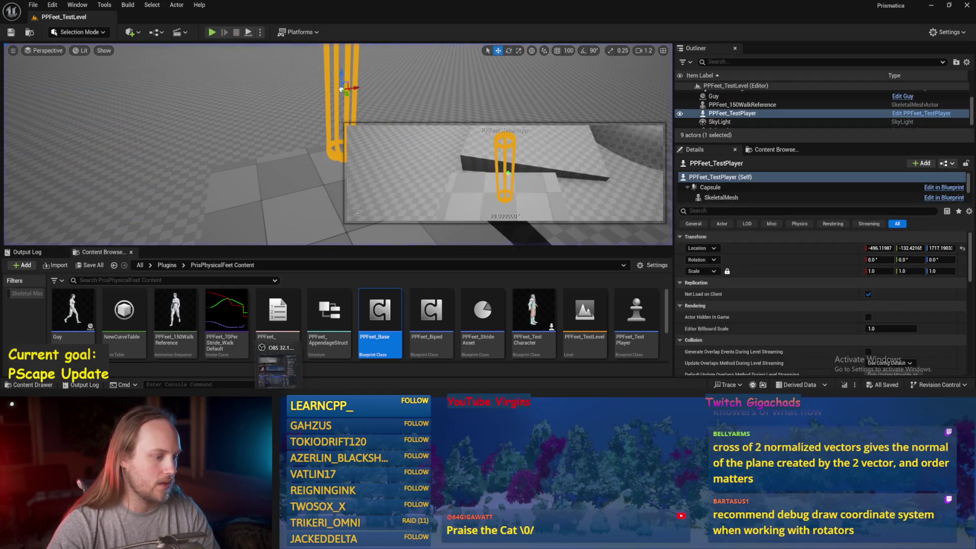
{"action": "key", "text": "Return"}
{"action": "left_click", "coordinate": [507, 168]}
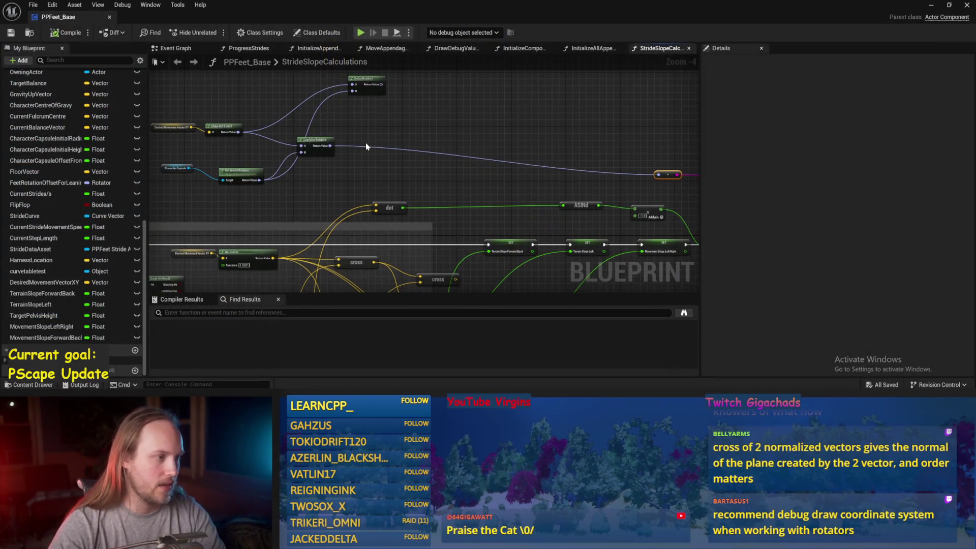
- Regroup the Character Capsule and Get World Rotation nodes and nudge Draw Debug Arrow up-left
{"action": "left_click_drag", "start_coordinate": [356, 110], "coordinate": [224, 172]}
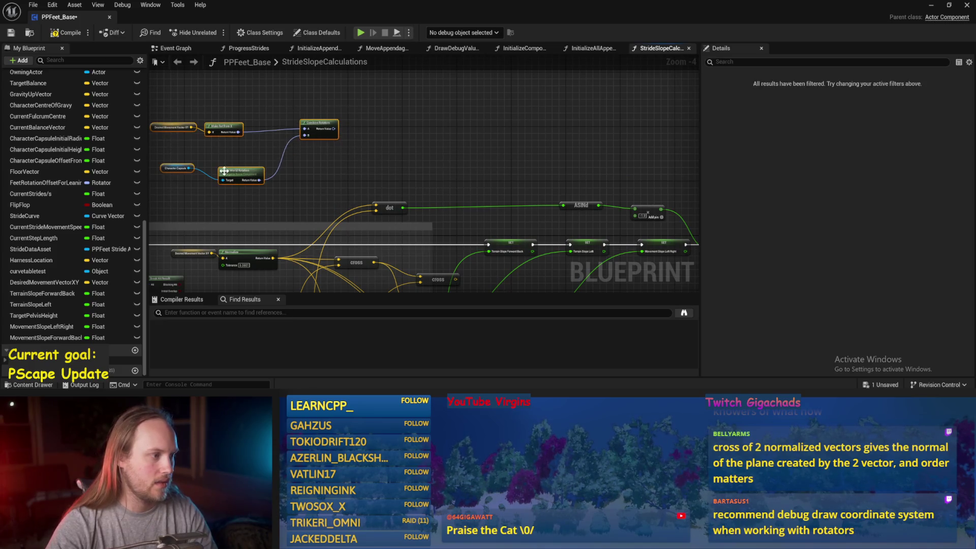
{"action": "mouse_move", "coordinate": [356, 101]}
{"action": "left_mouse_down"}
{"action": "mouse_move", "coordinate": [416, 175]}
{"action": "mouse_move", "coordinate": [416, 196]}
{"action": "mouse_move", "coordinate": [264, 210]}
{"action": "mouse_move", "coordinate": [365, 210]}
{"action": "left_mouse_up"}
{"action": "scroll", "coordinate": [365, 211], "scroll_direction": "down", "scroll_amount": 1}
{"action": "mouse_move", "coordinate": [447, 195]}
{"action": "left_mouse_down"}
{"action": "mouse_move", "coordinate": [507, 179]}
{"action": "mouse_move", "coordinate": [467, 219]}
{"action": "mouse_move", "coordinate": [501, 183]}
{"action": "left_mouse_up"}
{"action": "mouse_move", "coordinate": [564, 140]}
{"action": "left_mouse_down"}
{"action": "mouse_move", "coordinate": [554, 143]}
{"action": "mouse_move", "coordinate": [553, 127]}
{"action": "mouse_move", "coordinate": [476, 164]}
{"action": "mouse_move", "coordinate": [459, 139]}
{"action": "left_mouse_up"}
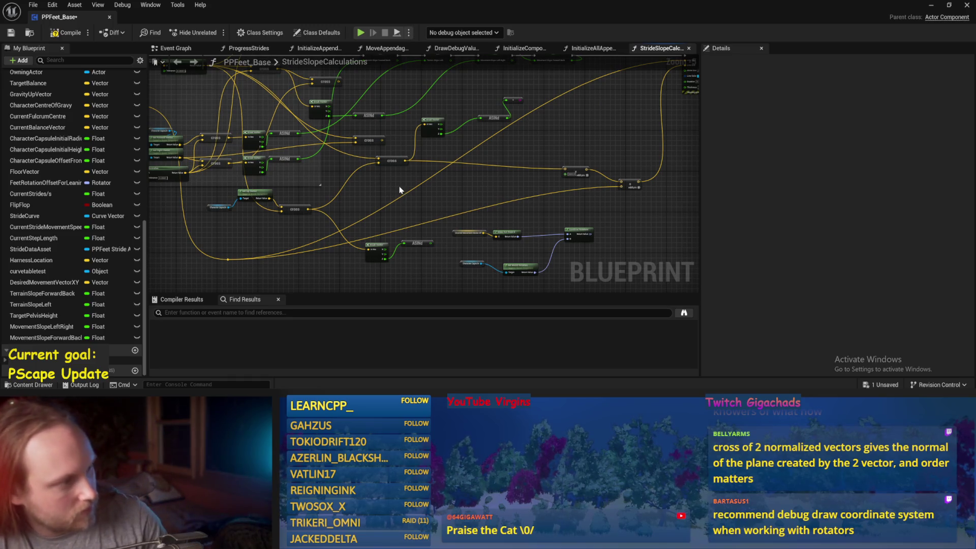
{"action": "scroll", "coordinate": [407, 173], "scroll_direction": "up", "scroll_amount": 1}
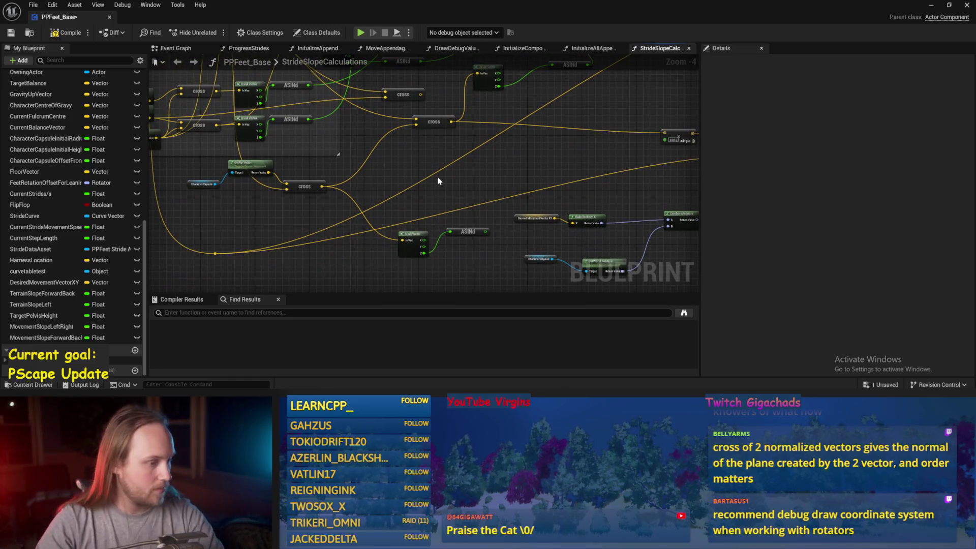
{"action": "left_click_drag", "start_coordinate": [422, 207], "coordinate": [473, 196]}
- Delete the Break Vector, ASINd, cross, Get Up Vector and Character Capsule nodes, then save
{"action": "mouse_move", "coordinate": [422, 238]}
{"action": "left_mouse_down"}
{"action": "mouse_move", "coordinate": [355, 224]}
{"action": "mouse_move", "coordinate": [556, 128]}
{"action": "left_mouse_up"}
{"action": "left_click", "coordinate": [556, 128]}
{"action": "key", "text": "Delete"}
{"action": "left_click_drag", "start_coordinate": [351, 168], "coordinate": [465, 178]}
{"action": "left_click", "coordinate": [496, 213]}
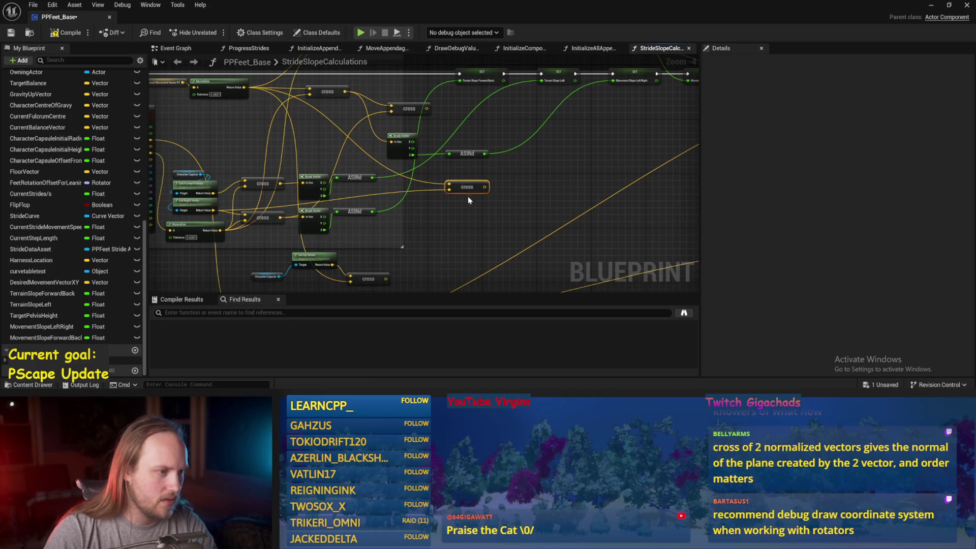
{"action": "key", "text": "Delete"}
{"action": "left_click_drag", "start_coordinate": [403, 279], "coordinate": [448, 213]}
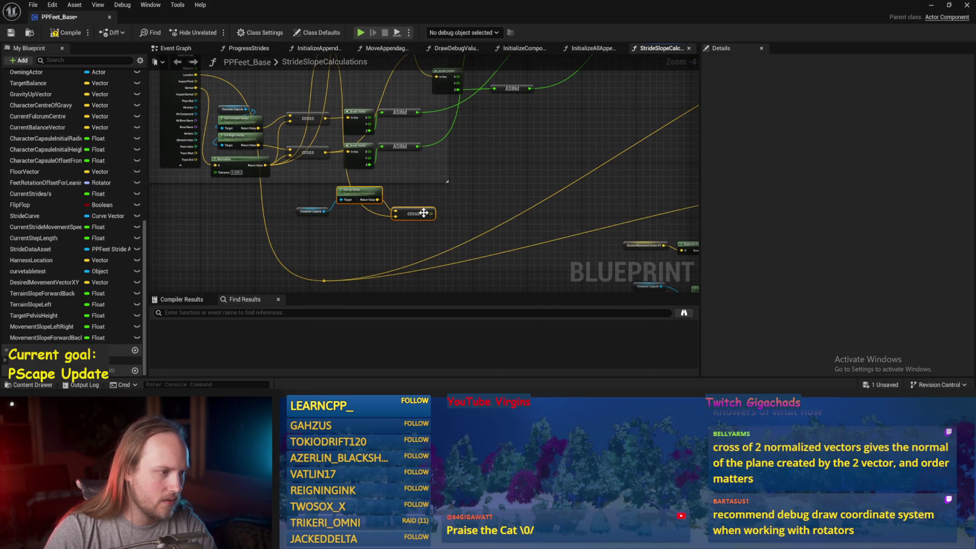
{"action": "key", "text": "Delete"}
{"action": "left_click_drag", "start_coordinate": [501, 172], "coordinate": [499, 240]}
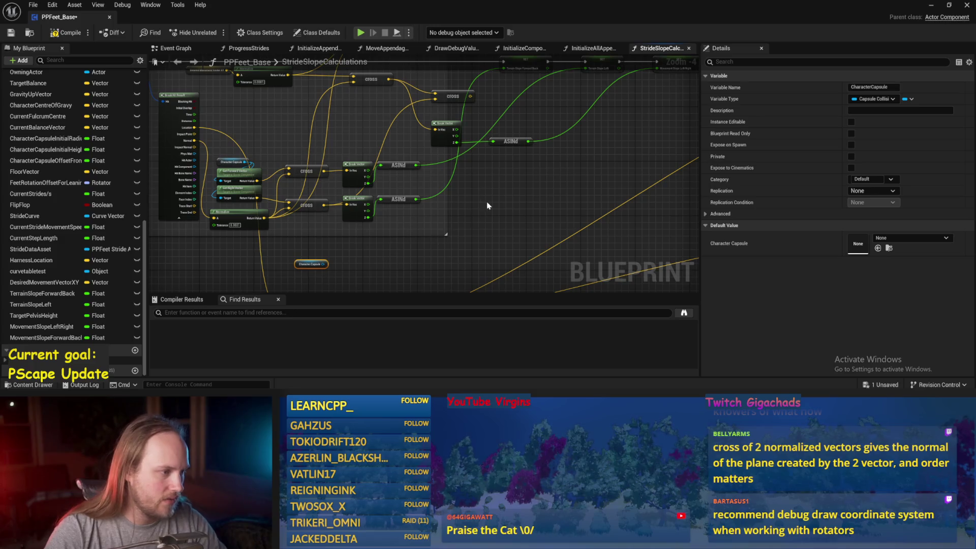
{"action": "key", "text": "Delete"}
{"action": "key", "text": "ctrl+s"}
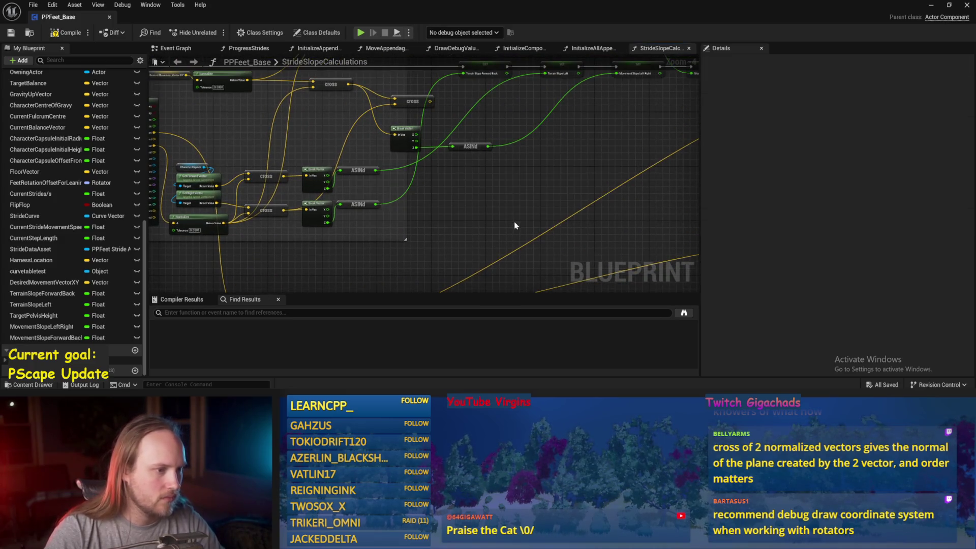
- Move Draw Debug Arrow lower, connect the yellow wire into the Add node, and undo a deletion
{"action": "scroll", "coordinate": [365, 212], "scroll_direction": "down", "scroll_amount": 3}
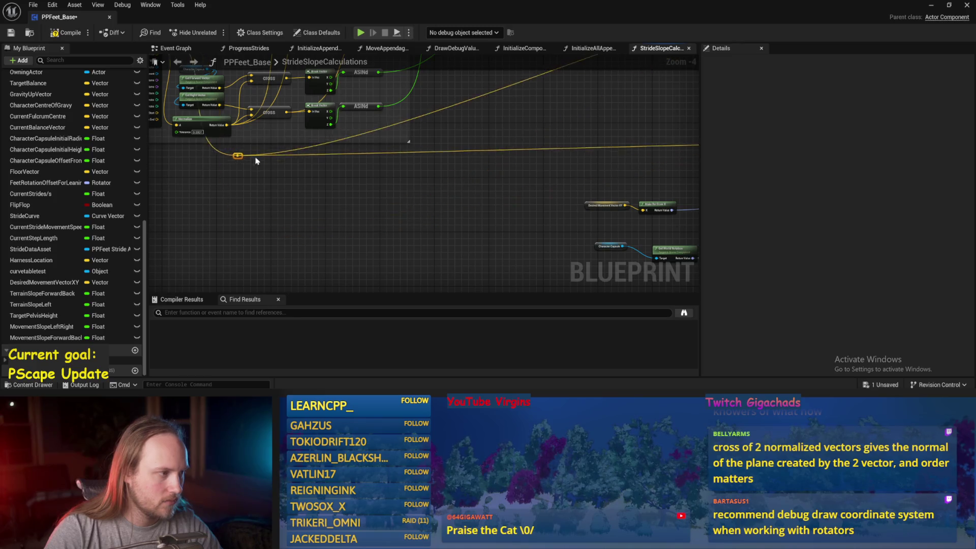
{"action": "scroll", "coordinate": [287, 239], "scroll_direction": "down", "scroll_amount": 1}
{"action": "left_click_drag", "start_coordinate": [662, 105], "coordinate": [544, 205]}
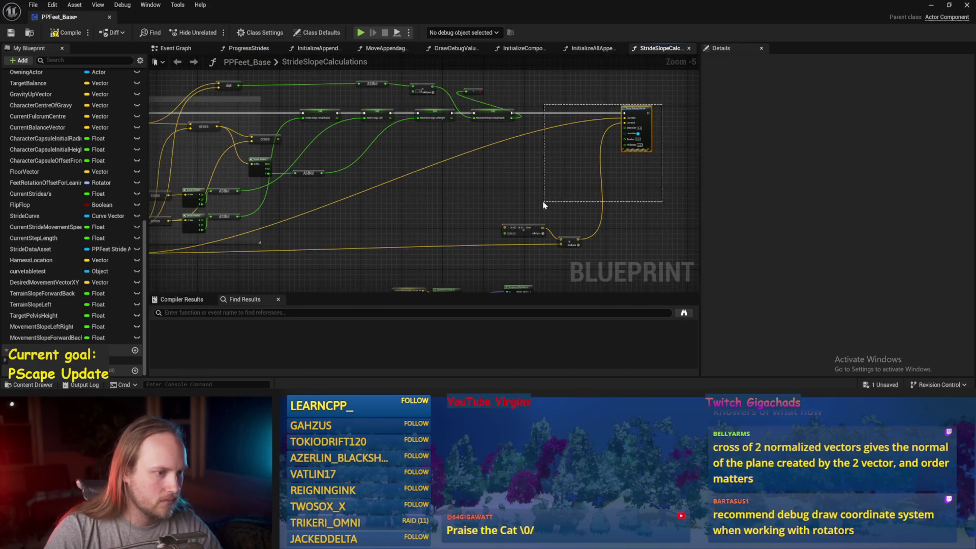
{"action": "mouse_move", "coordinate": [630, 126]}
{"action": "left_mouse_down"}
{"action": "mouse_move", "coordinate": [665, 224]}
{"action": "mouse_move", "coordinate": [645, 254]}
{"action": "mouse_move", "coordinate": [635, 214]}
{"action": "left_mouse_up"}
{"action": "scroll", "coordinate": [585, 227], "scroll_direction": "up", "scroll_amount": 2}
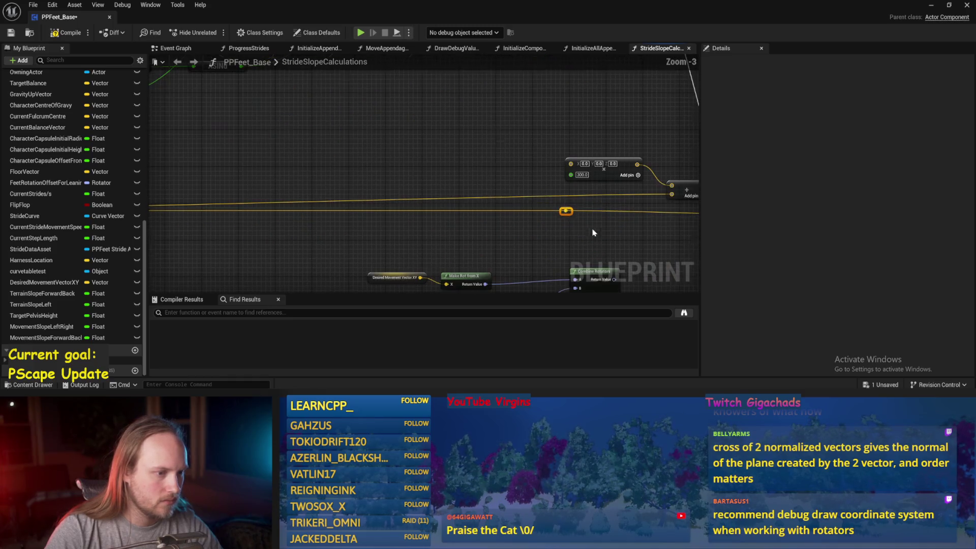
{"action": "mouse_move", "coordinate": [564, 211]}
{"action": "left_mouse_down"}
{"action": "mouse_move", "coordinate": [680, 198]}
{"action": "mouse_move", "coordinate": [664, 192]}
{"action": "left_mouse_up"}
{"action": "scroll", "coordinate": [551, 215], "scroll_direction": "down", "scroll_amount": 1}
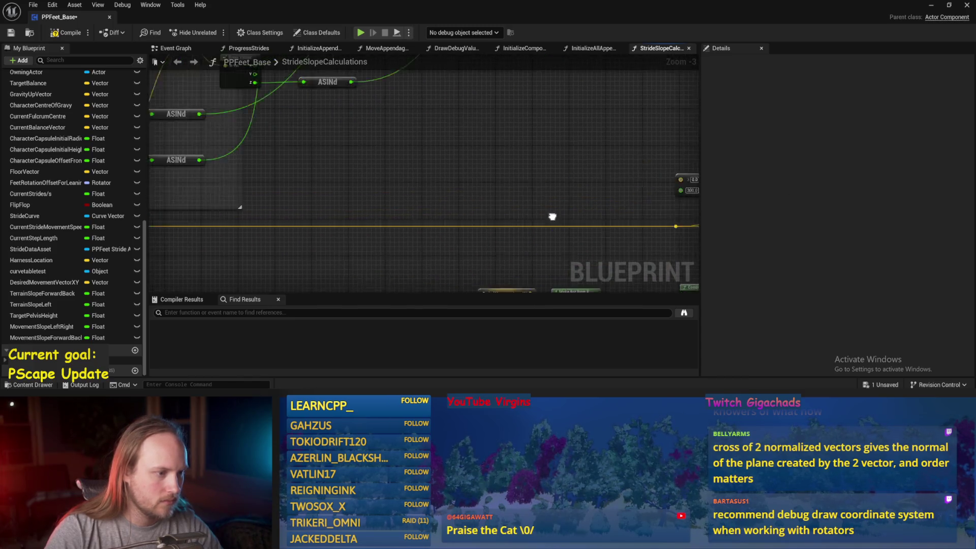
{"action": "scroll", "coordinate": [277, 231], "scroll_direction": "down", "scroll_amount": 1}
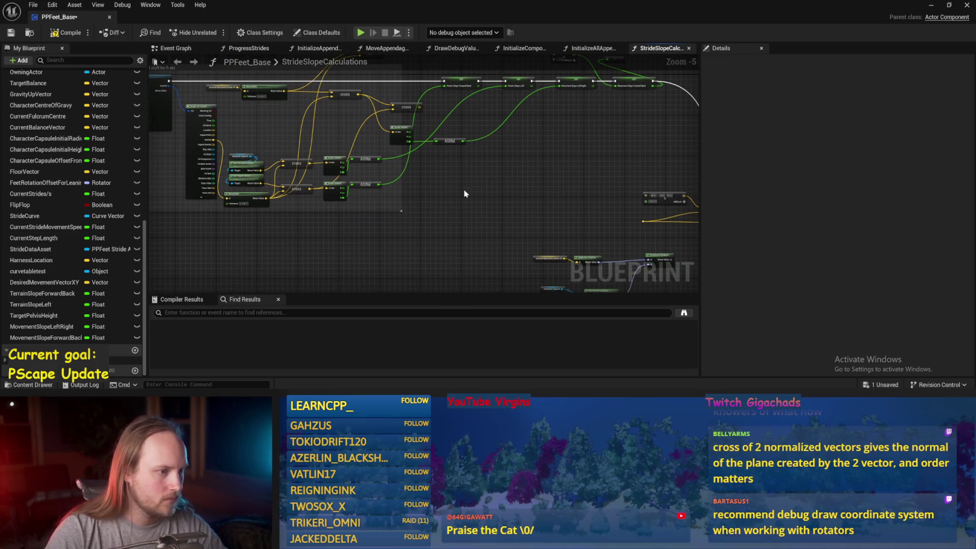
{"action": "left_click_drag", "start_coordinate": [356, 199], "coordinate": [455, 159]}
{"action": "key", "text": "ctrl+z"}
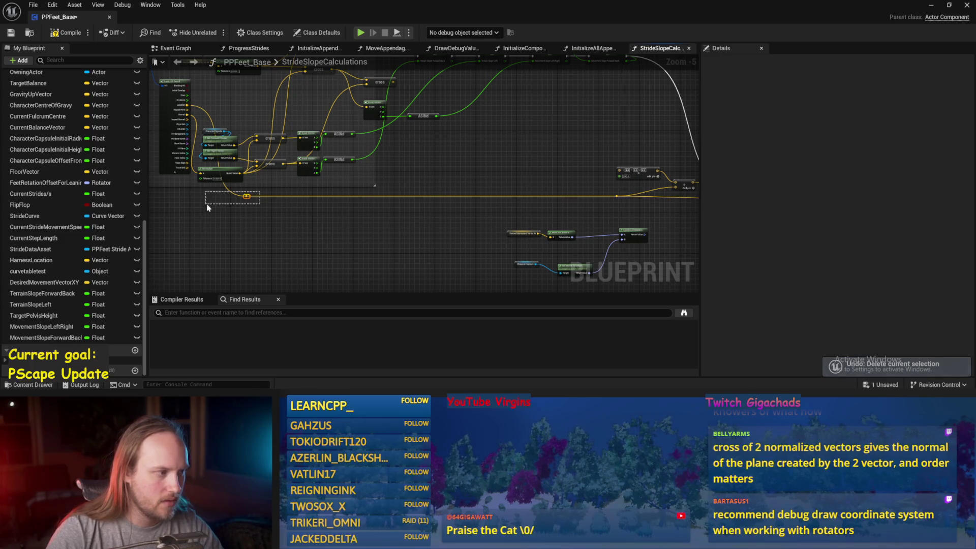
- Lower the debug draw node and reroutes, shift Combine Rotators left, raise Get World Rotation, and delete the stray node
{"action": "left_click_drag", "start_coordinate": [522, 200], "coordinate": [473, 191]}
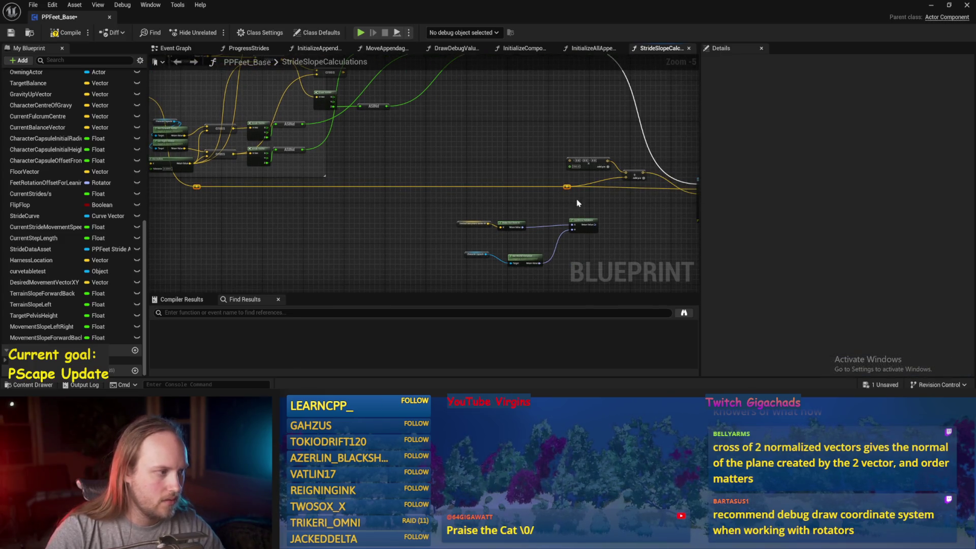
{"action": "left_click_drag", "start_coordinate": [575, 204], "coordinate": [588, 192]}
{"action": "left_click_drag", "start_coordinate": [501, 213], "coordinate": [573, 204]}
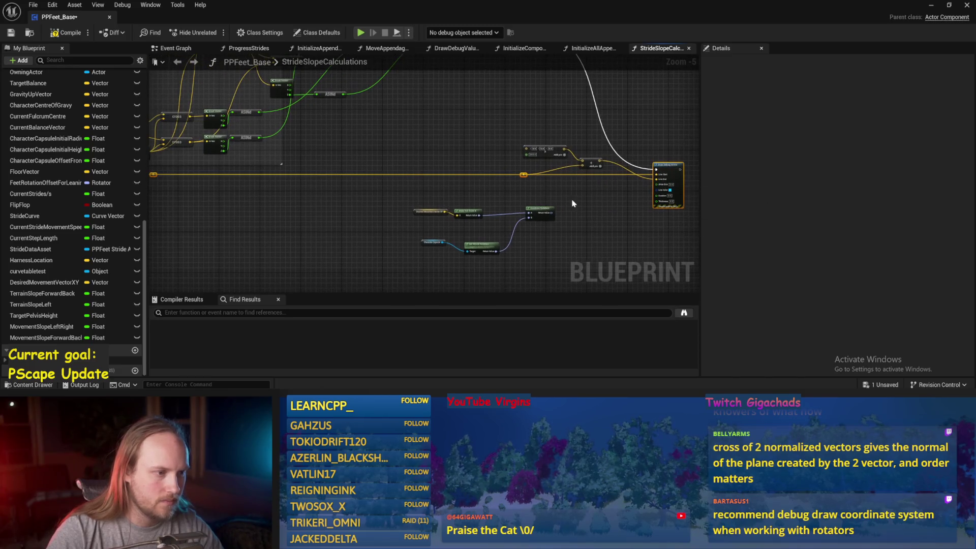
{"action": "left_click_drag", "start_coordinate": [672, 172], "coordinate": [677, 204]}
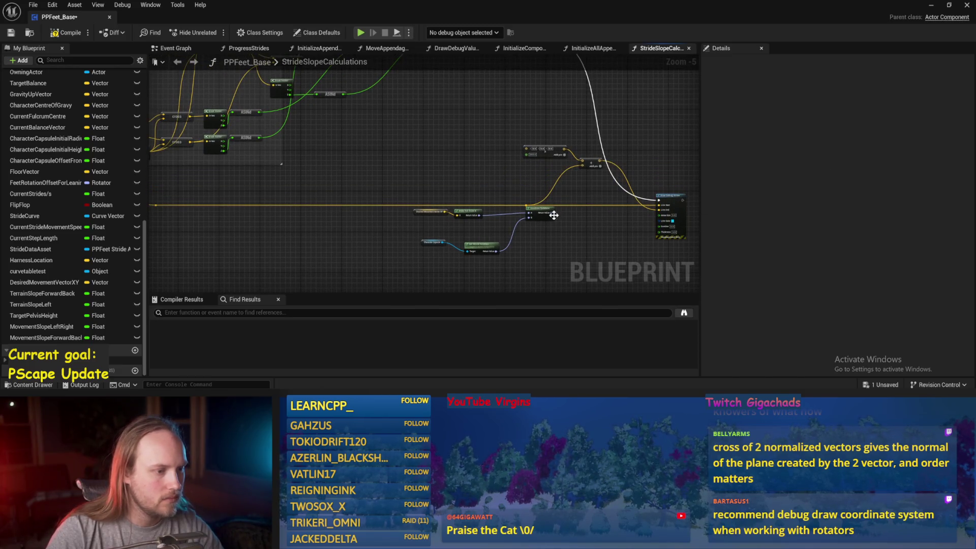
{"action": "left_click_drag", "start_coordinate": [540, 216], "coordinate": [473, 235]}
{"action": "left_click_drag", "start_coordinate": [529, 254], "coordinate": [412, 207]}
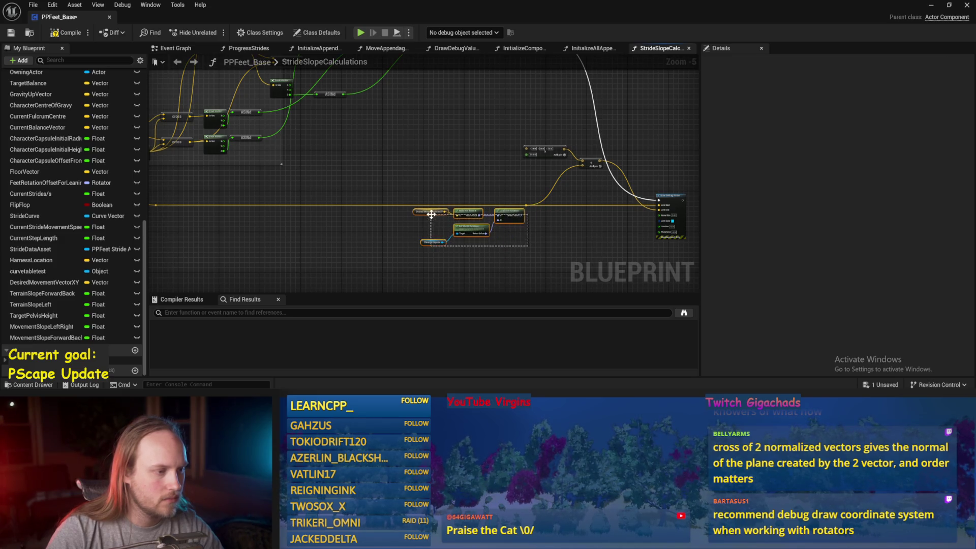
{"action": "mouse_move", "coordinate": [519, 225]}
{"action": "left_mouse_down"}
{"action": "mouse_move", "coordinate": [464, 89]}
{"action": "mouse_move", "coordinate": [483, 136]}
{"action": "mouse_move", "coordinate": [307, 160]}
{"action": "left_mouse_up"}
{"action": "scroll", "coordinate": [453, 183], "scroll_direction": "up", "scroll_amount": 3}
{"action": "key", "text": "ctrl+s"}
{"action": "key", "text": "Delete"}
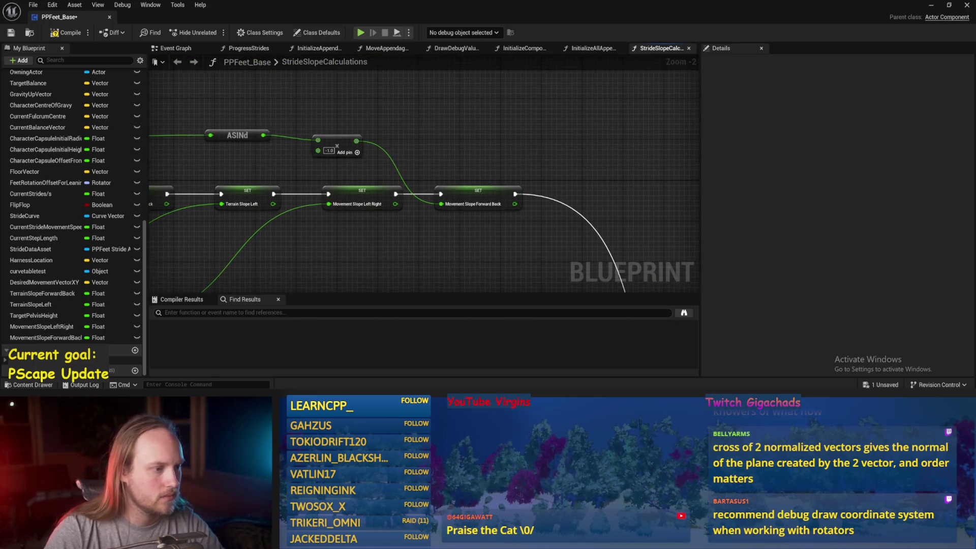
- Compile, move the Make Rot from X and Combine Rotators nodes below the SET row, and save
{"action": "left_click", "coordinate": [61, 33]}
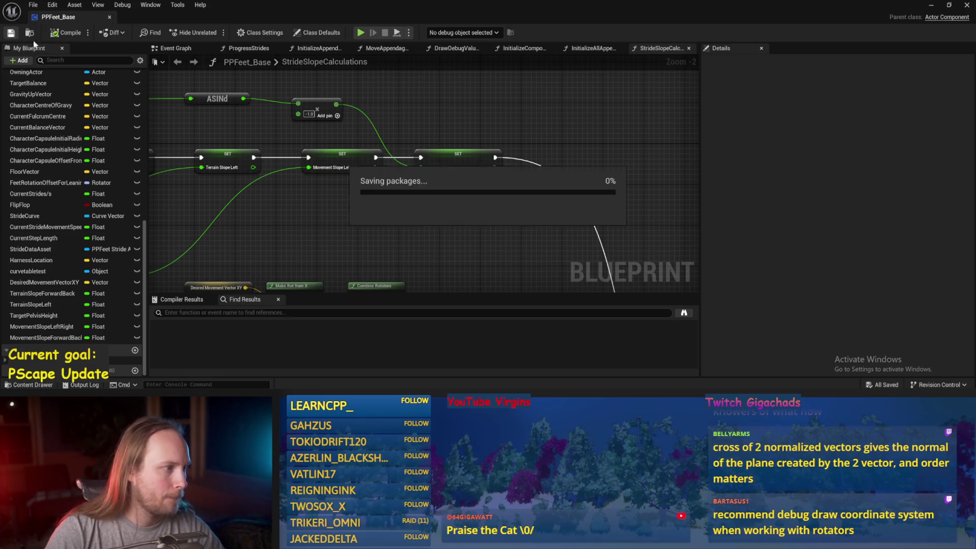
{"action": "left_click_drag", "start_coordinate": [387, 212], "coordinate": [434, 204]}
{"action": "left_click", "coordinate": [389, 152]}
{"action": "left_click", "coordinate": [414, 193]}
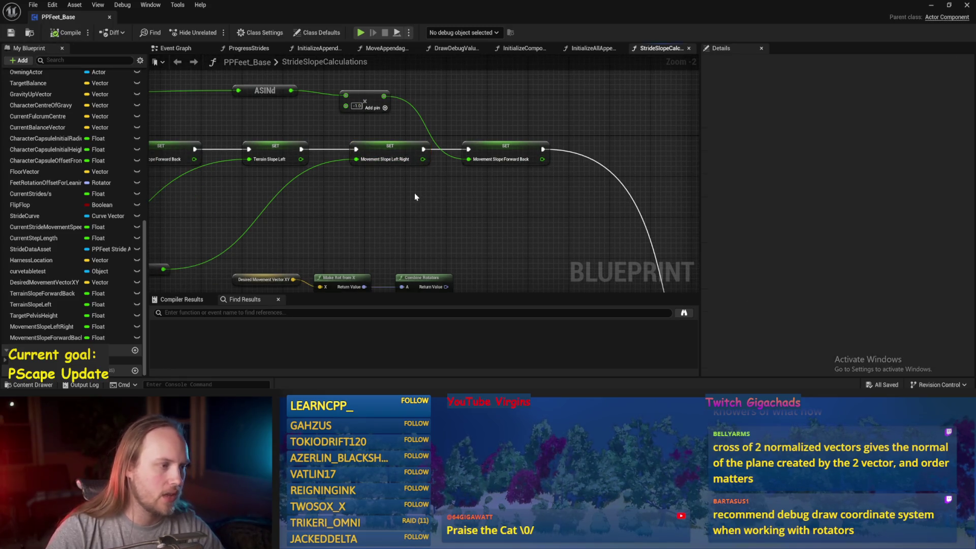
{"action": "left_click", "coordinate": [492, 148]}
{"action": "left_click_drag", "start_coordinate": [366, 263], "coordinate": [425, 212]}
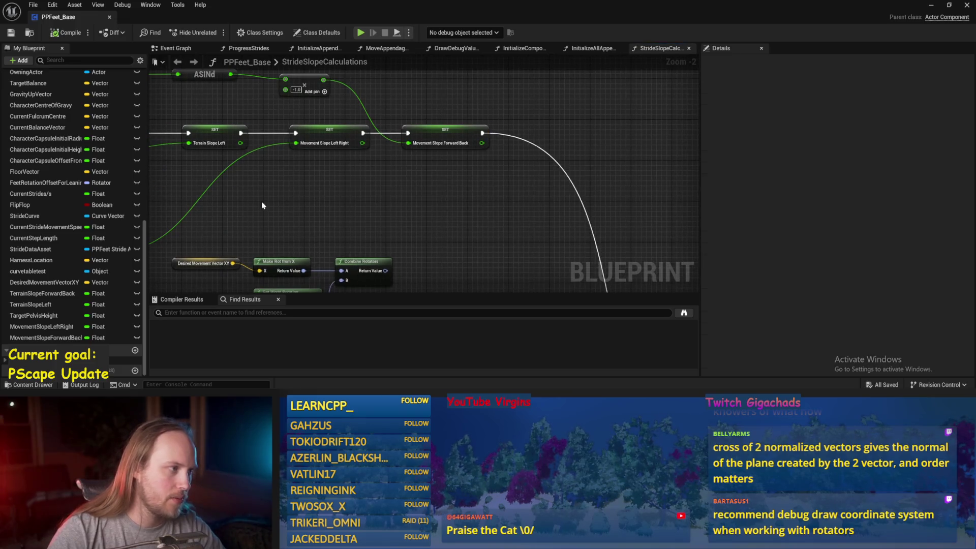
{"action": "left_click_drag", "start_coordinate": [491, 198], "coordinate": [491, 149]}
{"action": "left_click_drag", "start_coordinate": [502, 148], "coordinate": [333, 273]}
{"action": "mouse_move", "coordinate": [377, 201]}
{"action": "left_mouse_down"}
{"action": "mouse_move", "coordinate": [562, 163]}
{"action": "mouse_move", "coordinate": [305, 246]}
{"action": "left_mouse_up"}
{"action": "mouse_move", "coordinate": [295, 180]}
{"action": "left_mouse_down"}
{"action": "mouse_move", "coordinate": [386, 214]}
{"action": "mouse_move", "coordinate": [427, 242]}
{"action": "left_mouse_up"}
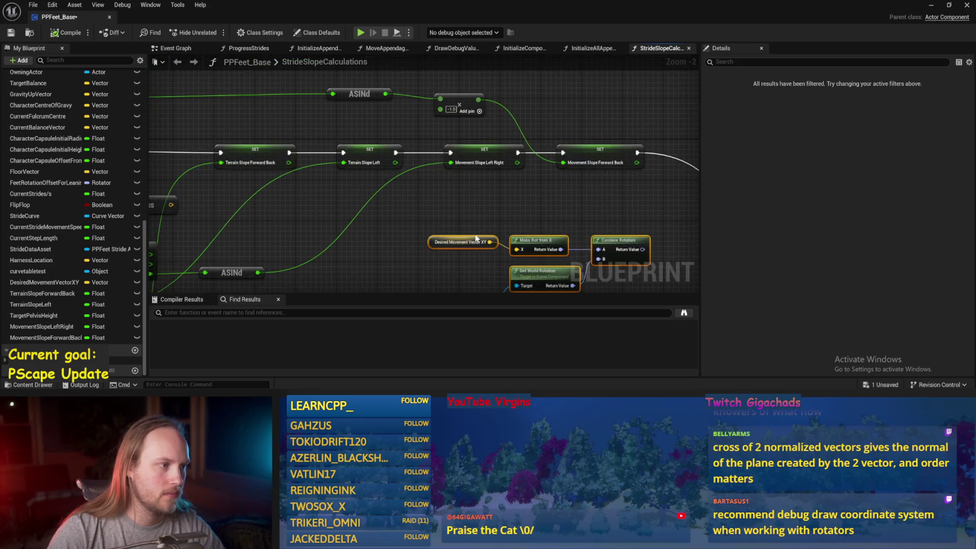
{"action": "key", "text": "ctrl+s"}
- Review the cross, Break Vector, ASINd and slope SET nodes, checking the TerrainSlopeForwardBack variable
{"action": "left_click_drag", "start_coordinate": [210, 173], "coordinate": [258, 184]}
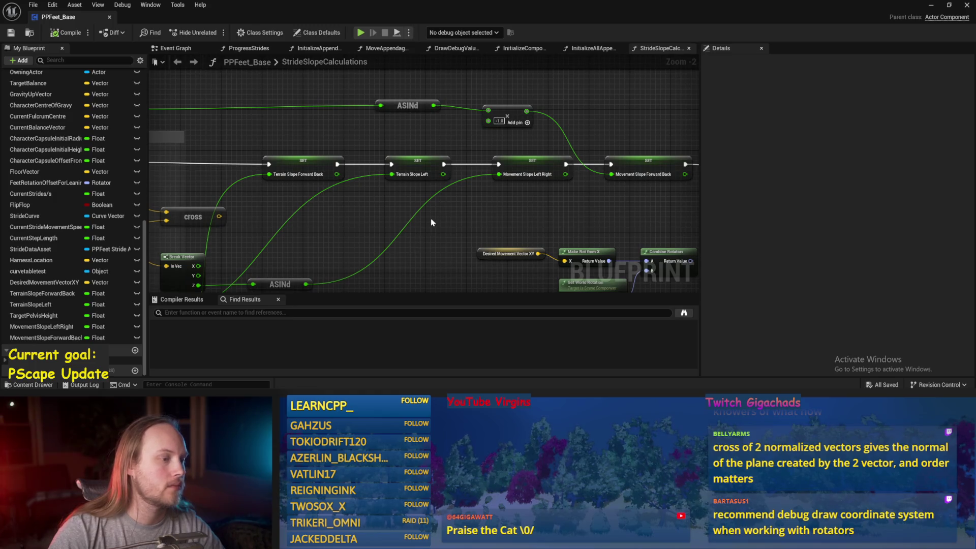
{"action": "left_click_drag", "start_coordinate": [431, 223], "coordinate": [432, 184]}
{"action": "mouse_move", "coordinate": [337, 162]}
{"action": "left_mouse_down"}
{"action": "mouse_move", "coordinate": [438, 211]}
{"action": "mouse_move", "coordinate": [500, 146]}
{"action": "mouse_move", "coordinate": [517, 181]}
{"action": "left_mouse_up"}
{"action": "scroll", "coordinate": [439, 210], "scroll_direction": "down", "scroll_amount": 1}
{"action": "mouse_move", "coordinate": [450, 257]}
{"action": "left_mouse_down"}
{"action": "mouse_move", "coordinate": [509, 203]}
{"action": "mouse_move", "coordinate": [580, 222]}
{"action": "mouse_move", "coordinate": [434, 266]}
{"action": "mouse_move", "coordinate": [319, 138]}
{"action": "left_mouse_up"}
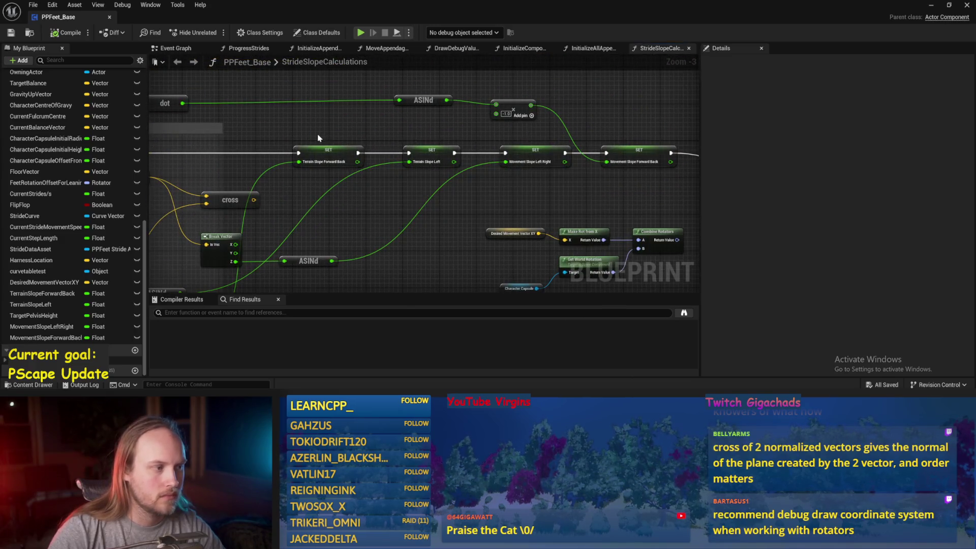
{"action": "left_click", "coordinate": [319, 153]}
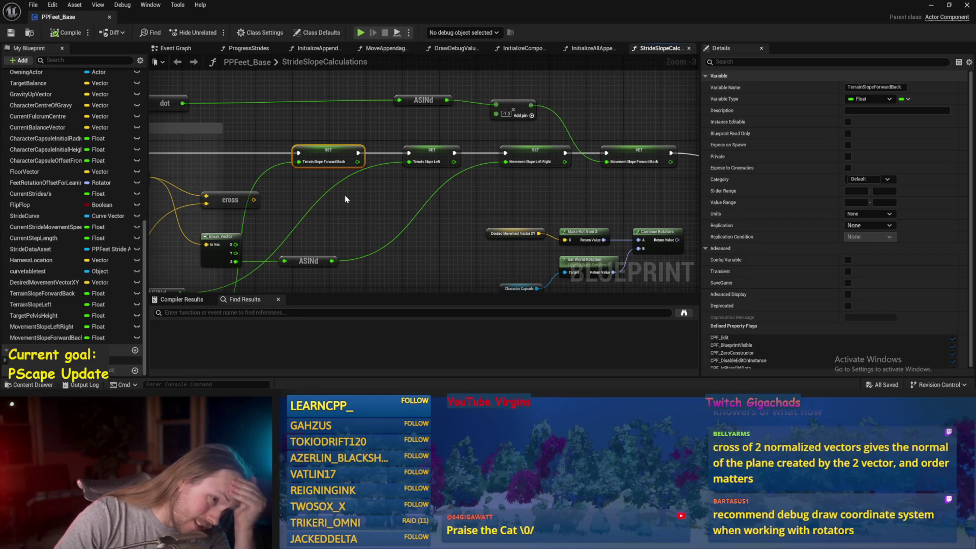
- Rename the TerrainSlopeLeft variable to TerrainSlopeLeftRight
{"action": "left_click", "coordinate": [440, 139]}
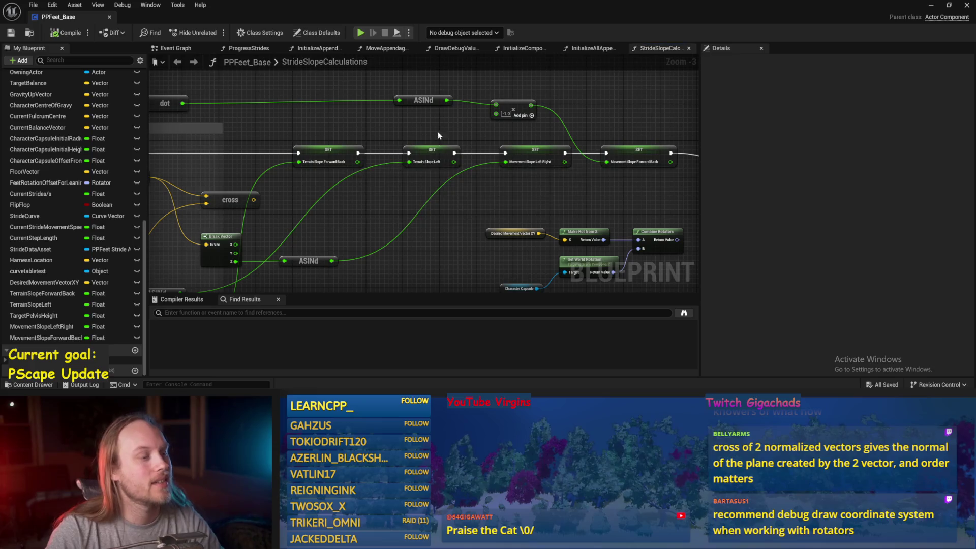
{"action": "scroll", "coordinate": [312, 190], "scroll_direction": "up", "scroll_amount": 1}
{"action": "mouse_move", "coordinate": [312, 129]}
{"action": "left_mouse_down"}
{"action": "mouse_move", "coordinate": [322, 191]}
{"action": "mouse_move", "coordinate": [471, 195]}
{"action": "left_mouse_up"}
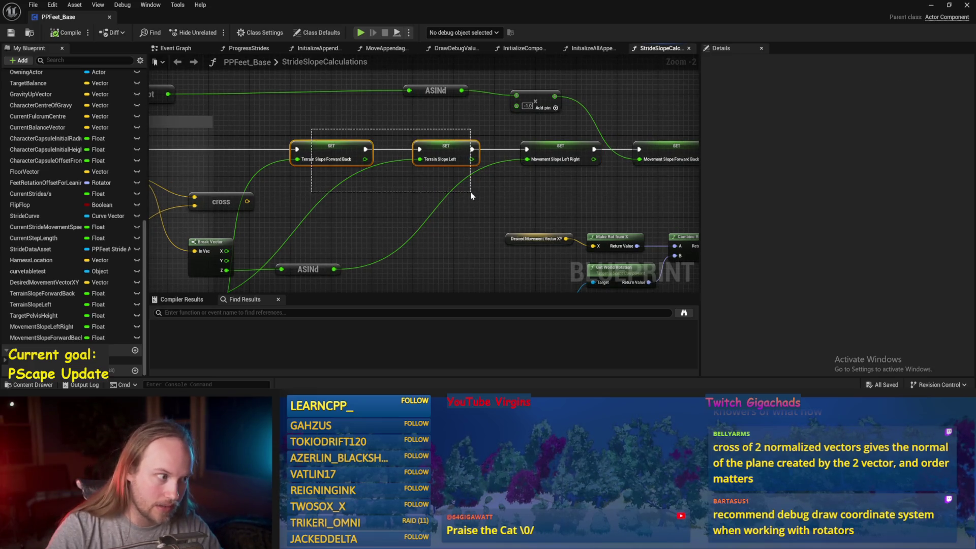
{"action": "left_click_drag", "start_coordinate": [323, 132], "coordinate": [478, 184]}
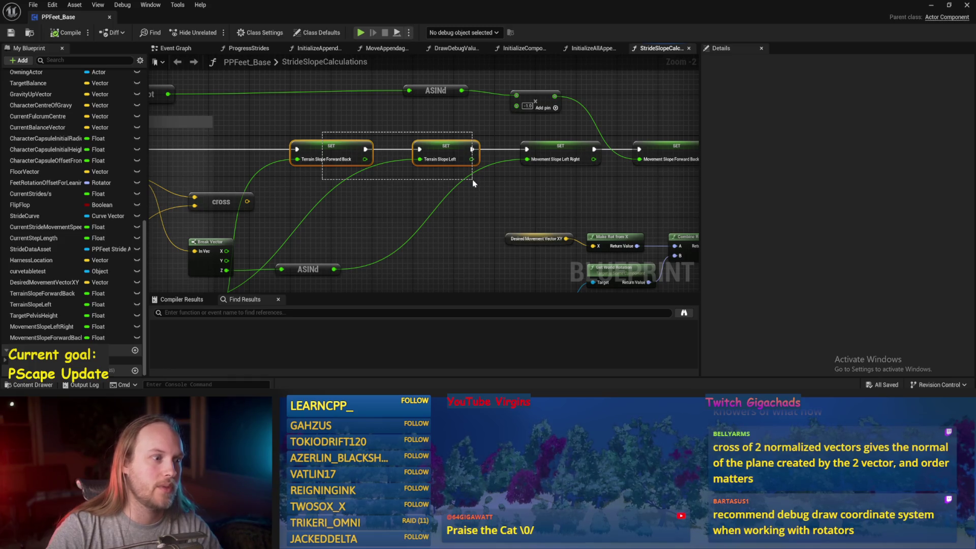
{"action": "left_click_drag", "start_coordinate": [473, 183], "coordinate": [444, 190]}
{"action": "left_click", "coordinate": [442, 153]}
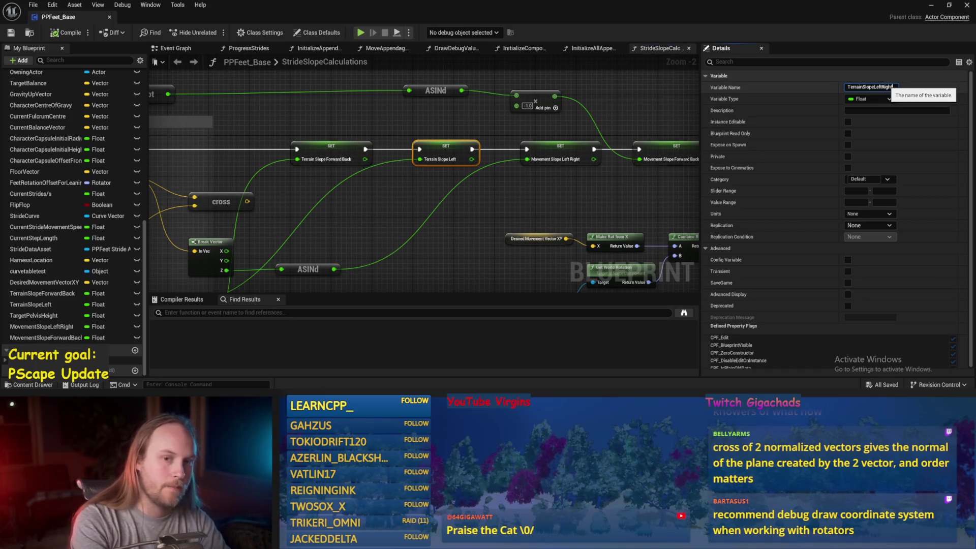
{"action": "key", "text": "Return"}
- Nudge the Terrain Slope Left Right setter slightly left into line and save the blueprint
{"action": "left_click_drag", "start_coordinate": [613, 187], "coordinate": [490, 187]}
{"action": "mouse_move", "coordinate": [423, 181]}
{"action": "left_mouse_down"}
{"action": "mouse_move", "coordinate": [486, 181]}
{"action": "mouse_move", "coordinate": [395, 166]}
{"action": "mouse_move", "coordinate": [394, 93]}
{"action": "mouse_move", "coordinate": [328, 165]}
{"action": "left_mouse_up"}
{"action": "left_click", "coordinate": [383, 142]}
{"action": "left_click", "coordinate": [453, 174]}
{"action": "key", "text": "ctrl+s"}
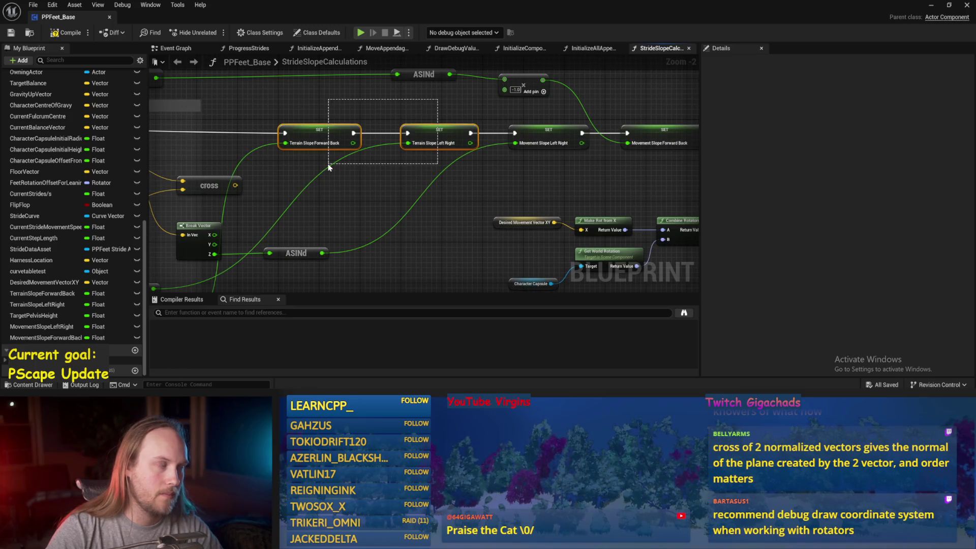
{"action": "left_click_drag", "start_coordinate": [328, 166], "coordinate": [327, 164]}
{"action": "left_click", "coordinate": [393, 138]}
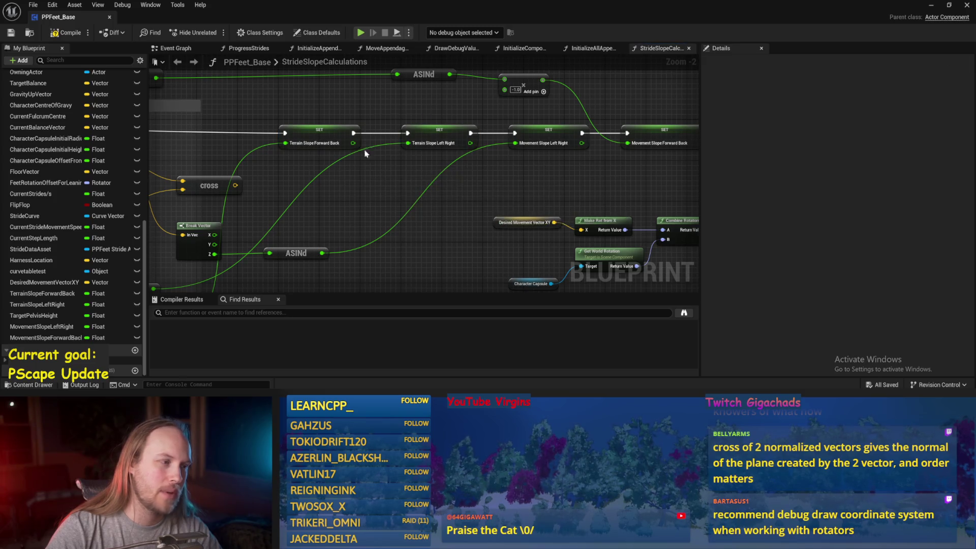
{"action": "mouse_move", "coordinate": [425, 146]}
{"action": "left_mouse_down"}
{"action": "mouse_move", "coordinate": [405, 146]}
{"action": "mouse_move", "coordinate": [405, 128]}
{"action": "left_mouse_up"}
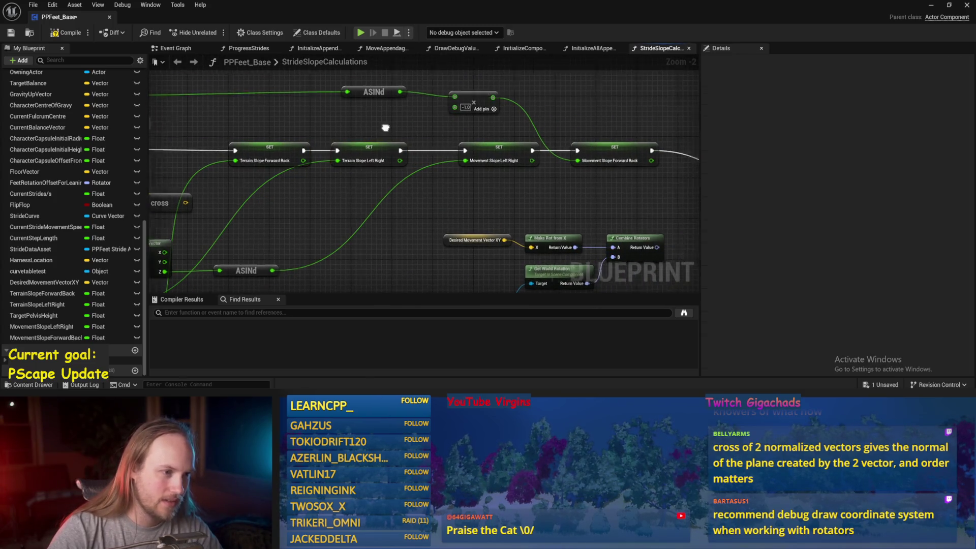
{"action": "left_click", "coordinate": [540, 148]}
{"action": "key", "text": "ctrl+s"}
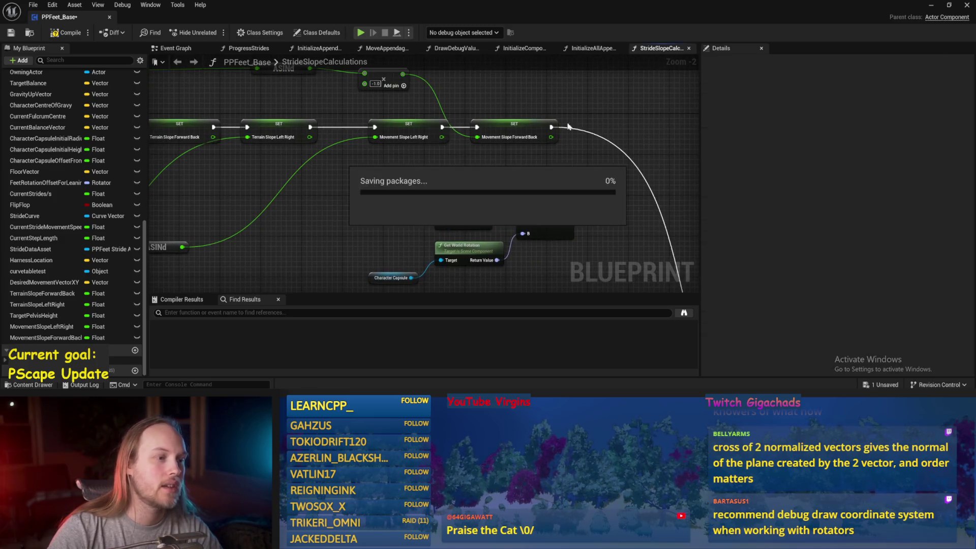
{"action": "mouse_move", "coordinate": [590, 114]}
{"action": "left_mouse_down"}
{"action": "mouse_move", "coordinate": [344, 167]}
{"action": "mouse_move", "coordinate": [559, 186]}
{"action": "left_mouse_up"}
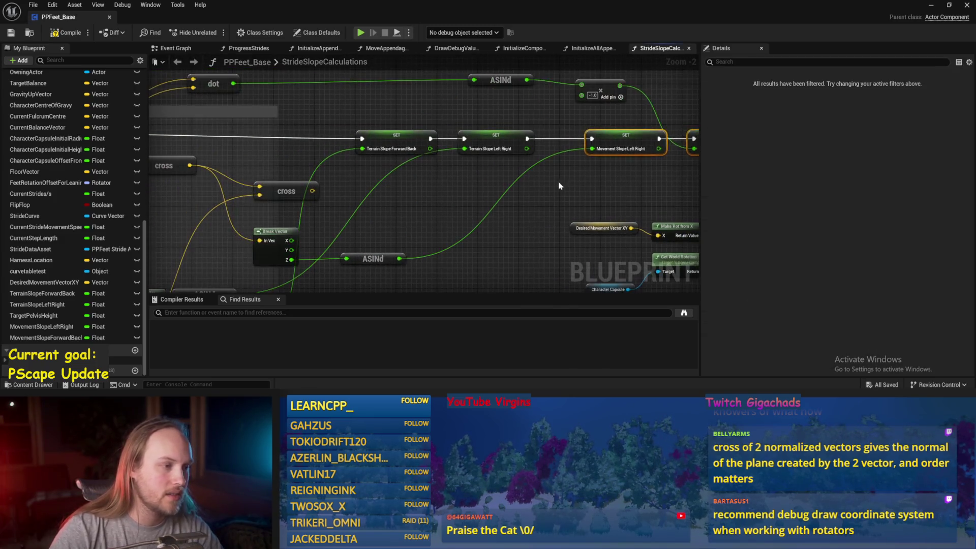
- Rename the forward-back slope variable to StaticTerrainSlopeForwardBack, then FacingTerrainSlopeForwardBack
{"action": "right_click", "coordinate": [359, 171]}
{"action": "left_click_drag", "start_coordinate": [354, 104], "coordinate": [499, 158]}
{"action": "left_click", "coordinate": [396, 148]}
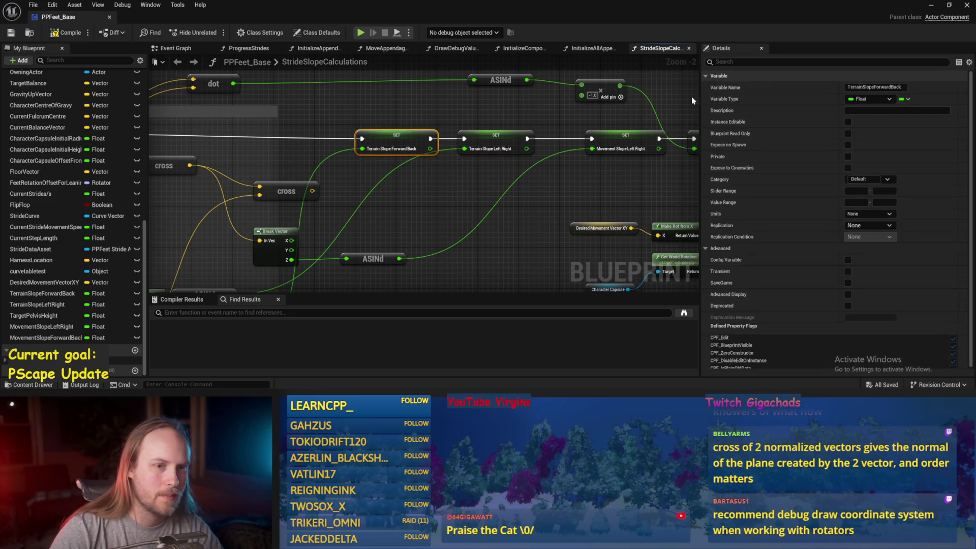
{"action": "left_click", "coordinate": [874, 87]}
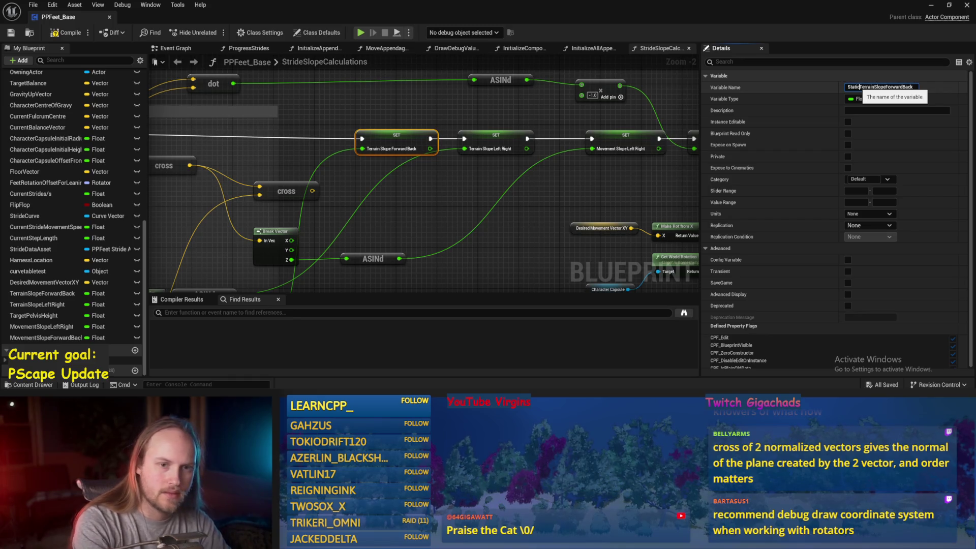
{"action": "key", "text": "Return"}
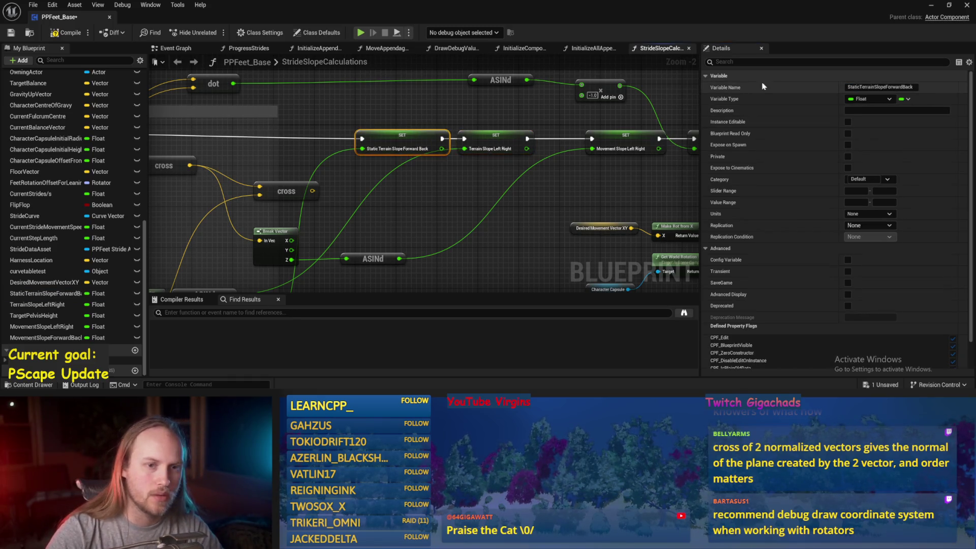
{"action": "left_click", "coordinate": [857, 87]}
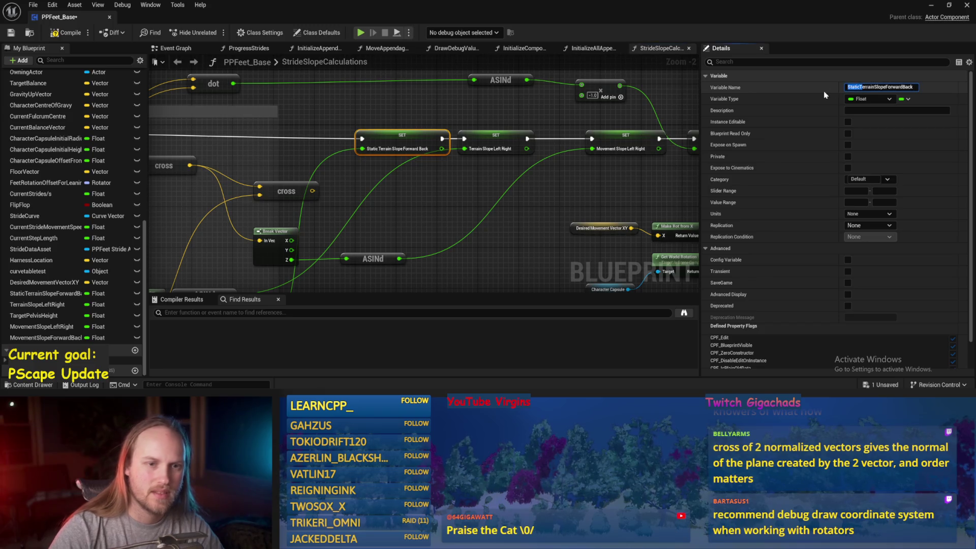
{"action": "key", "text": "Right"}
{"action": "type", "text": "Facing"}
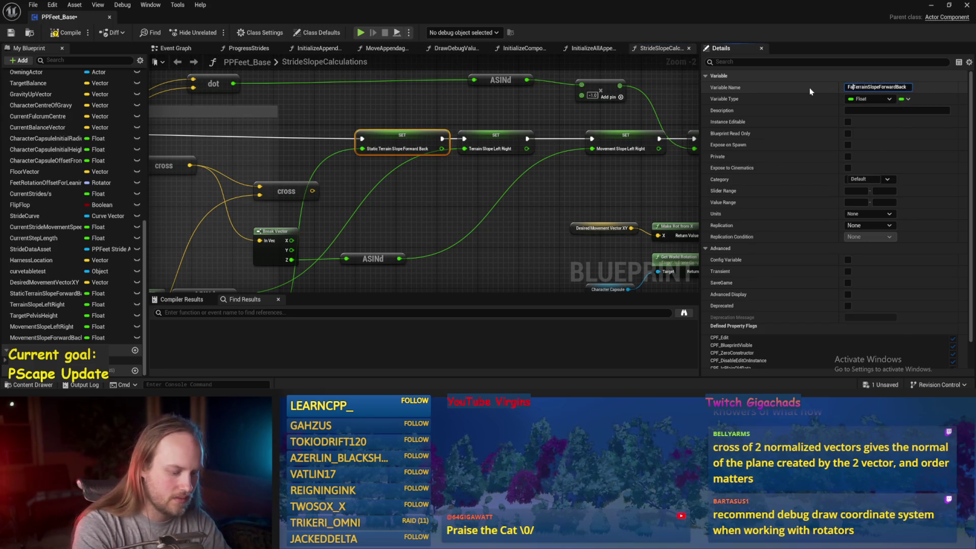
{"action": "key", "text": "Return"}
- Rename the left-right terrain slope variable to FacingTerrainSlopeLeftRight
{"action": "left_click", "coordinate": [501, 143]}
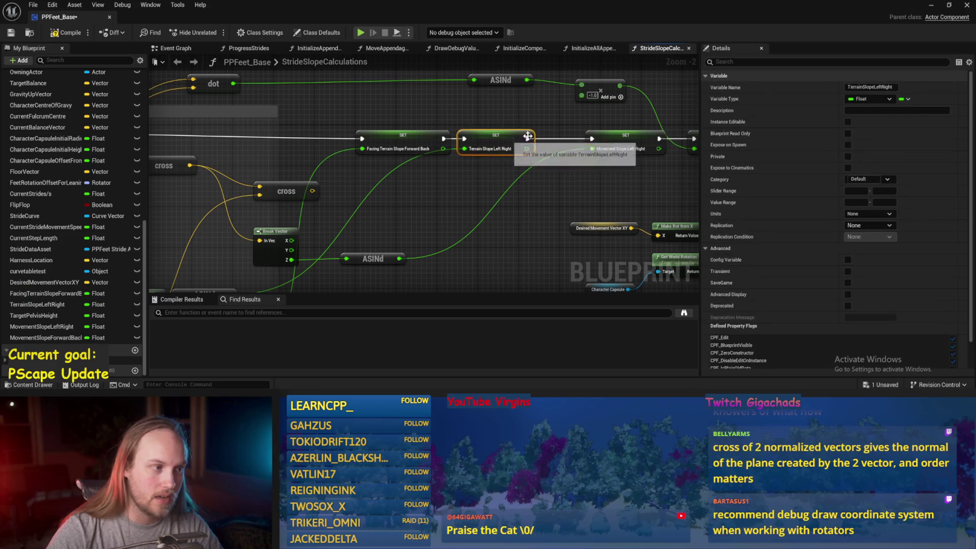
{"action": "left_click", "coordinate": [864, 87]}
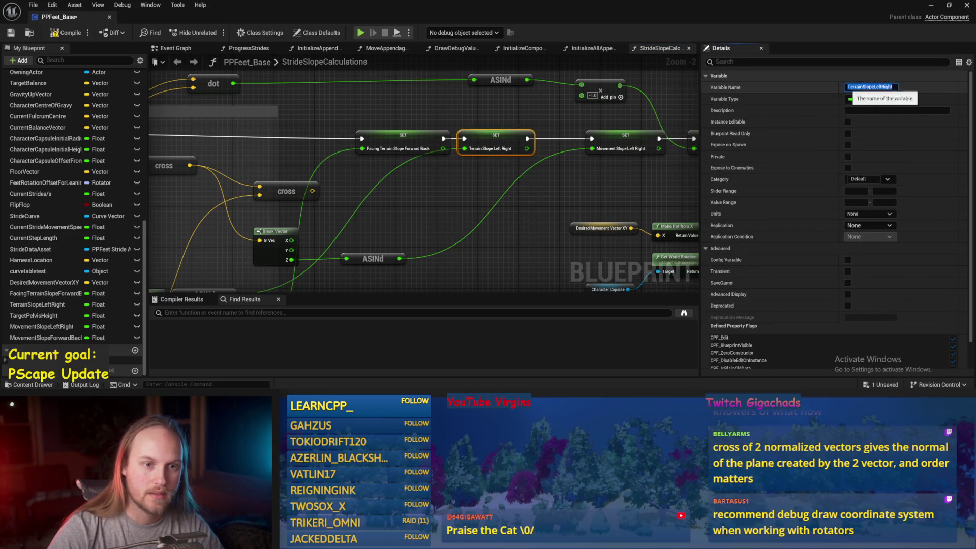
{"action": "type", "text": "Facing"}
{"action": "key", "text": "Return"}
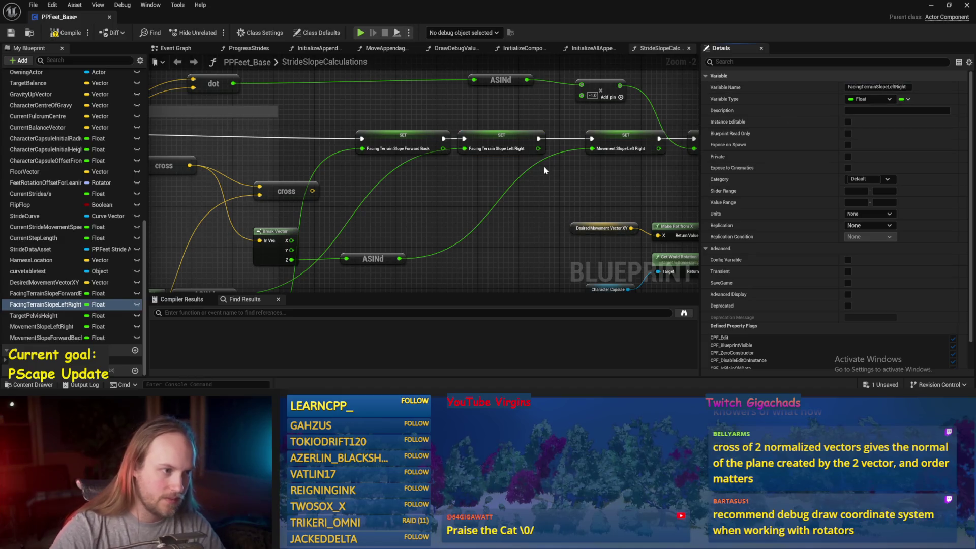
{"action": "left_click_drag", "start_coordinate": [544, 167], "coordinate": [417, 193]}
{"action": "left_click", "coordinate": [473, 153]}
{"action": "left_click", "coordinate": [867, 87]}
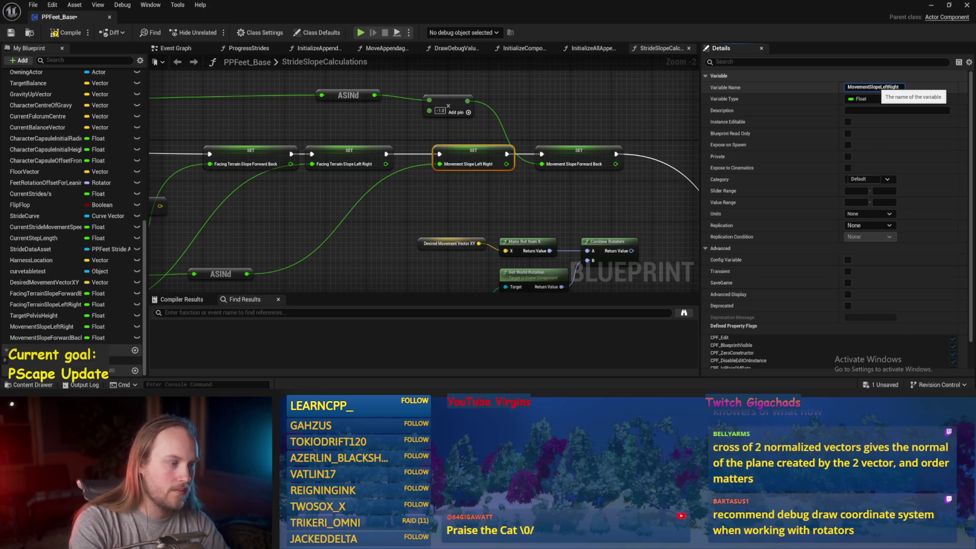
- Rename the facing variables to TerrainFacingSlopeForwardBack and TerrainFacingSlopeLeftRight
{"action": "left_click", "coordinate": [263, 151]}
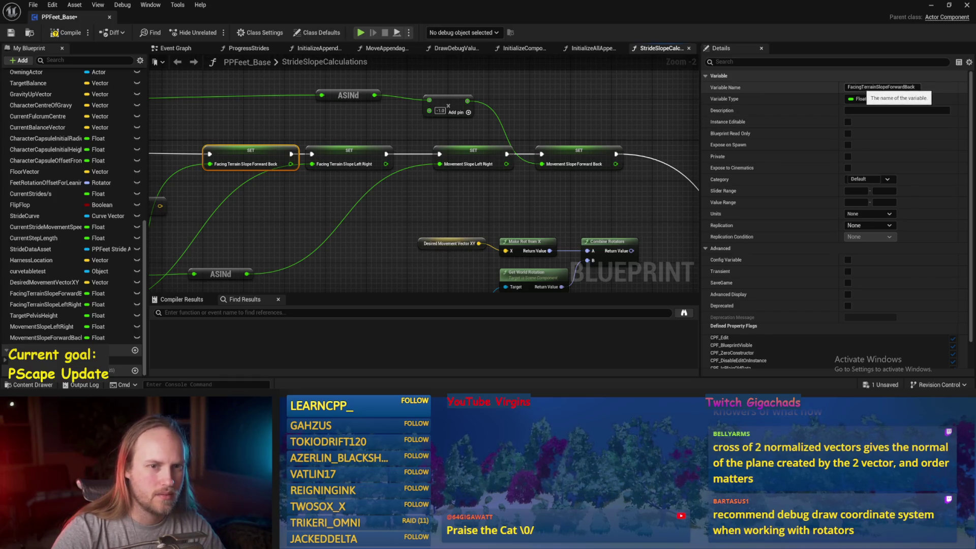
{"action": "double_click", "coordinate": [855, 87]}
{"action": "key", "text": "BackSpace"}
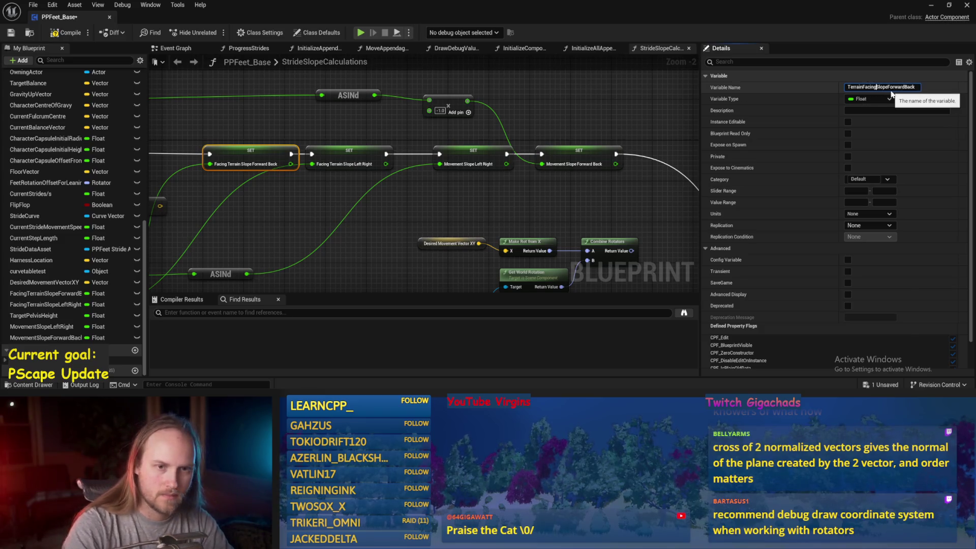
{"action": "key", "text": "Return"}
{"action": "left_click", "coordinate": [349, 156]}
{"action": "double_click", "coordinate": [856, 87]}
{"action": "key", "text": "BackSpace"}
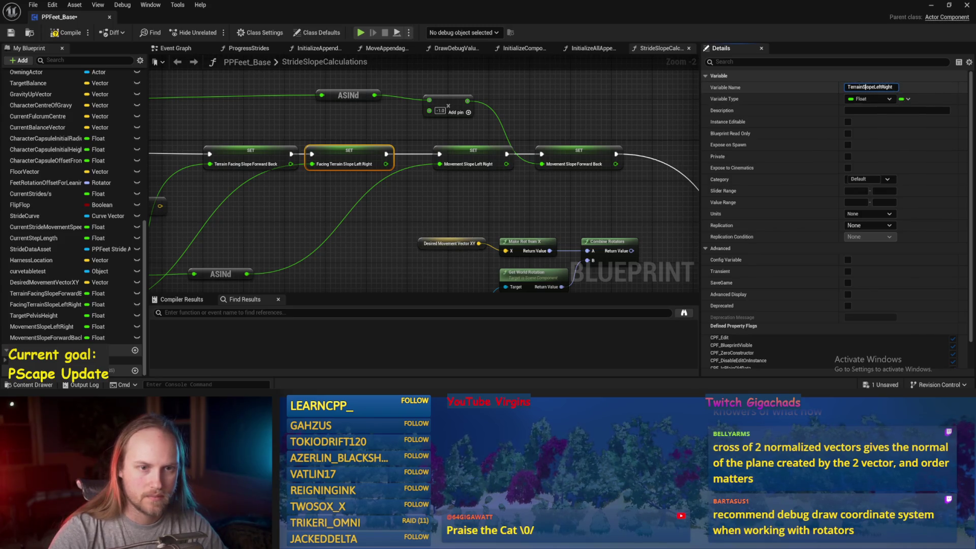
{"action": "type", "text": "Facing"}
- Rename the movement variables to TerrainMovementSlopeLeftRight and TerrainMovementSlopeForwardBack, then save
{"action": "left_click", "coordinate": [473, 158]}
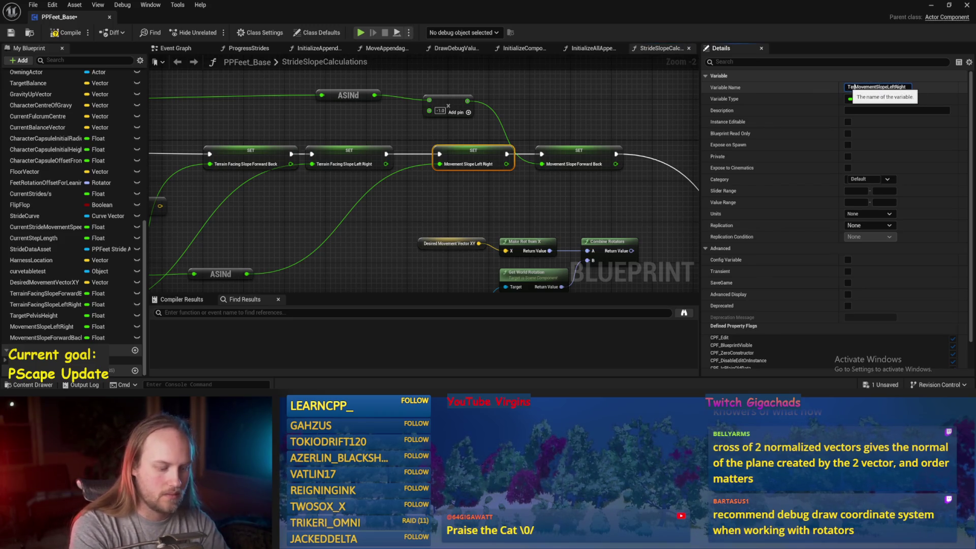
{"action": "key", "text": "Return"}
{"action": "left_click", "coordinate": [579, 162]}
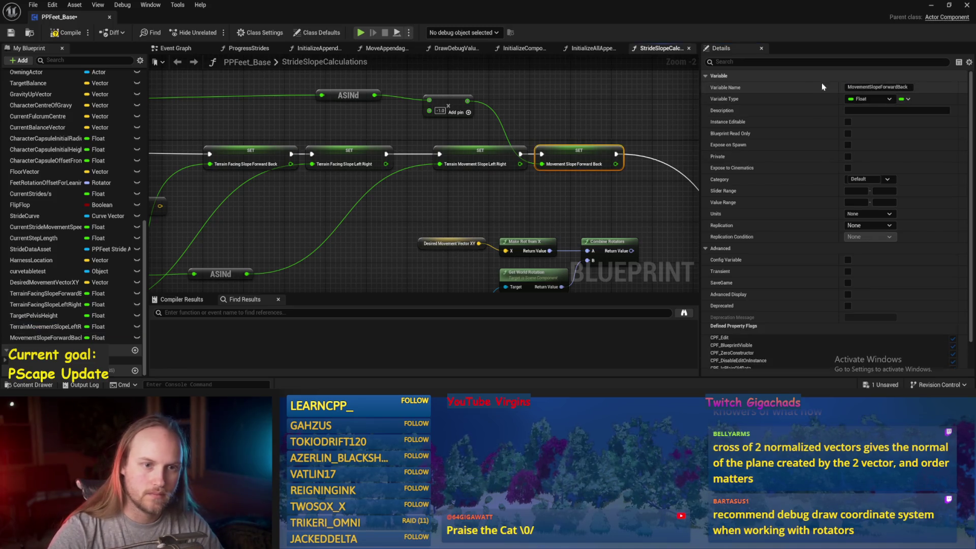
{"action": "left_click", "coordinate": [865, 87]}
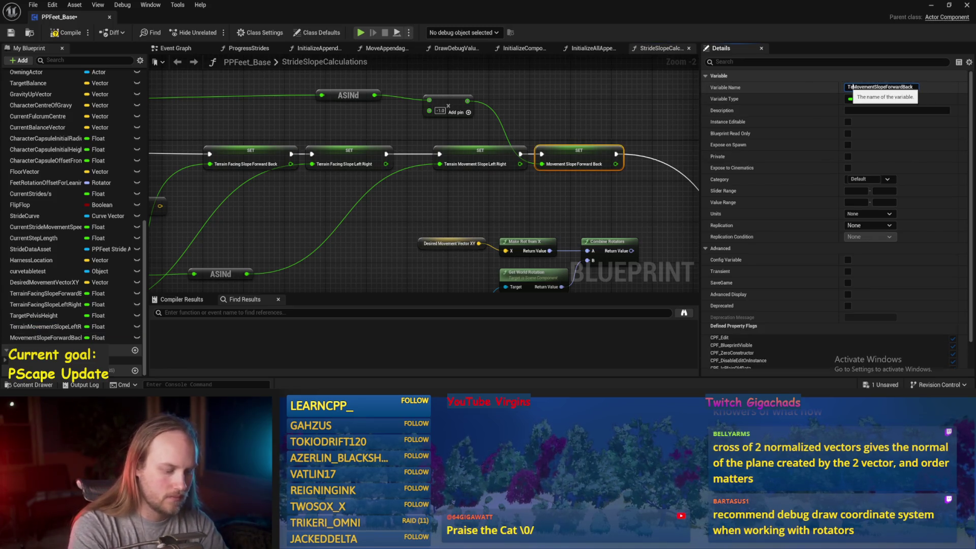
{"action": "key", "text": "Return"}
{"action": "key", "text": "ctrl+s"}
{"action": "mouse_move", "coordinate": [581, 213]}
{"action": "left_mouse_down"}
{"action": "mouse_move", "coordinate": [573, 239]}
{"action": "mouse_move", "coordinate": [495, 194]}
{"action": "left_mouse_up"}
{"action": "right_click", "coordinate": [445, 191]}
- Split the Combine Rotators output and promote its roll and pitch pins to new variables
{"action": "left_click", "coordinate": [483, 224]}
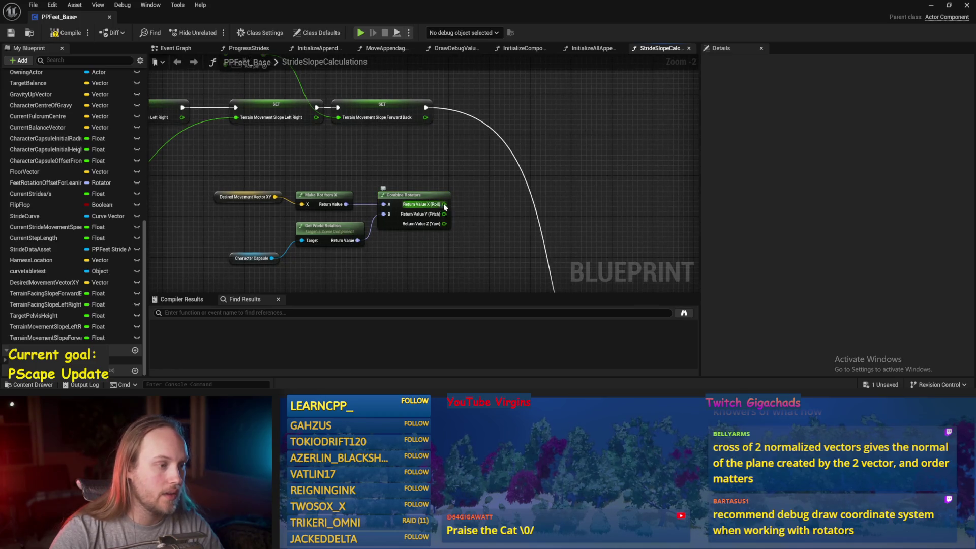
{"action": "right_click", "coordinate": [444, 205]}
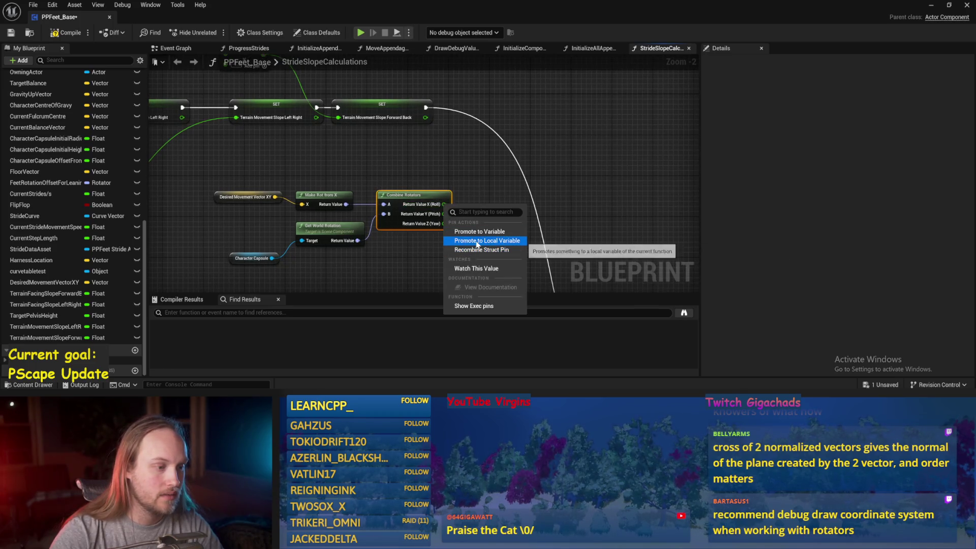
{"action": "left_click", "coordinate": [472, 231]}
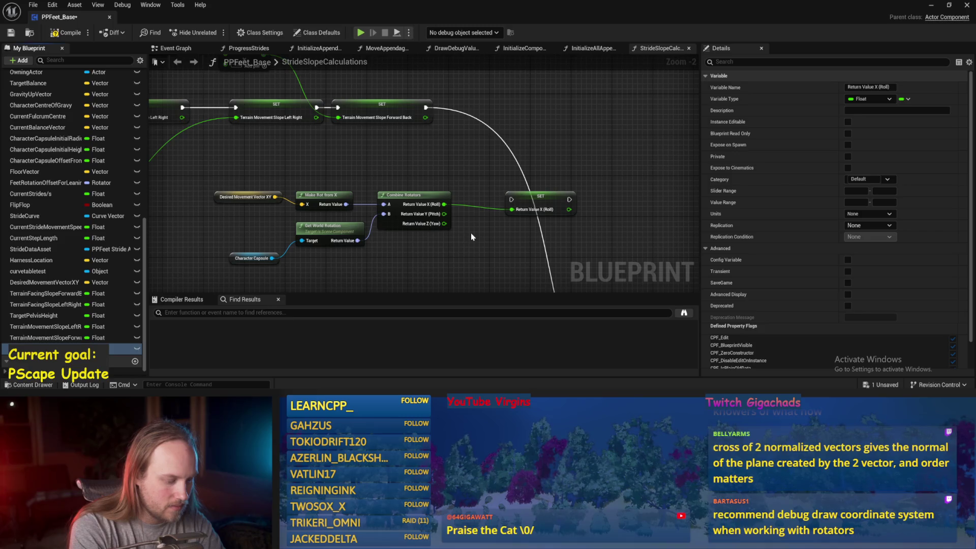
{"action": "right_click", "coordinate": [444, 214]}
{"action": "left_click", "coordinate": [478, 242]}
- Check the Tilt Forward Back variable, then name the pitch variable Character Movement Tilt Left Right
{"action": "left_click", "coordinate": [112, 349]}
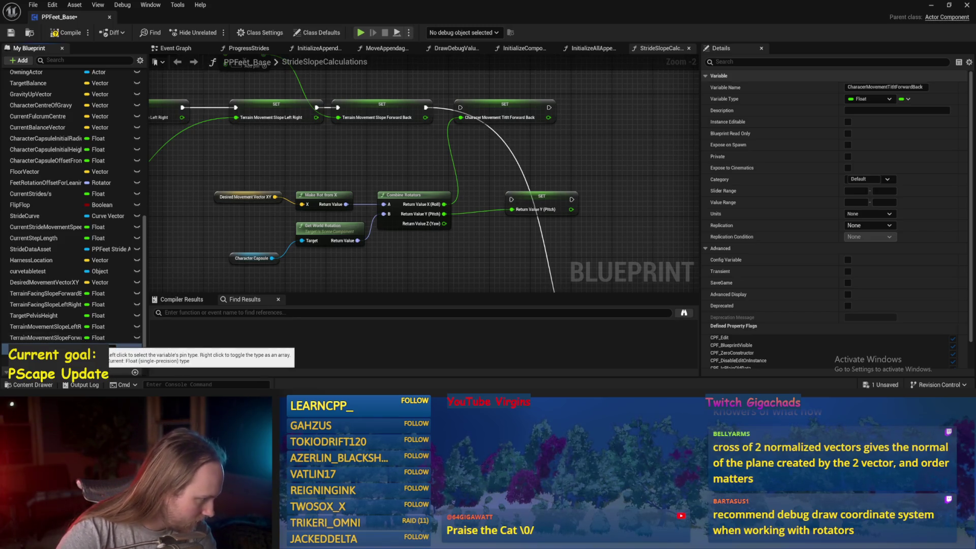
{"action": "left_click", "coordinate": [101, 349]}
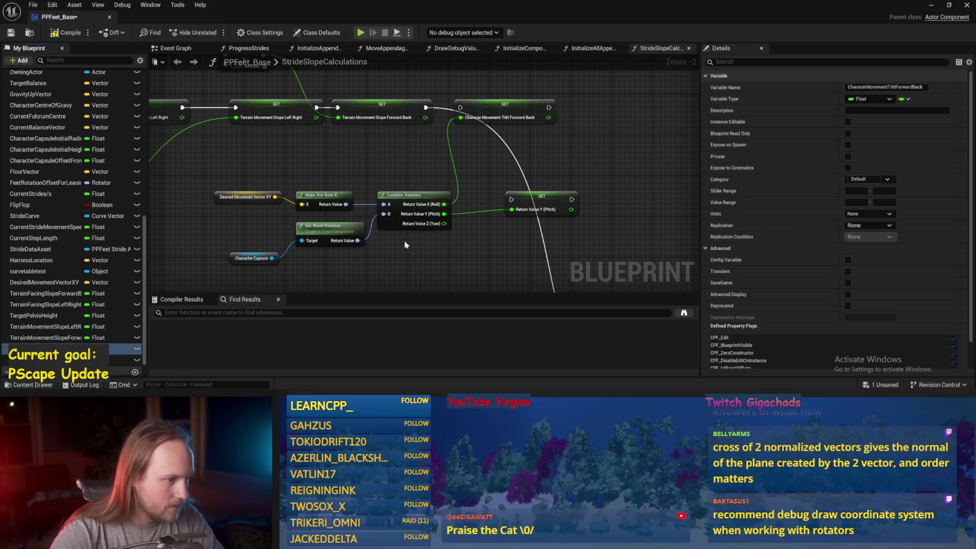
{"action": "left_click", "coordinate": [528, 216]}
{"action": "double_click", "coordinate": [854, 87]}
{"action": "type", "text": "CharacerMovementTiltForwardBack"}
{"action": "key", "text": "shift+End"}
{"action": "key", "text": "Delete"}
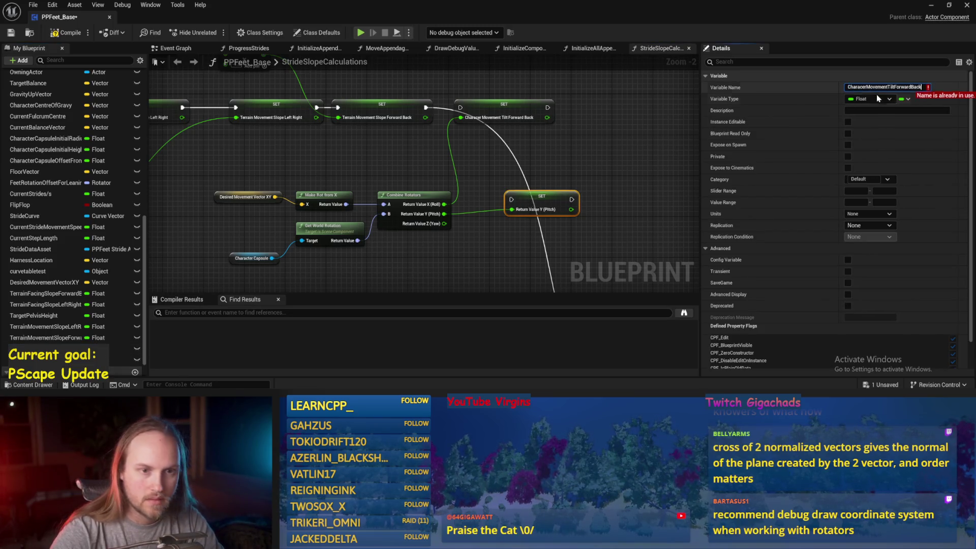
{"action": "key", "text": "ctrl+shift+Left"}
{"action": "type", "text": "Left"}
{"action": "key", "text": "Return"}
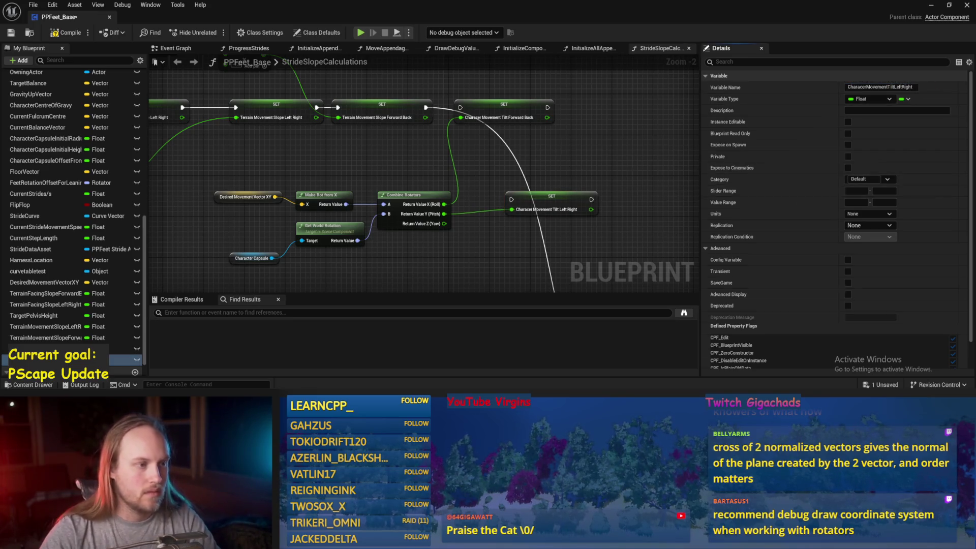
- Chain both tilt setters after the slope SET nodes in the execution flow
{"action": "left_click_drag", "start_coordinate": [567, 148], "coordinate": [507, 138]}
{"action": "key", "text": "ctrl+s"}
{"action": "left_click_drag", "start_coordinate": [365, 98], "coordinate": [400, 97]}
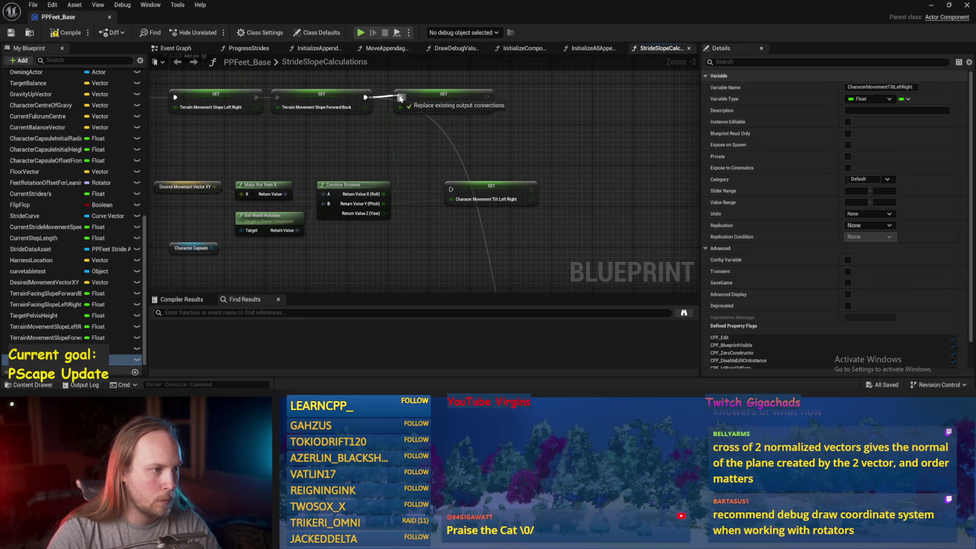
{"action": "left_click_drag", "start_coordinate": [489, 198], "coordinate": [551, 104]}
{"action": "key", "text": "ctrl+s"}
{"action": "left_click_drag", "start_coordinate": [487, 97], "coordinate": [517, 97]}
- Compile and save PPFeet_Base, keeping the tilt nodes framed in the graph
{"action": "scroll", "coordinate": [536, 139], "scroll_direction": "down", "scroll_amount": 3}
{"action": "left_click", "coordinate": [61, 33]}
{"action": "left_click", "coordinate": [10, 33]}
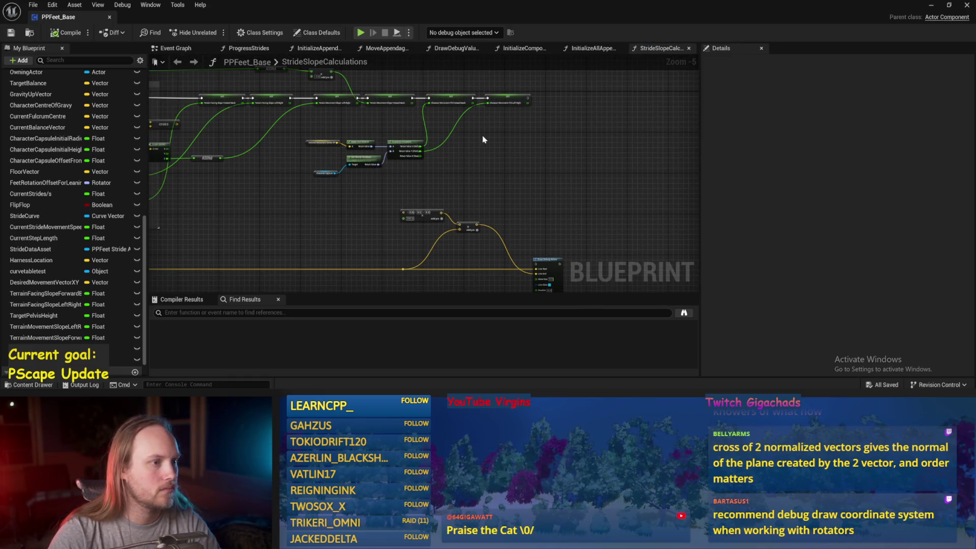
{"action": "scroll", "coordinate": [511, 170], "scroll_direction": "up", "scroll_amount": 1}
{"action": "scroll", "coordinate": [514, 177], "scroll_direction": "up", "scroll_amount": 2}
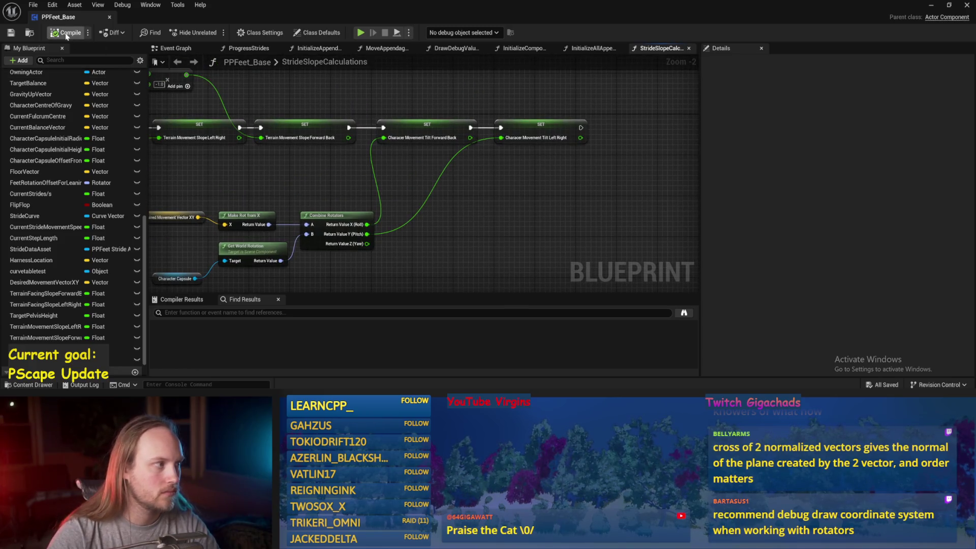
{"action": "left_click_drag", "start_coordinate": [584, 226], "coordinate": [505, 213]}
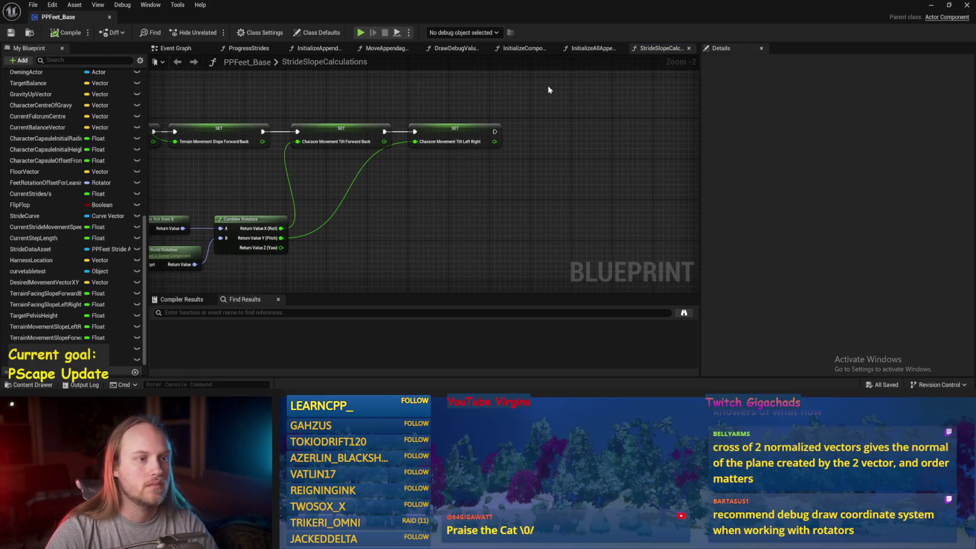
{"action": "left_click_drag", "start_coordinate": [552, 116], "coordinate": [555, 135]}
{"action": "scroll", "coordinate": [429, 151], "scroll_direction": "down", "scroll_amount": 2}
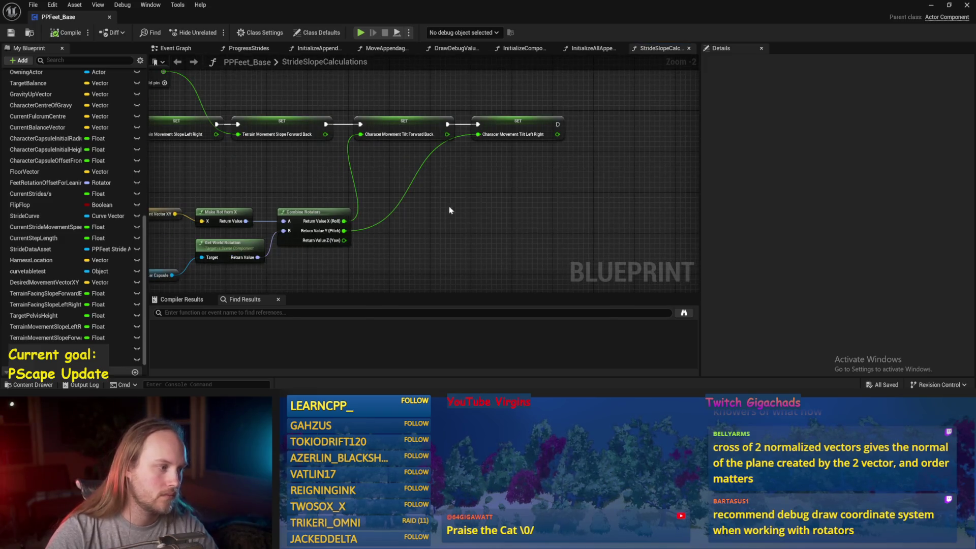
- Play-test the test level briefly, then reopen PPFeet_Base's graph and bring up the add-node menu
{"action": "left_click", "coordinate": [955, 8]}
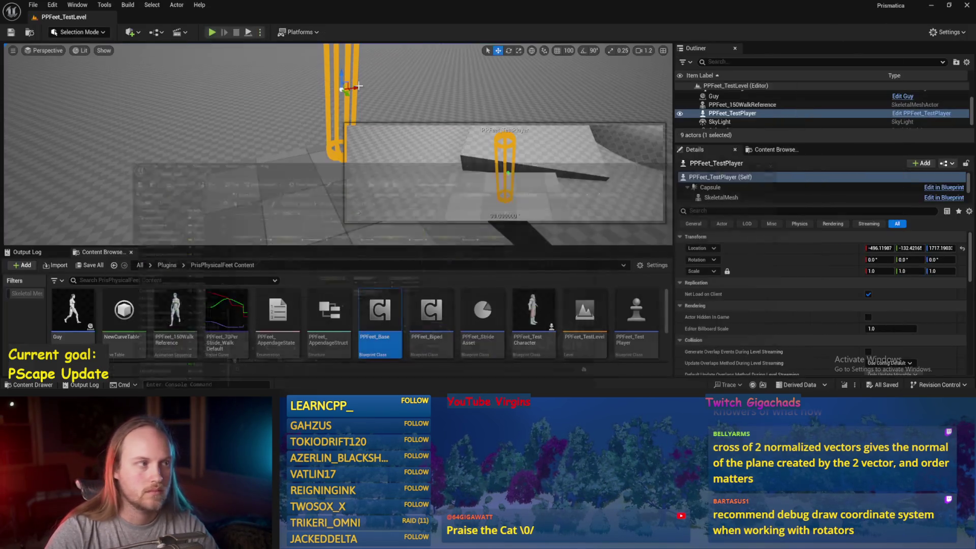
{"action": "key", "text": "alt+p"}
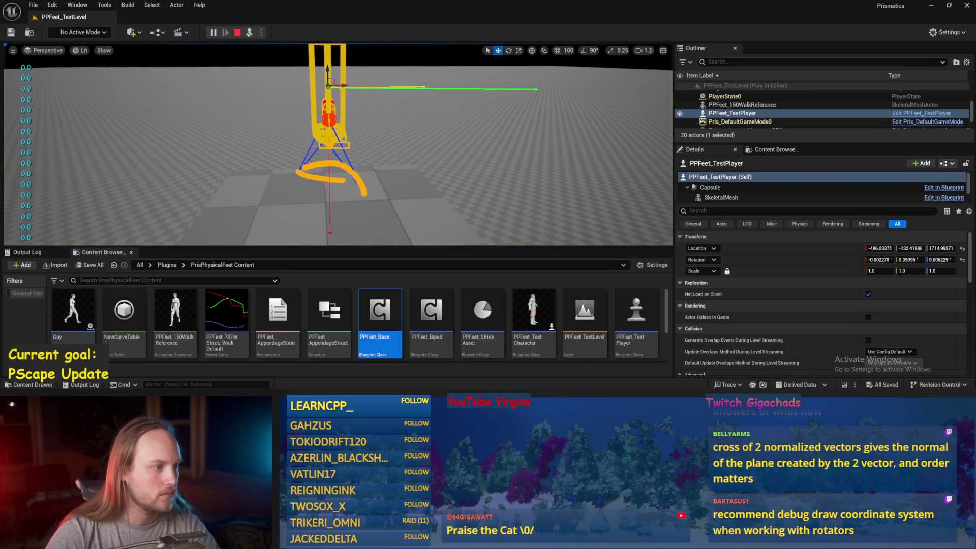
{"action": "key", "text": "Escape"}
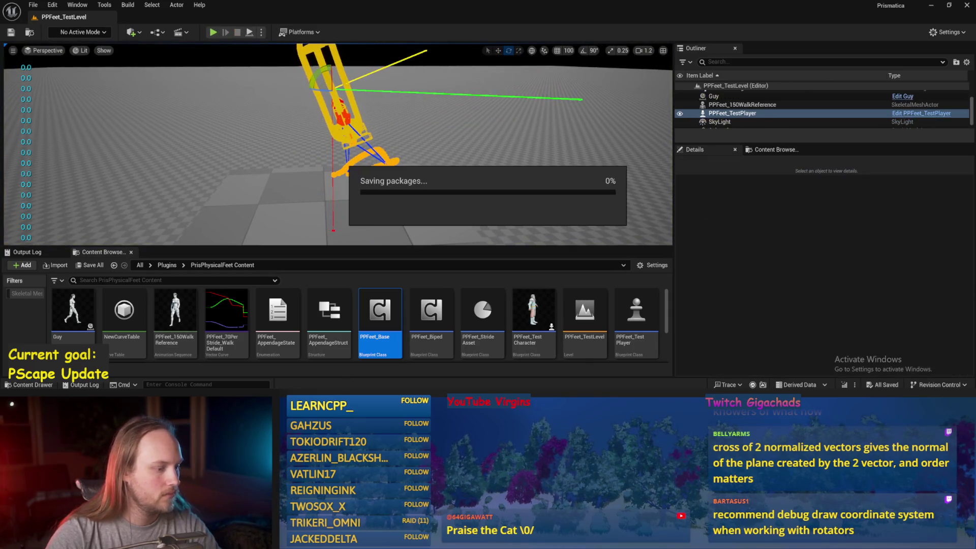
{"action": "double_click", "coordinate": [380, 310]}
{"action": "right_click", "coordinate": [556, 166]}
- Add a Print String after the tilt setter, feed it the tilt value, and save
{"action": "type", "text": "priut"}
{"action": "key", "text": "Return"}
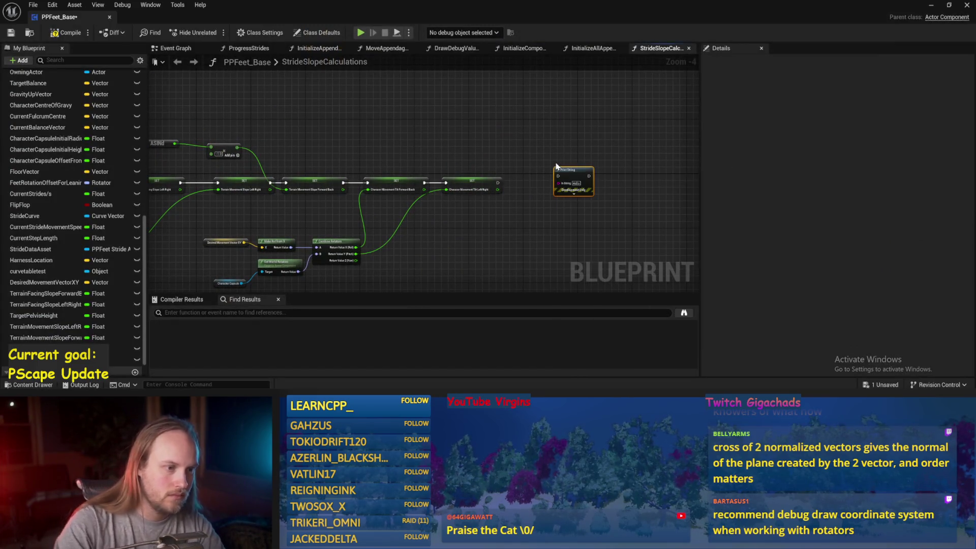
{"action": "scroll", "coordinate": [458, 179], "scroll_direction": "up", "scroll_amount": 1}
{"action": "left_click_drag", "start_coordinate": [441, 141], "coordinate": [524, 132]}
{"action": "left_click_drag", "start_coordinate": [501, 187], "coordinate": [447, 203]}
{"action": "key", "text": "ctrl+s"}
{"action": "mouse_move", "coordinate": [386, 164]}
{"action": "left_mouse_down"}
{"action": "mouse_move", "coordinate": [467, 174]}
{"action": "mouse_move", "coordinate": [474, 165]}
{"action": "left_mouse_up"}
{"action": "left_click", "coordinate": [8, 34]}
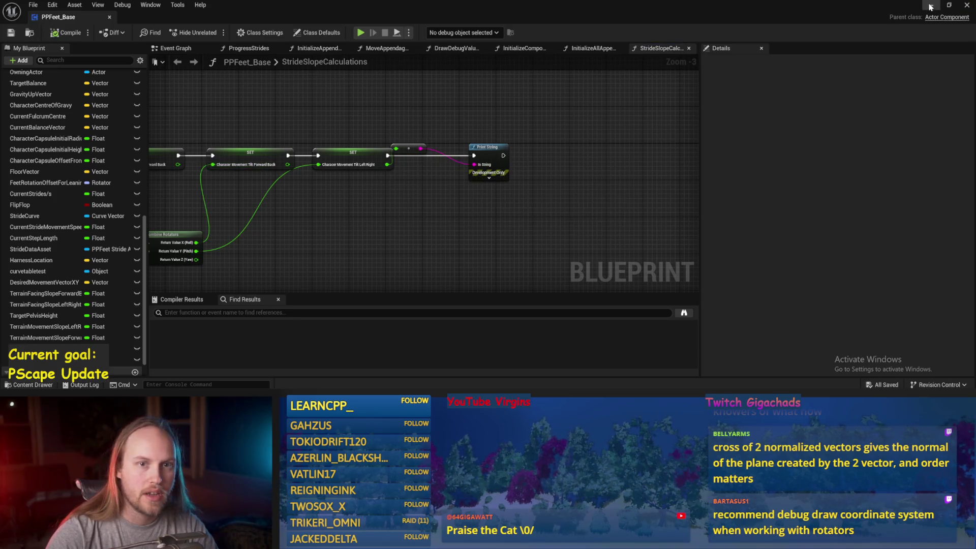
- Play, then simulate the level and rotate the test player to watch the tilt values
{"action": "left_click", "coordinate": [931, 5]}
{"action": "left_click", "coordinate": [250, 32]}
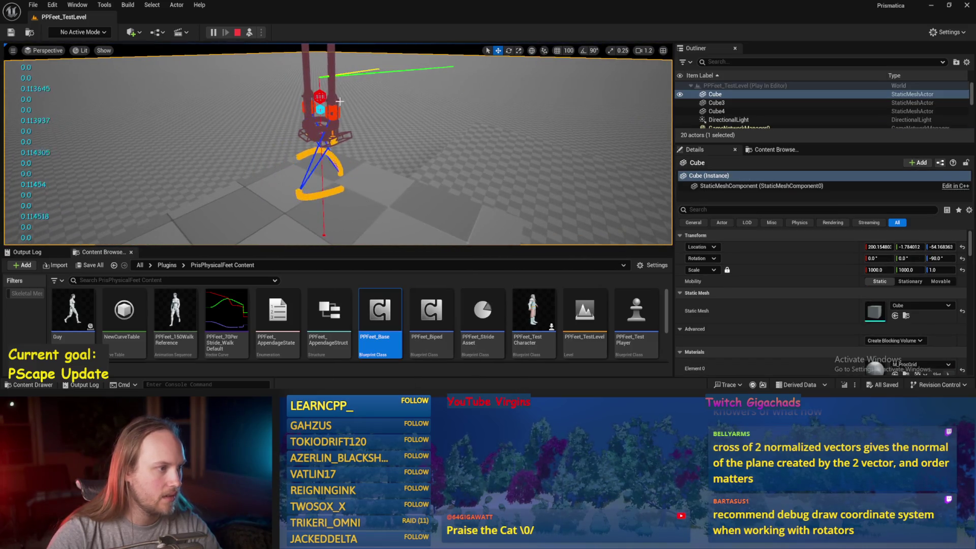
{"action": "key", "text": "F8"}
{"action": "key", "text": "e"}
{"action": "left_click", "coordinate": [237, 32]}
{"action": "left_click", "coordinate": [253, 35]}
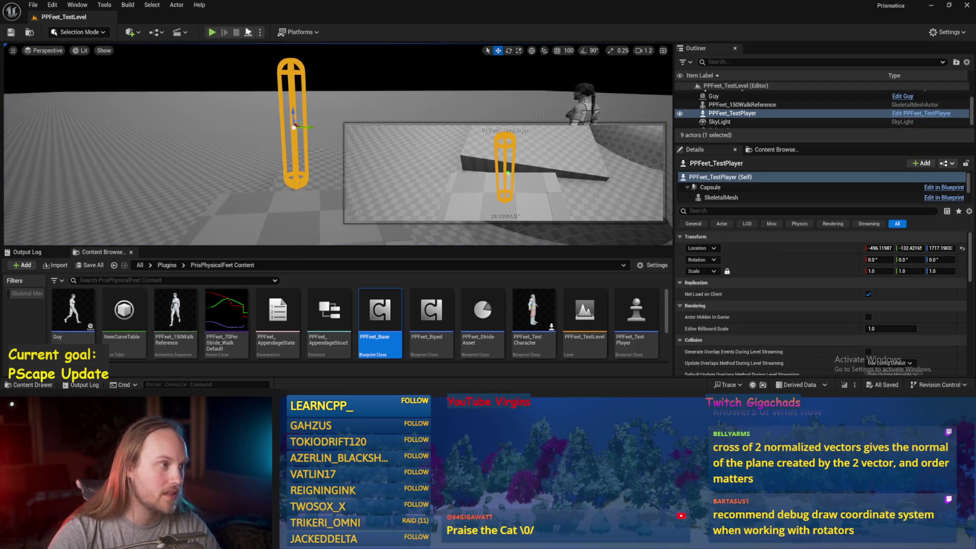
{"action": "key", "text": "e"}
{"action": "mouse_move", "coordinate": [305, 109]}
{"action": "left_mouse_down"}
{"action": "mouse_move", "coordinate": [284, 147]}
{"action": "mouse_move", "coordinate": [278, 129]}
{"action": "left_mouse_up"}
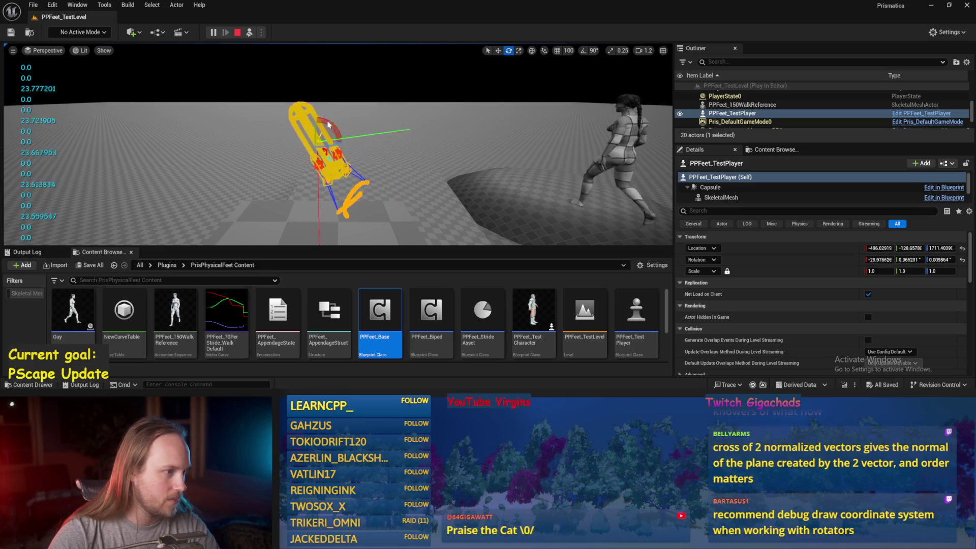
- Rewire pitch into Tilt Forward Back and roll into Tilt Left Right, then play-test again
{"action": "double_click", "coordinate": [380, 310]}
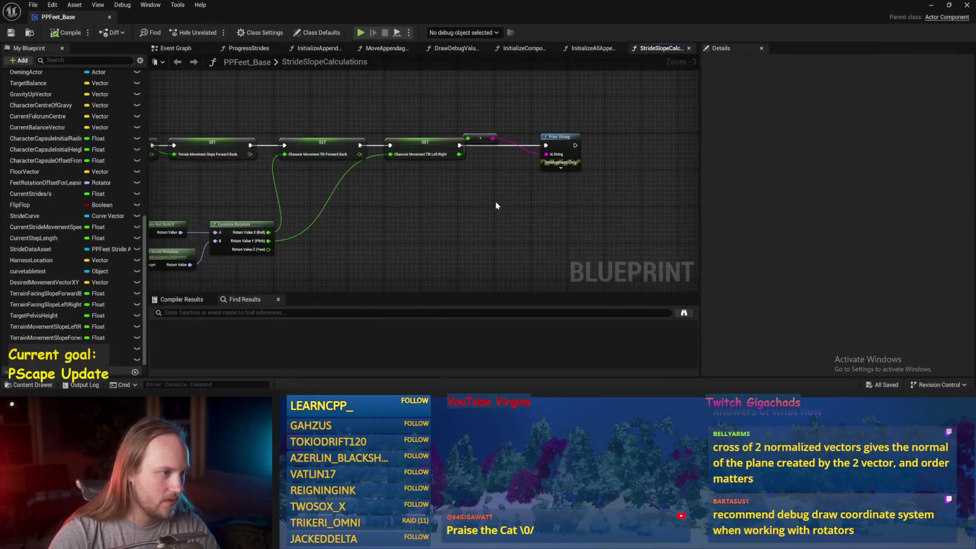
{"action": "scroll", "coordinate": [427, 173], "scroll_direction": "up", "scroll_amount": 2}
{"action": "left_click_drag", "start_coordinate": [281, 244], "coordinate": [301, 129]}
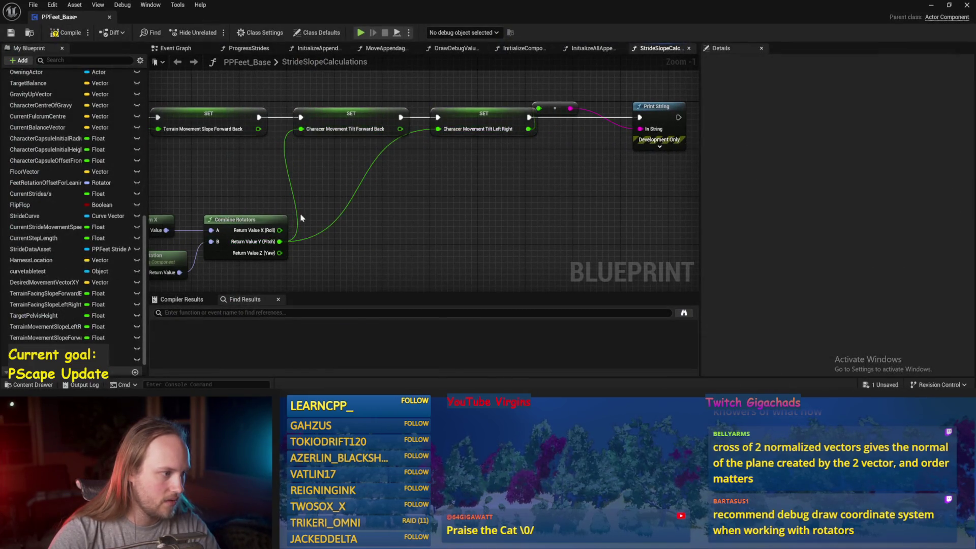
{"action": "left_click_drag", "start_coordinate": [280, 232], "coordinate": [438, 129]}
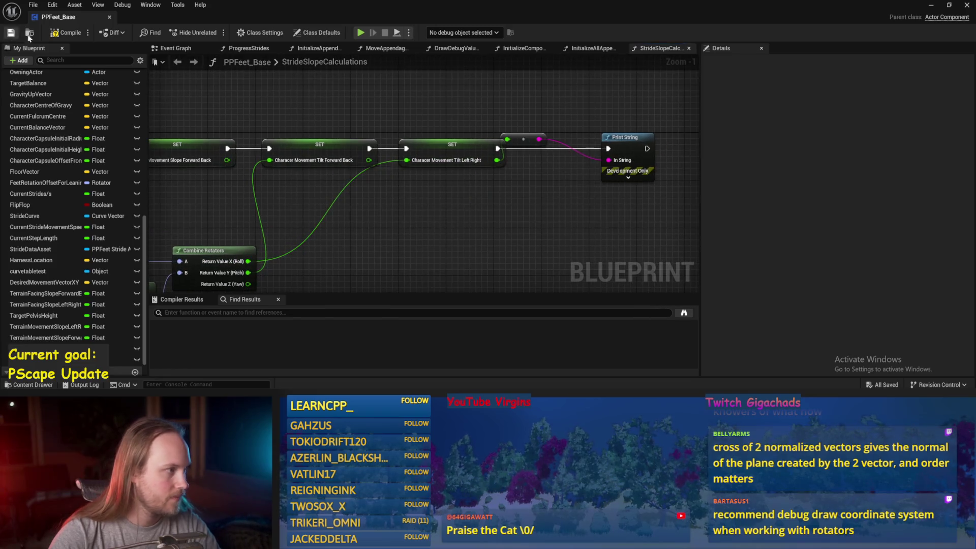
{"action": "left_click", "coordinate": [932, 6]}
{"action": "key", "text": "alt+p"}
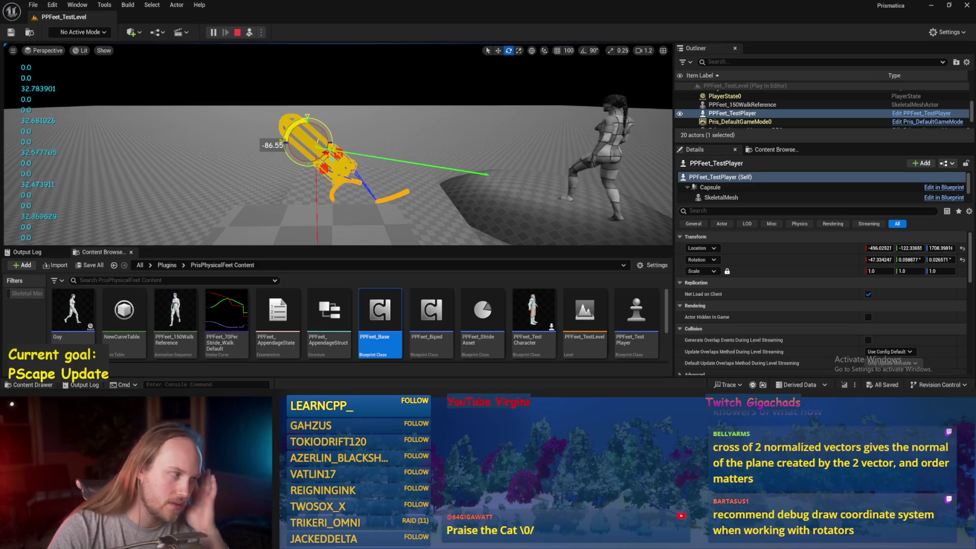
{"action": "key", "text": "Escape"}
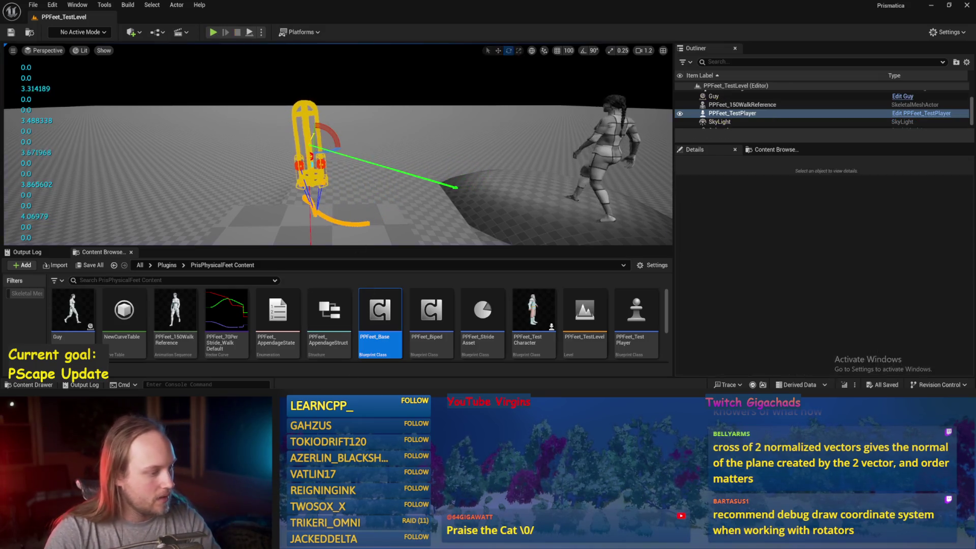
- Print the forward-back tilt value instead and roll the player capsule sideways during play
{"action": "double_click", "coordinate": [358, 342]}
{"action": "mouse_move", "coordinate": [370, 161]}
{"action": "left_mouse_down"}
{"action": "mouse_move", "coordinate": [508, 139]}
{"action": "mouse_move", "coordinate": [560, 115]}
{"action": "left_mouse_up"}
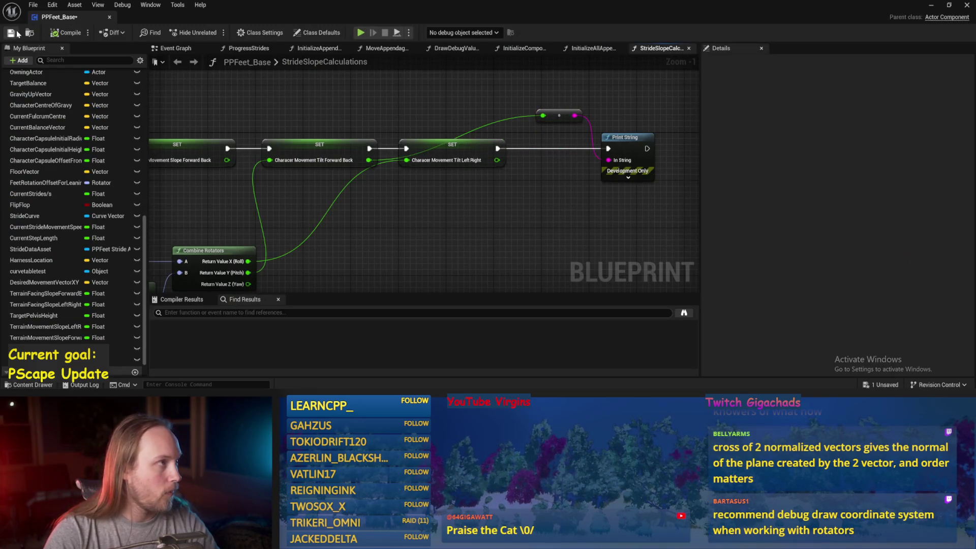
{"action": "left_click", "coordinate": [932, 6]}
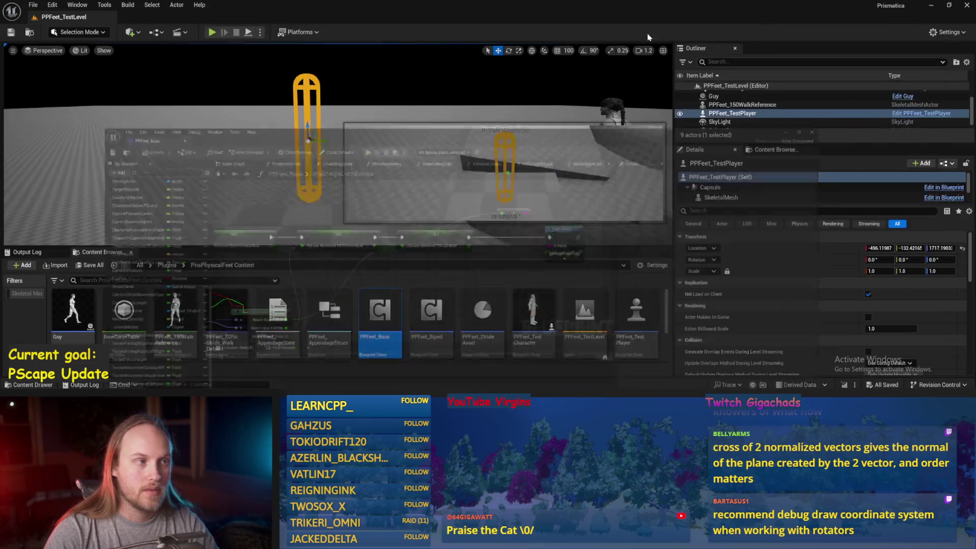
{"action": "left_click", "coordinate": [248, 32]}
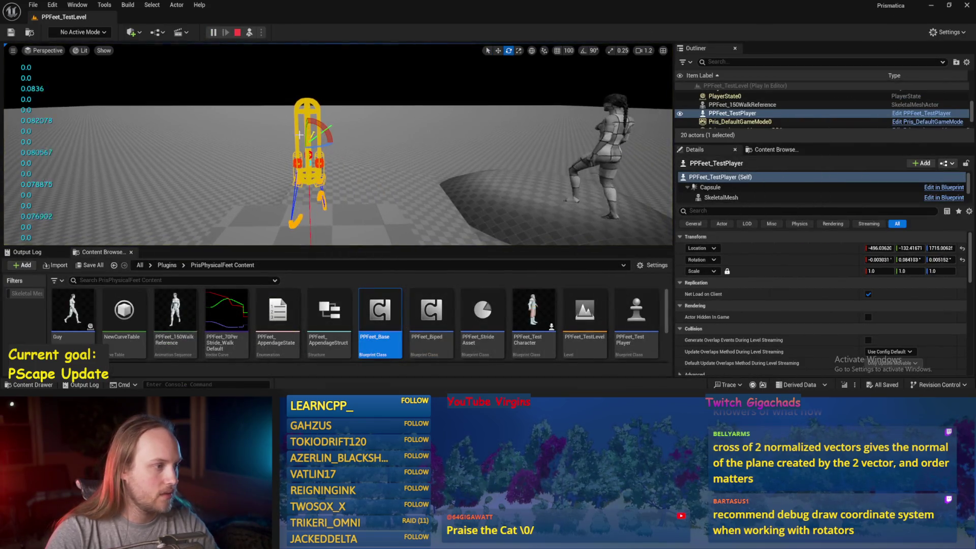
{"action": "key", "text": "e"}
{"action": "mouse_move", "coordinate": [312, 168]}
{"action": "left_mouse_down"}
{"action": "mouse_move", "coordinate": [326, 163]}
{"action": "mouse_move", "coordinate": [323, 133]}
{"action": "left_mouse_up"}
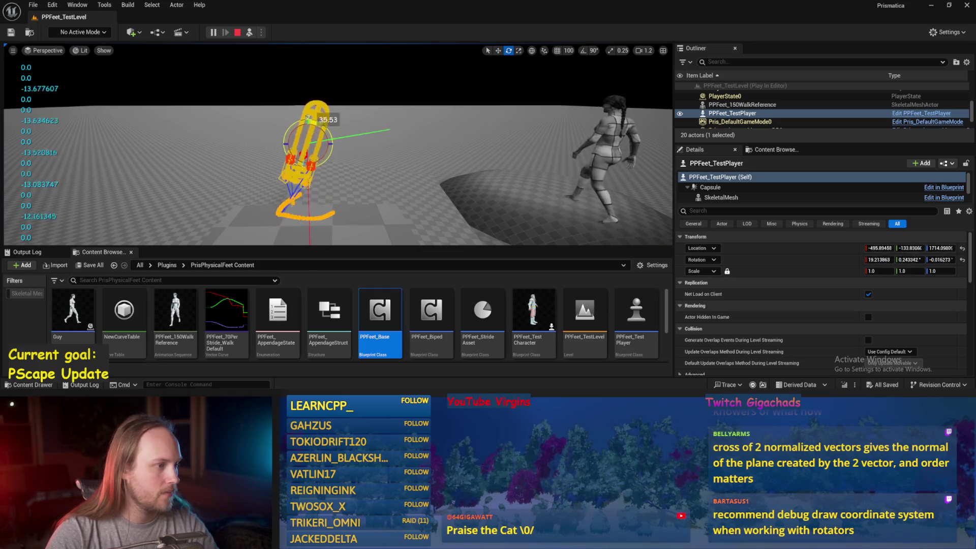
{"action": "key", "text": "Escape"}
- Bring the PPFeet_Base editor up, replay the level, then reopen StrideSlopeCalculations
{"action": "mouse_move", "coordinate": [338, 387]}
{"action": "left_click", "coordinate": [361, 369]}
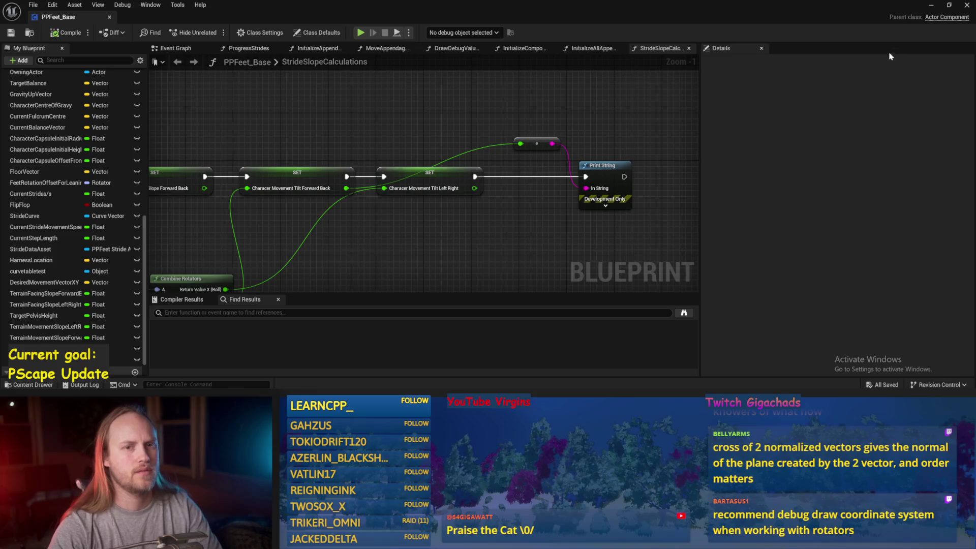
{"action": "left_click", "coordinate": [932, 6]}
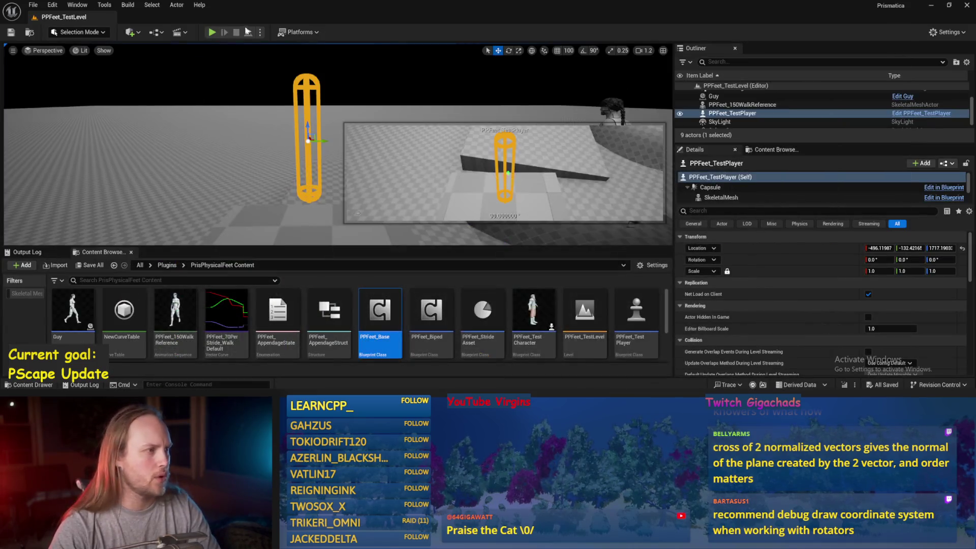
{"action": "key", "text": "alt+p"}
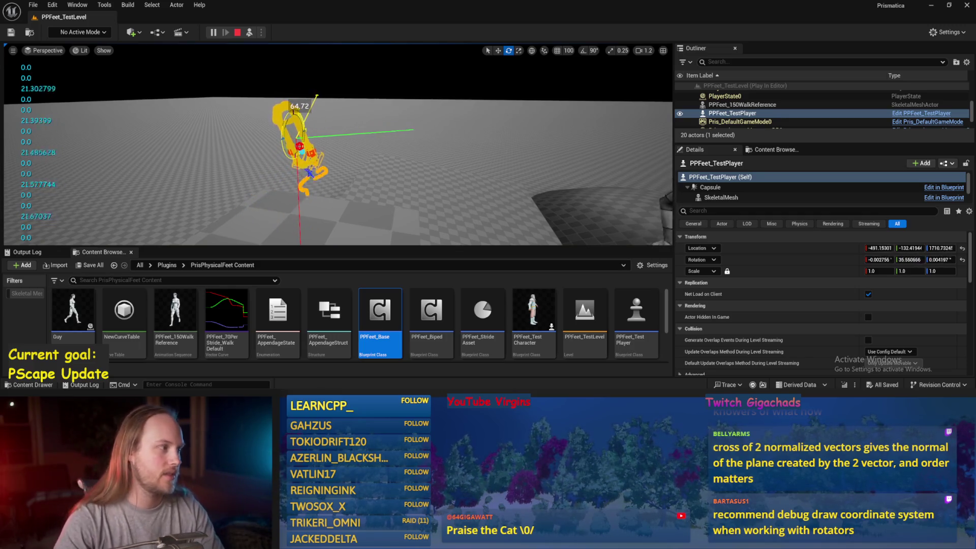
{"action": "key", "text": "Escape"}
{"action": "double_click", "coordinate": [380, 313]}
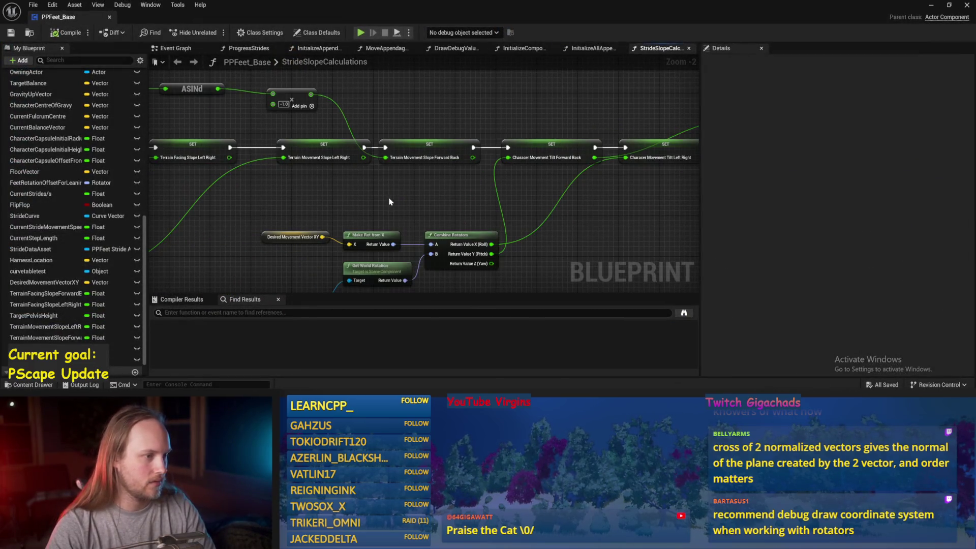
- Nudge the Terrain Movement Slope Forward Back node, save, and frame the SET and Combine Rotators nodes
{"action": "left_click_drag", "start_coordinate": [414, 150], "coordinate": [424, 150]}
{"action": "left_click", "coordinate": [390, 186]}
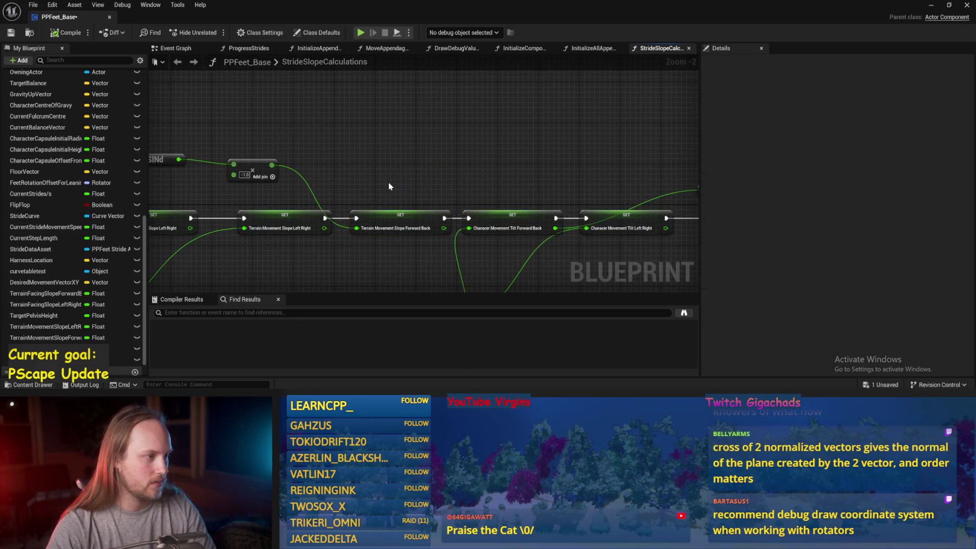
{"action": "left_click_drag", "start_coordinate": [262, 163], "coordinate": [218, 149]}
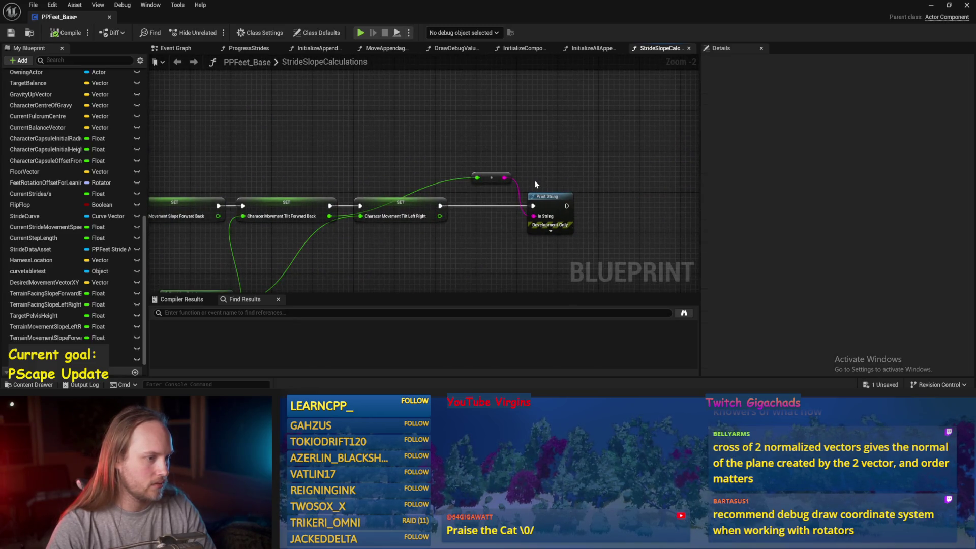
{"action": "mouse_move", "coordinate": [464, 183]}
{"action": "left_mouse_down"}
{"action": "mouse_move", "coordinate": [453, 187]}
{"action": "mouse_move", "coordinate": [545, 223]}
{"action": "mouse_move", "coordinate": [629, 158]}
{"action": "mouse_move", "coordinate": [573, 202]}
{"action": "left_mouse_up"}
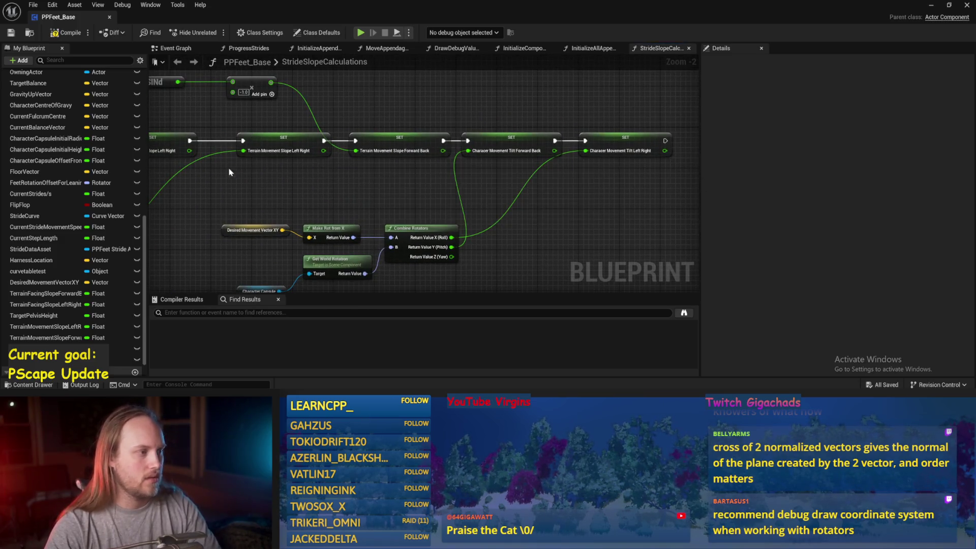
{"action": "key", "text": "ctrl+s"}
{"action": "scroll", "coordinate": [356, 209], "scroll_direction": "down", "scroll_amount": 1}
{"action": "mouse_move", "coordinate": [356, 209]}
{"action": "left_mouse_down"}
{"action": "mouse_move", "coordinate": [462, 132]}
{"action": "mouse_move", "coordinate": [566, 136]}
{"action": "mouse_move", "coordinate": [409, 182]}
{"action": "mouse_move", "coordinate": [148, 220]}
{"action": "left_mouse_up"}
{"action": "mouse_move", "coordinate": [568, 129]}
{"action": "left_mouse_down"}
{"action": "mouse_move", "coordinate": [529, 126]}
{"action": "mouse_move", "coordinate": [590, 162]}
{"action": "left_mouse_up"}
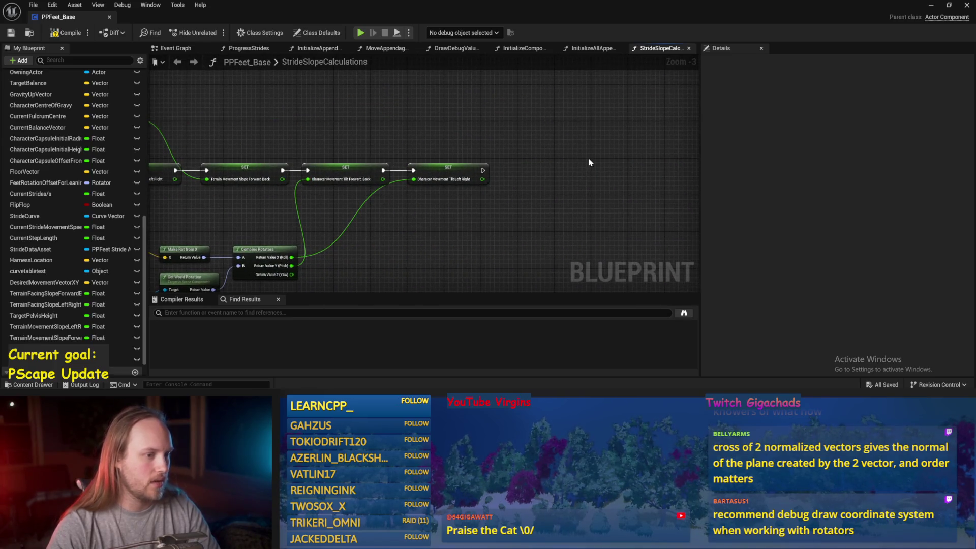
- Add a Print String run after the last SET node showing its float value, compile, and return to the level
{"action": "right_click", "coordinate": [590, 162]}
{"action": "type", "text": "print"}
{"action": "key", "text": "Return"}
{"action": "left_click_drag", "start_coordinate": [344, 129], "coordinate": [398, 146]}
{"action": "mouse_move", "coordinate": [356, 198]}
{"action": "left_mouse_down"}
{"action": "mouse_move", "coordinate": [683, 195]}
{"action": "mouse_move", "coordinate": [645, 177]}
{"action": "left_mouse_up"}
{"action": "left_click_drag", "start_coordinate": [559, 187], "coordinate": [633, 187]}
{"action": "left_click", "coordinate": [66, 34]}
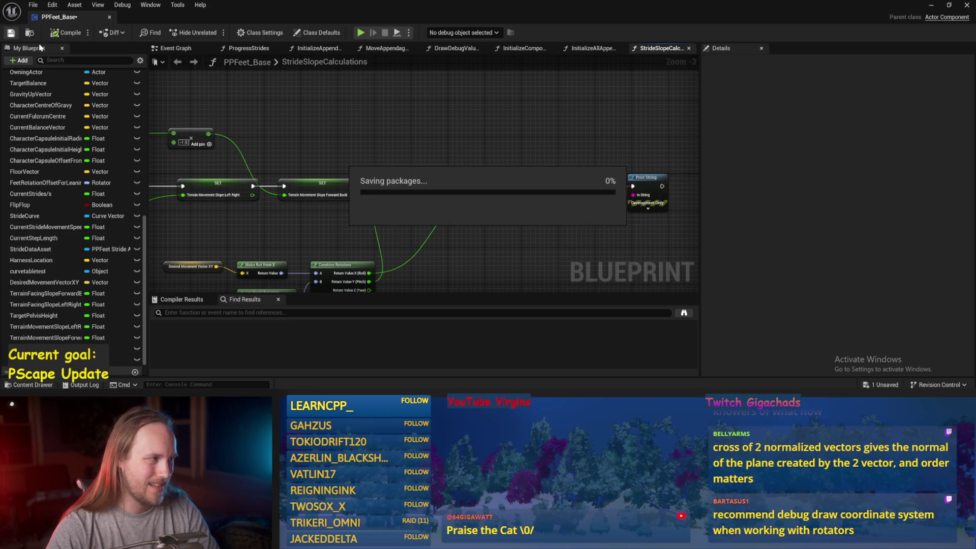
{"action": "left_click", "coordinate": [931, 5]}
{"action": "left_click_drag", "start_coordinate": [302, 100], "coordinate": [297, 133]}
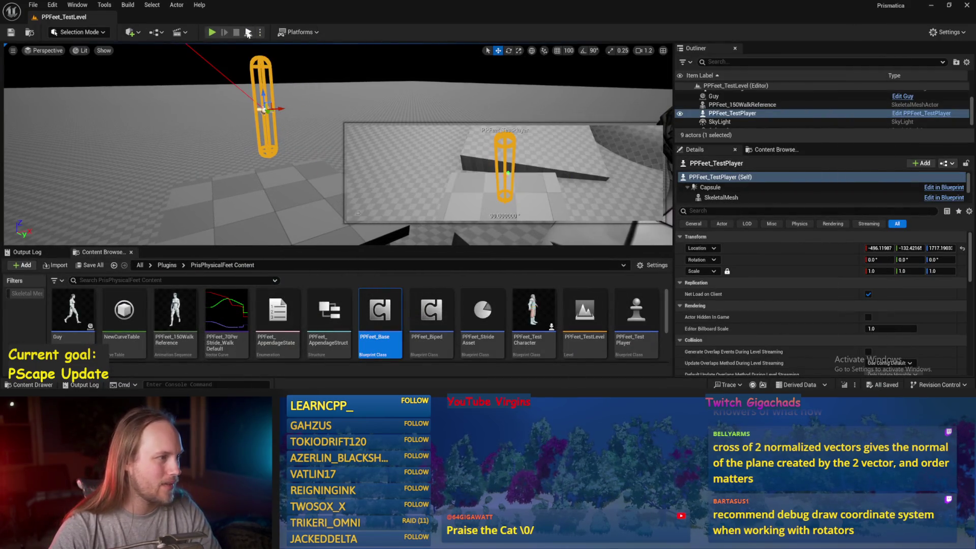
- In a play session, tilt floor slab Cube4 to about -34 degrees, then steeply the other way
{"action": "key", "text": "alt+s"}
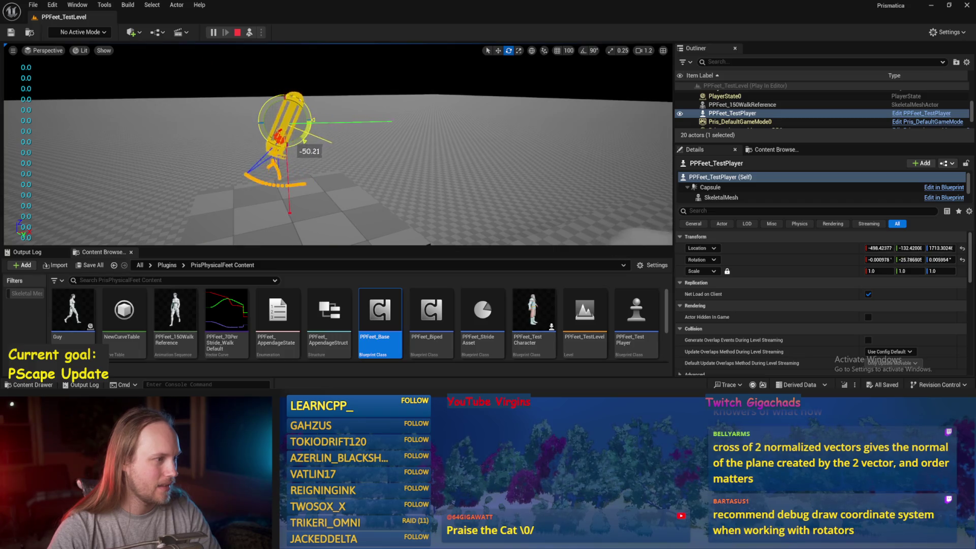
{"action": "left_click", "coordinate": [342, 220]}
{"action": "left_click_drag", "start_coordinate": [330, 192], "coordinate": [328, 209]}
{"action": "mouse_move", "coordinate": [330, 173]}
{"action": "left_mouse_down"}
{"action": "mouse_move", "coordinate": [387, 172]}
{"action": "mouse_move", "coordinate": [484, 144]}
{"action": "left_mouse_up"}
{"action": "key", "text": "Escape"}
- Delete the debug Print String and its conversion node, then save the blueprint
{"action": "key", "text": "Delete"}
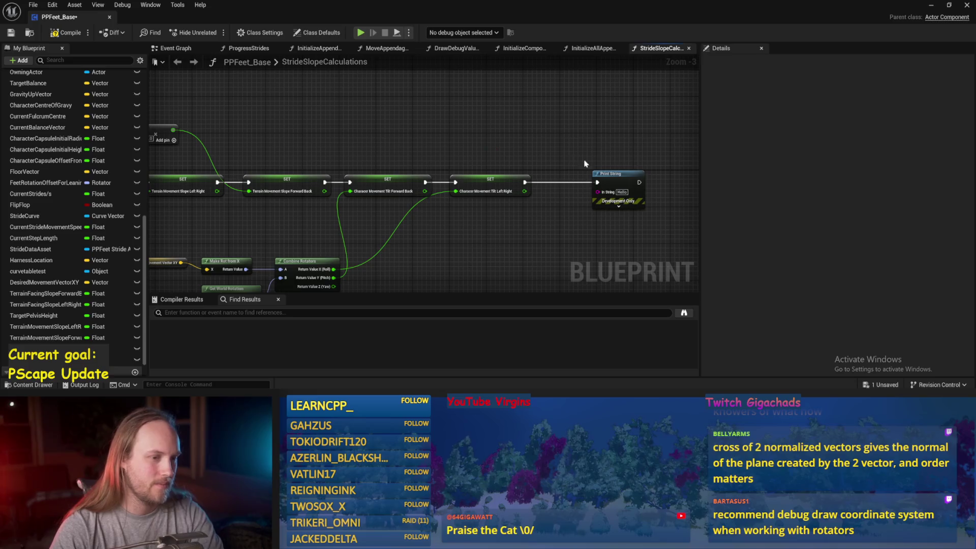
{"action": "key", "text": "Delete"}
{"action": "left_click", "coordinate": [11, 33]}
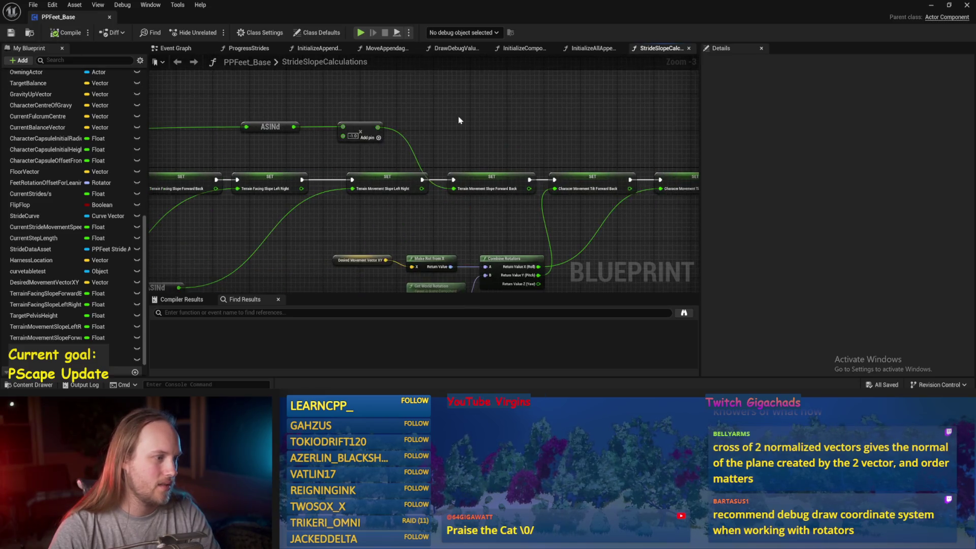
{"action": "mouse_move", "coordinate": [459, 120]}
{"action": "left_mouse_down"}
{"action": "mouse_move", "coordinate": [572, 118]}
{"action": "mouse_move", "coordinate": [437, 149]}
{"action": "left_mouse_up"}
{"action": "scroll", "coordinate": [572, 118], "scroll_direction": "down", "scroll_amount": 1}
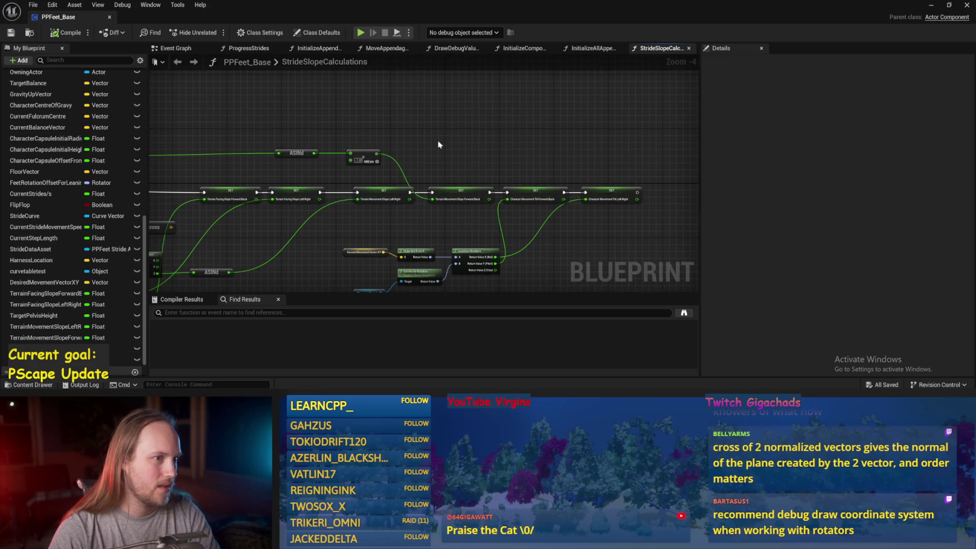
- Look over the MoveAppendagesToTargets graph, then switch to the ProgressStrides graph
{"action": "left_click", "coordinate": [374, 51]}
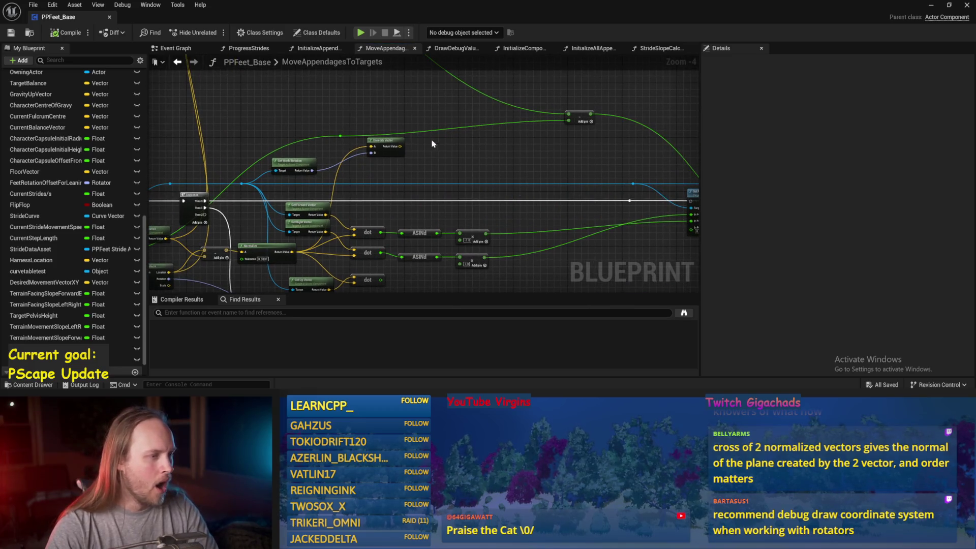
{"action": "mouse_move", "coordinate": [388, 152]}
{"action": "left_mouse_down"}
{"action": "mouse_move", "coordinate": [361, 133]}
{"action": "mouse_move", "coordinate": [452, 140]}
{"action": "left_mouse_up"}
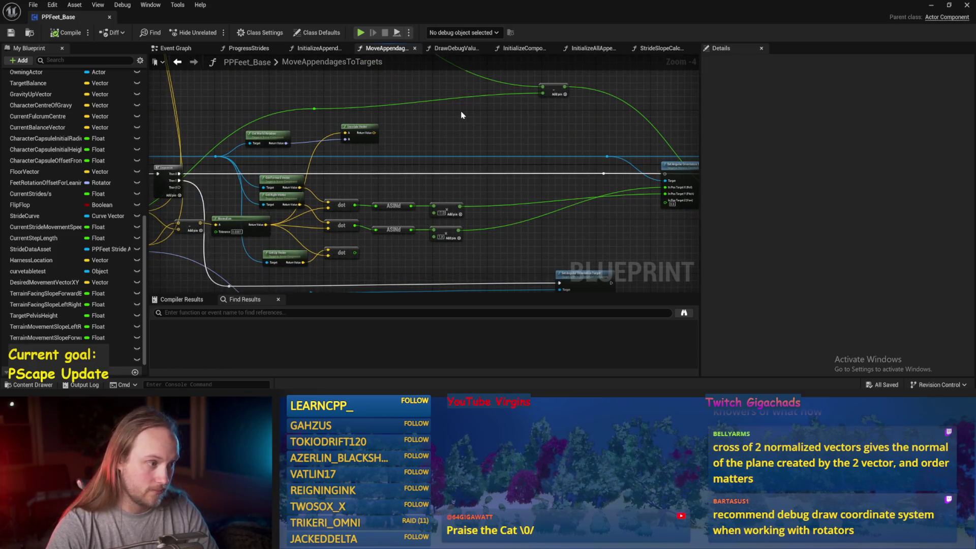
{"action": "mouse_move", "coordinate": [442, 148]}
{"action": "left_mouse_down"}
{"action": "mouse_move", "coordinate": [349, 131]}
{"action": "mouse_move", "coordinate": [514, 128]}
{"action": "left_mouse_up"}
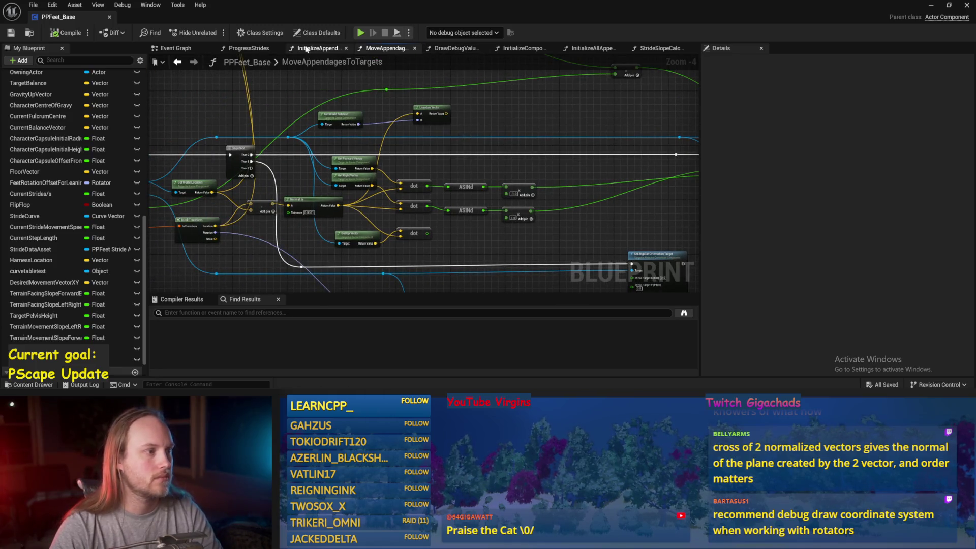
{"action": "left_click_drag", "start_coordinate": [306, 49], "coordinate": [387, 48]}
{"action": "left_click", "coordinate": [249, 48]}
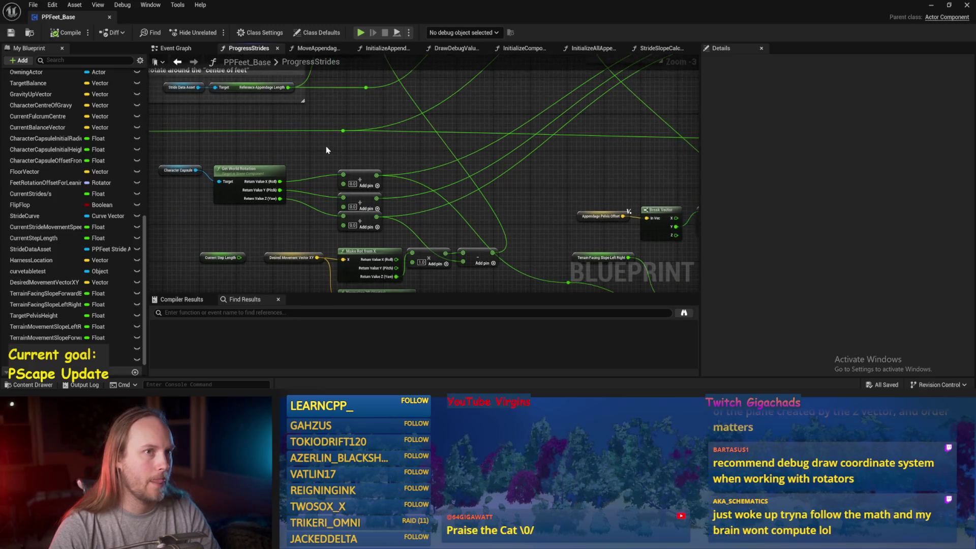
{"action": "scroll", "coordinate": [392, 139], "scroll_direction": "up", "scroll_amount": 1}
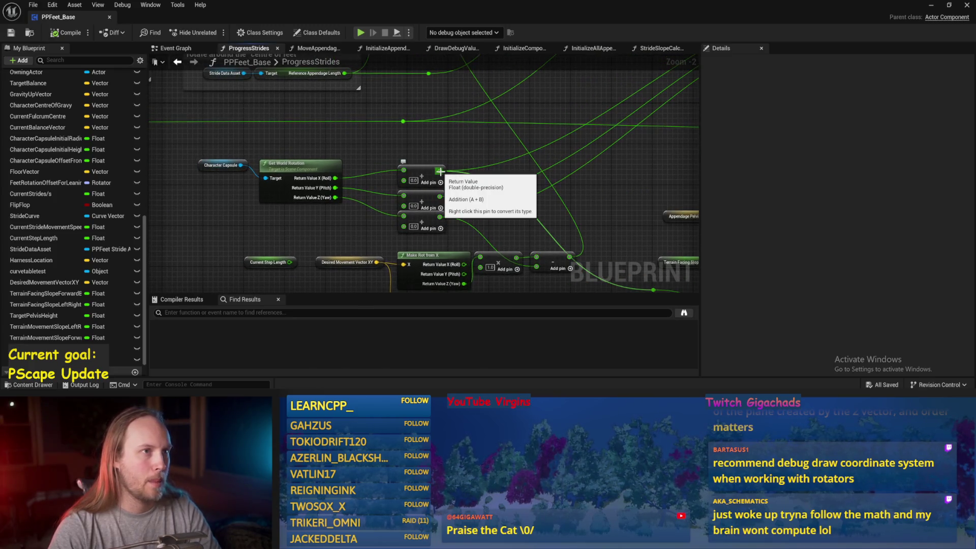
- Feed the capsule's world pitch into the second Add node, reconnect the third Add, and delete Current Step Length
{"action": "left_click_drag", "start_coordinate": [404, 195], "coordinate": [336, 188]}
{"action": "mouse_move", "coordinate": [434, 194]}
{"action": "left_mouse_down"}
{"action": "mouse_move", "coordinate": [331, 192]}
{"action": "mouse_move", "coordinate": [376, 205]}
{"action": "mouse_move", "coordinate": [421, 159]}
{"action": "mouse_move", "coordinate": [412, 124]}
{"action": "left_mouse_up"}
{"action": "scroll", "coordinate": [369, 194], "scroll_direction": "down", "scroll_amount": 1}
{"action": "mouse_move", "coordinate": [408, 166]}
{"action": "left_mouse_down"}
{"action": "mouse_move", "coordinate": [427, 190]}
{"action": "mouse_move", "coordinate": [410, 166]}
{"action": "left_mouse_up"}
{"action": "left_click_drag", "start_coordinate": [492, 149], "coordinate": [527, 150]}
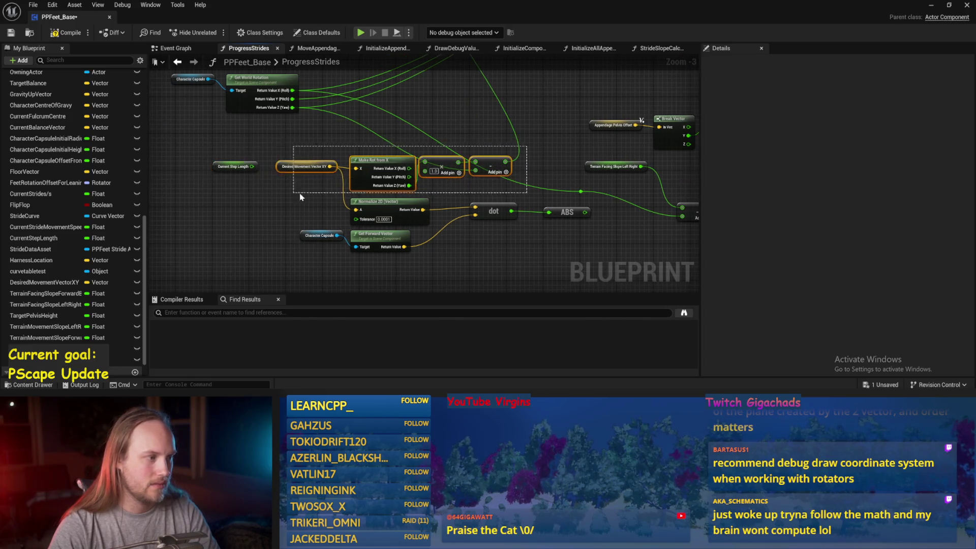
{"action": "left_click", "coordinate": [236, 167]}
{"action": "key", "text": "Delete"}
- Move the Make Rot node group lower, exposing Rotate Vector and the Offset Feet comment
{"action": "left_click_drag", "start_coordinate": [283, 206], "coordinate": [265, 202]}
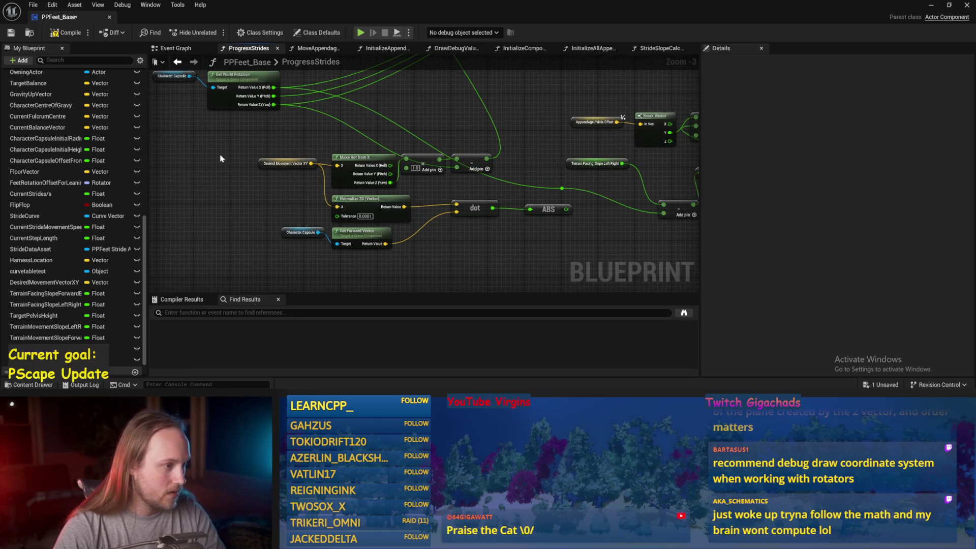
{"action": "mouse_move", "coordinate": [283, 165]}
{"action": "left_mouse_down"}
{"action": "mouse_move", "coordinate": [493, 183]}
{"action": "mouse_move", "coordinate": [480, 200]}
{"action": "mouse_move", "coordinate": [376, 202]}
{"action": "mouse_move", "coordinate": [366, 197]}
{"action": "mouse_move", "coordinate": [370, 178]}
{"action": "mouse_move", "coordinate": [365, 201]}
{"action": "left_mouse_up"}
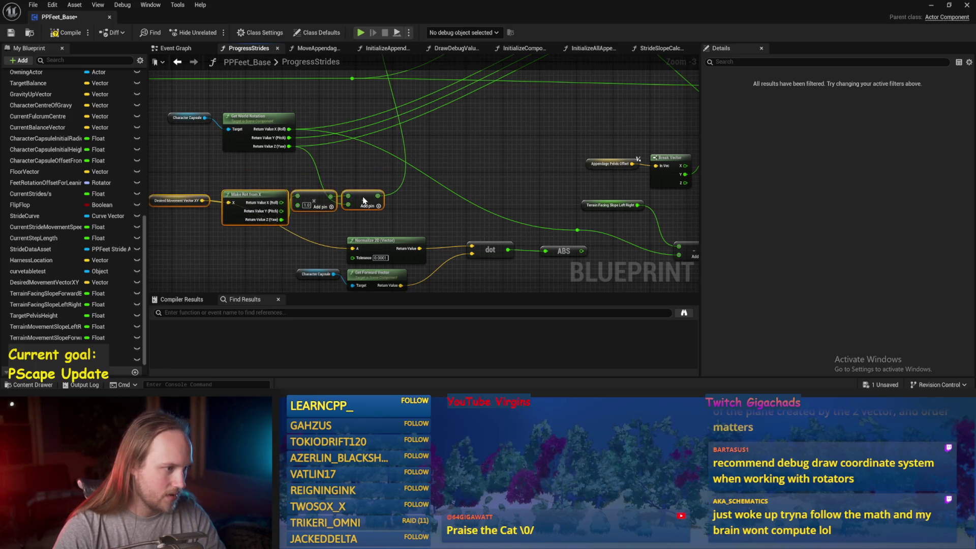
{"action": "left_click", "coordinate": [368, 166]}
{"action": "mouse_move", "coordinate": [369, 167]}
{"action": "left_mouse_down"}
{"action": "mouse_move", "coordinate": [366, 203]}
{"action": "mouse_move", "coordinate": [435, 172]}
{"action": "mouse_move", "coordinate": [421, 216]}
{"action": "left_mouse_up"}
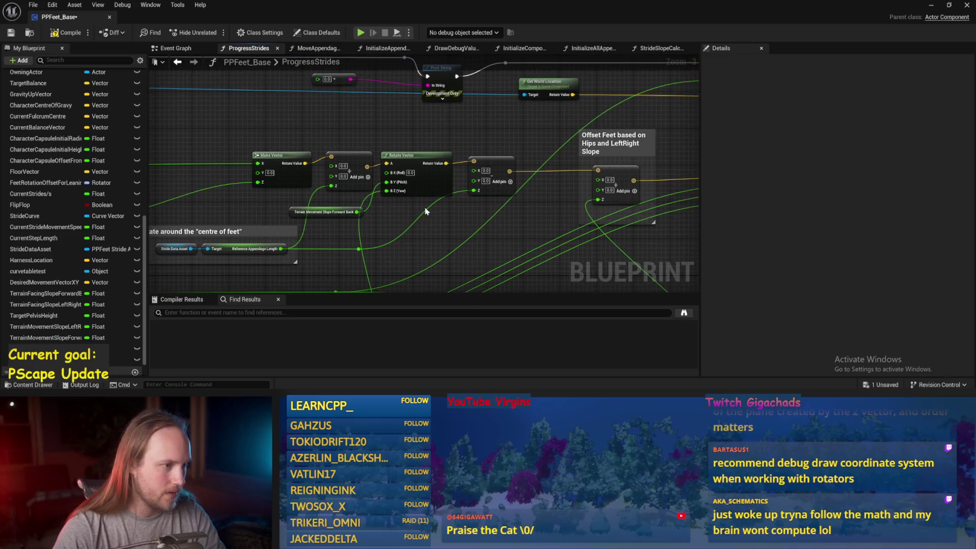
- Comment Rotate Vector as 'Rotate Stride Trajectory pitch around the middle of feet to maintain step length'
{"action": "key", "text": "c"}
{"action": "type", "text": "Rotate Stride Trajectories"}
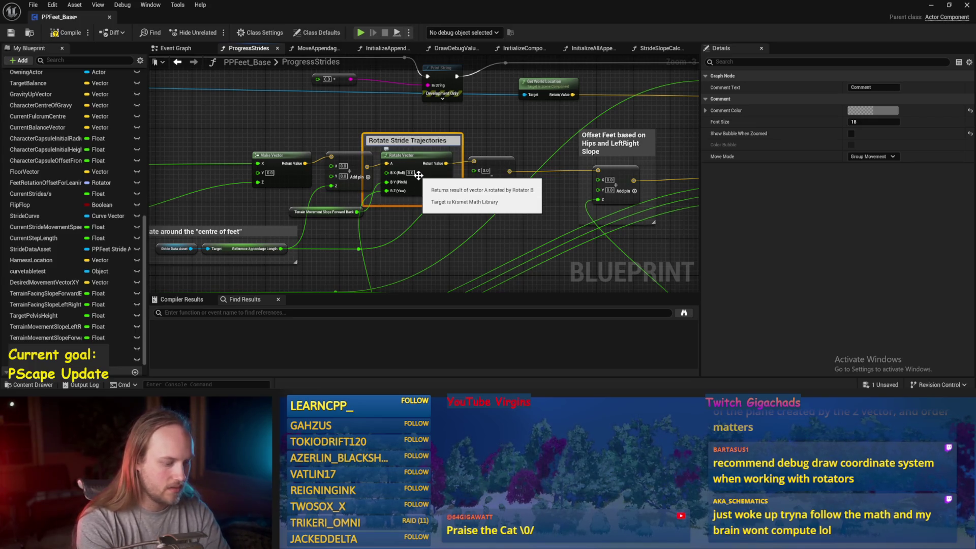
{"action": "type", "text": "around the \"middle of feet"}
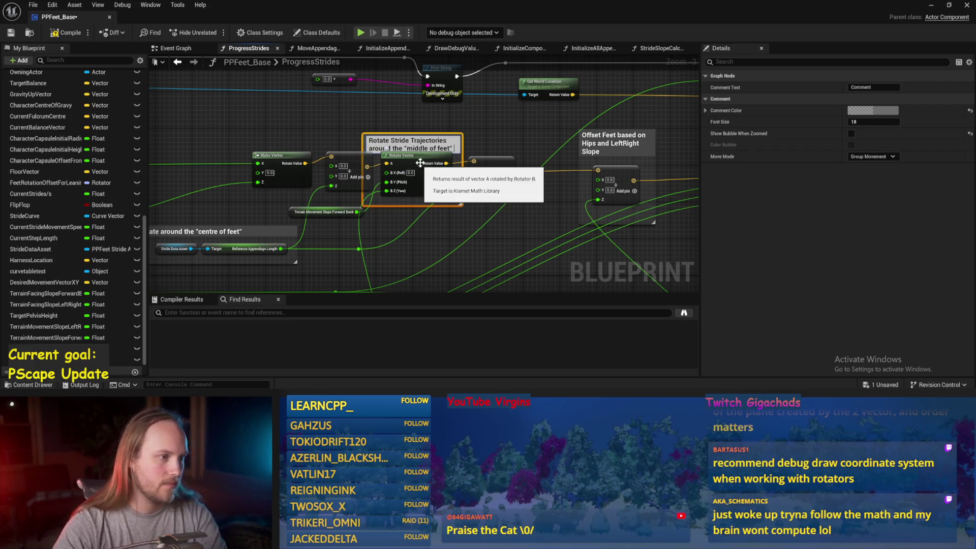
{"action": "key", "text": "Return"}
{"action": "double_click", "coordinate": [424, 128]}
{"action": "left_click", "coordinate": [439, 126]}
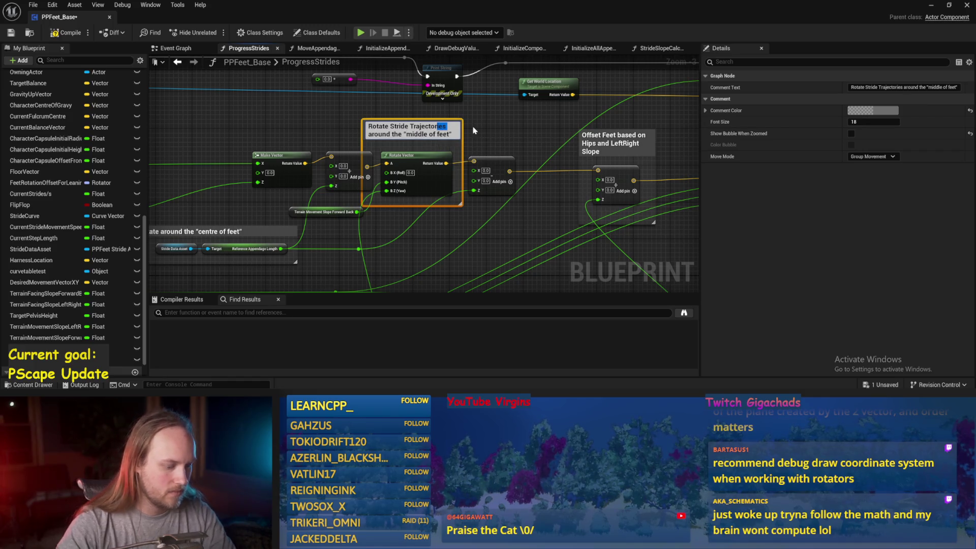
{"action": "type", "text": "ypitc"}
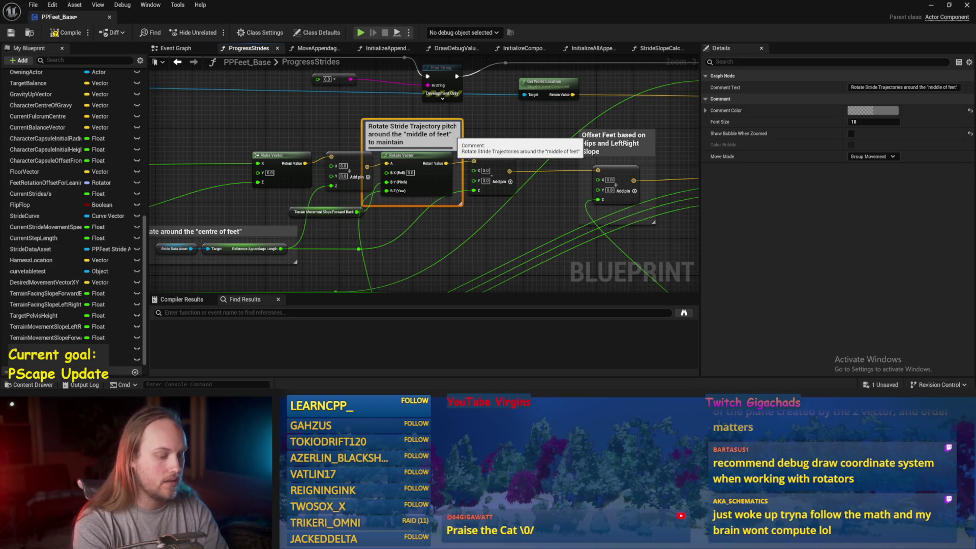
{"action": "type", "text": " h"}
{"action": "key", "text": "Return"}
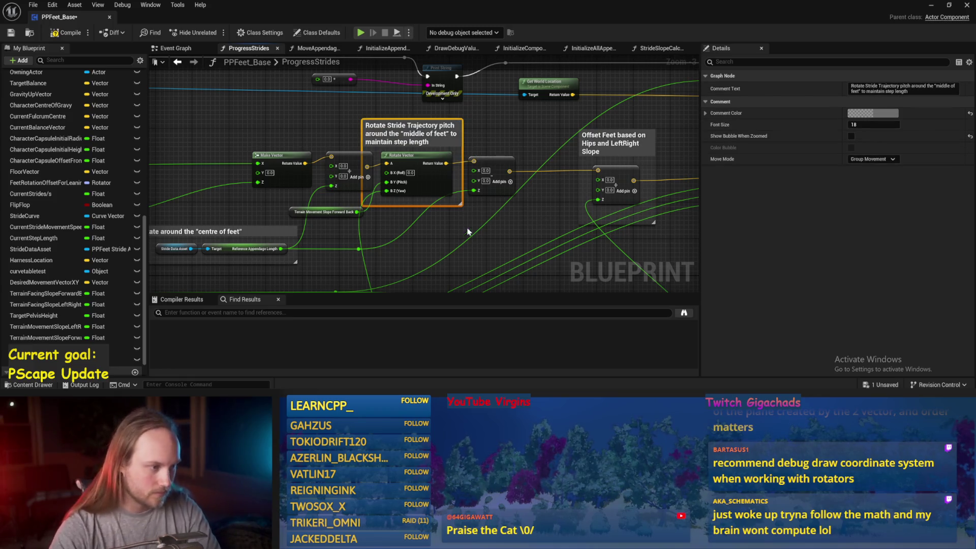
- Move the Terrain Movement Slope Forward Back node down-left below the commented node
{"action": "left_click_drag", "start_coordinate": [466, 226], "coordinate": [491, 208]}
{"action": "scroll", "coordinate": [369, 189], "scroll_direction": "up", "scroll_amount": 1}
{"action": "mouse_move", "coordinate": [369, 189]}
{"action": "left_mouse_down"}
{"action": "mouse_move", "coordinate": [444, 192]}
{"action": "mouse_move", "coordinate": [359, 238]}
{"action": "left_mouse_up"}
{"action": "mouse_move", "coordinate": [202, 283]}
{"action": "left_mouse_down"}
{"action": "mouse_move", "coordinate": [312, 266]}
{"action": "mouse_move", "coordinate": [328, 247]}
{"action": "mouse_move", "coordinate": [263, 234]}
{"action": "mouse_move", "coordinate": [274, 187]}
{"action": "mouse_move", "coordinate": [265, 205]}
{"action": "left_mouse_up"}
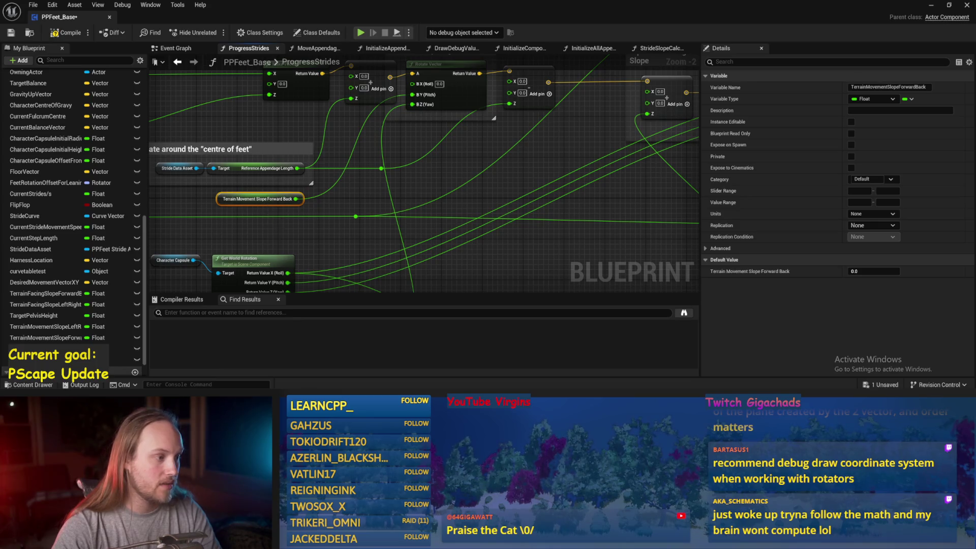
- Save and compile PPFeet_Base, then add an Add node off Terrain Movement Slope Forward Back
{"action": "key", "text": "ctrl+s"}
{"action": "left_click", "coordinate": [73, 32]}
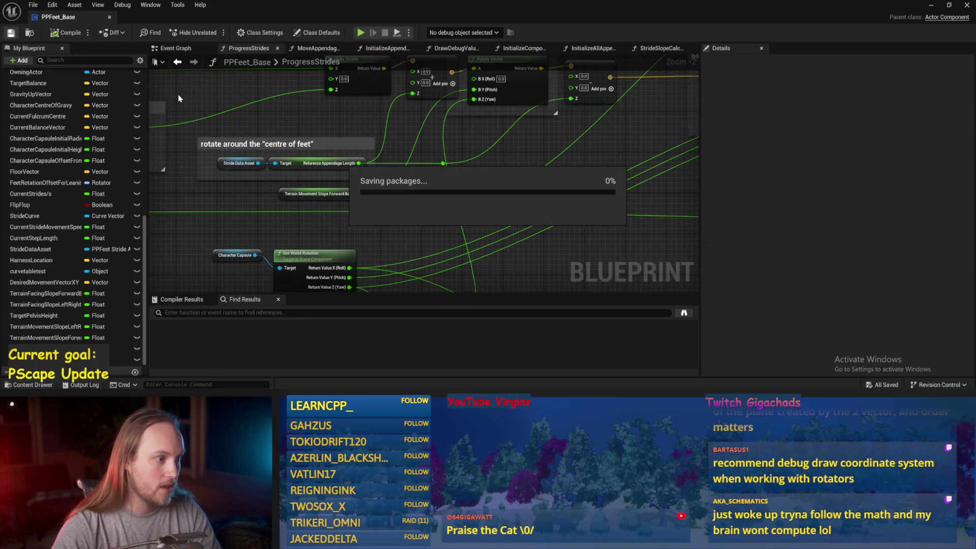
{"action": "mouse_move", "coordinate": [358, 194]}
{"action": "left_mouse_down"}
{"action": "mouse_move", "coordinate": [398, 192]}
{"action": "mouse_move", "coordinate": [388, 194]}
{"action": "left_mouse_up"}
{"action": "type", "text": "+"}
{"action": "key", "text": "Return"}
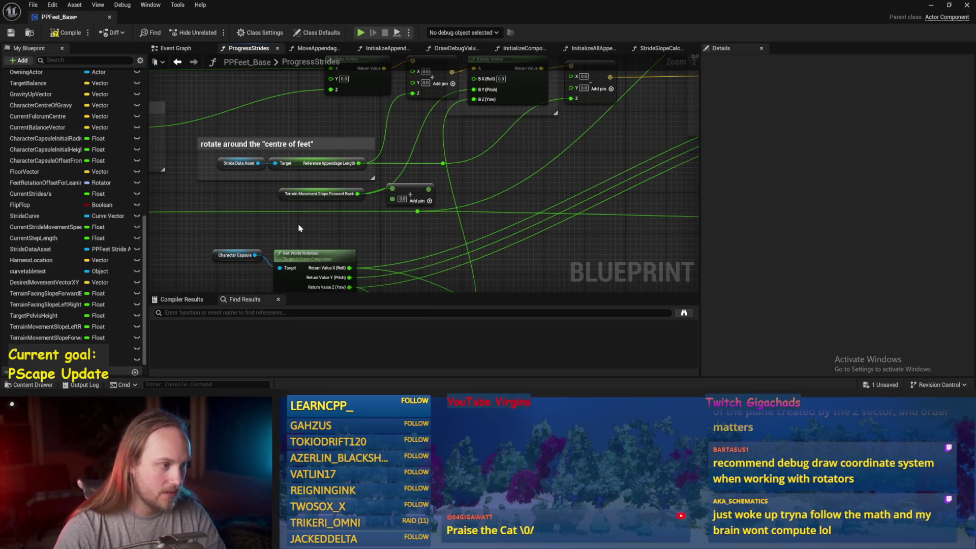
- Search the action list for 'character' tilt nodes, then dismiss it without adding anything
{"action": "right_click", "coordinate": [303, 222]}
{"action": "type", "text": "character t="}
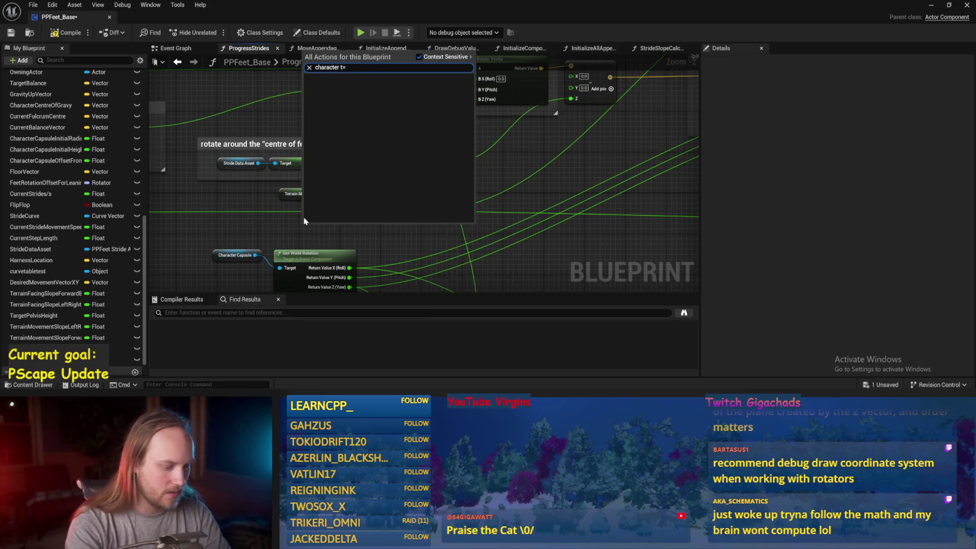
{"action": "key", "text": "BackSpace"}
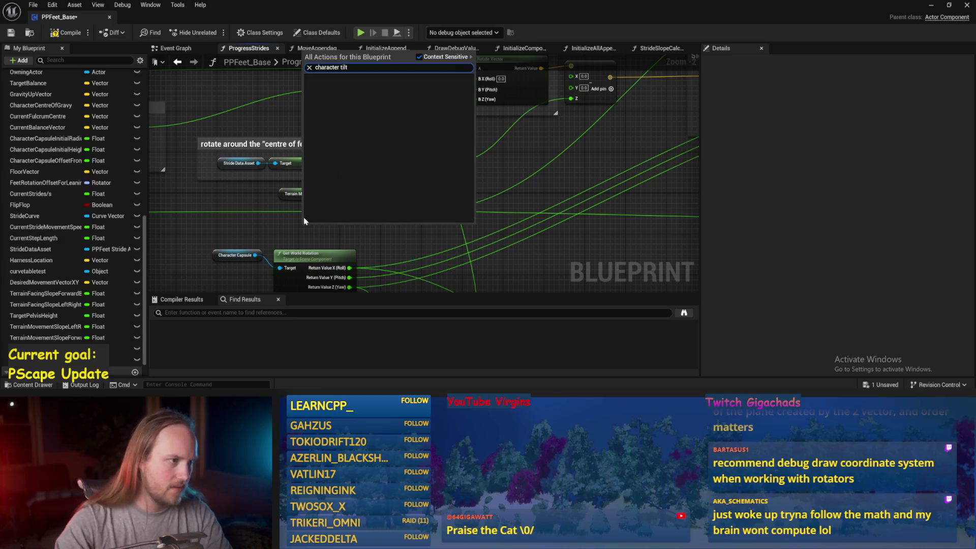
{"action": "key", "text": "BackSpace"}
{"action": "scroll", "coordinate": [407, 152], "scroll_direction": "down", "scroll_amount": 8}
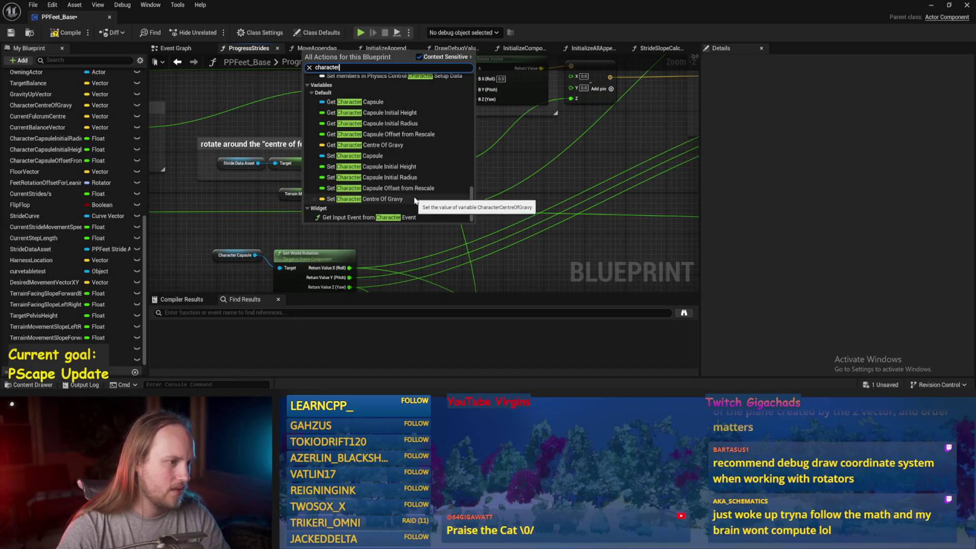
{"action": "scroll", "coordinate": [414, 189], "scroll_direction": "down", "scroll_amount": 1}
{"action": "scroll", "coordinate": [414, 189], "scroll_direction": "up", "scroll_amount": 1}
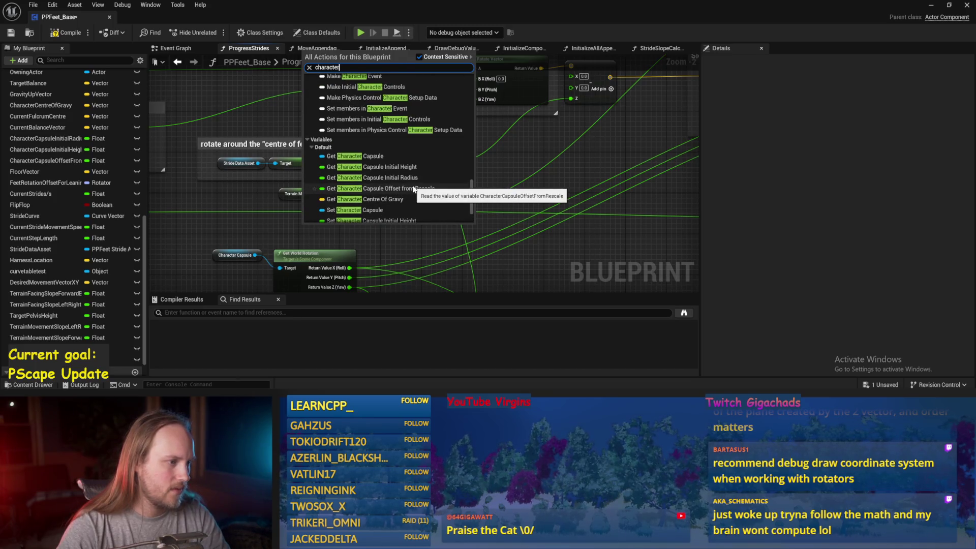
{"action": "left_click", "coordinate": [510, 177]}
- Add a CharacerMovementTiltForwardBack getter and wire the Add result into the pitch input
{"action": "left_click_drag", "start_coordinate": [334, 220], "coordinate": [385, 197]}
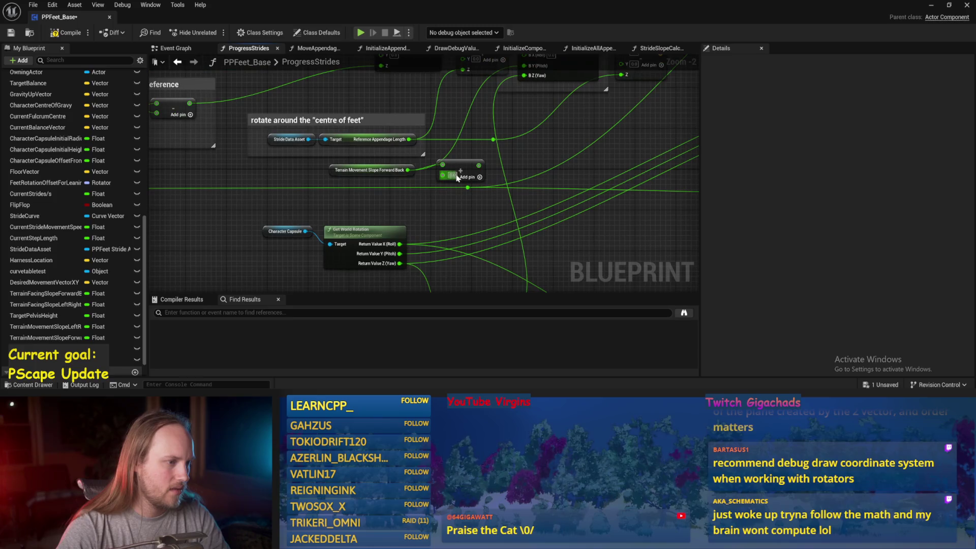
{"action": "right_click", "coordinate": [368, 209]}
{"action": "type", "text": "character "}
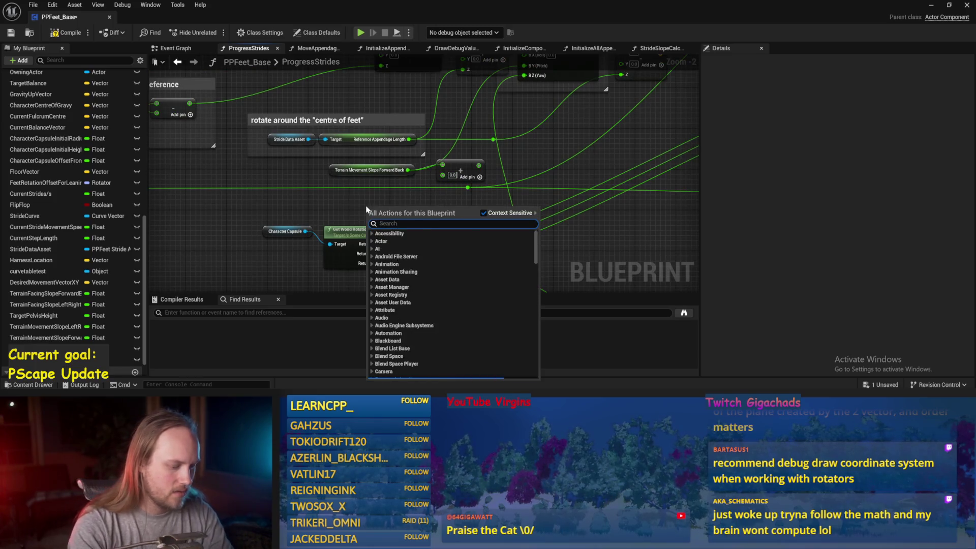
{"action": "type", "text": "movem"}
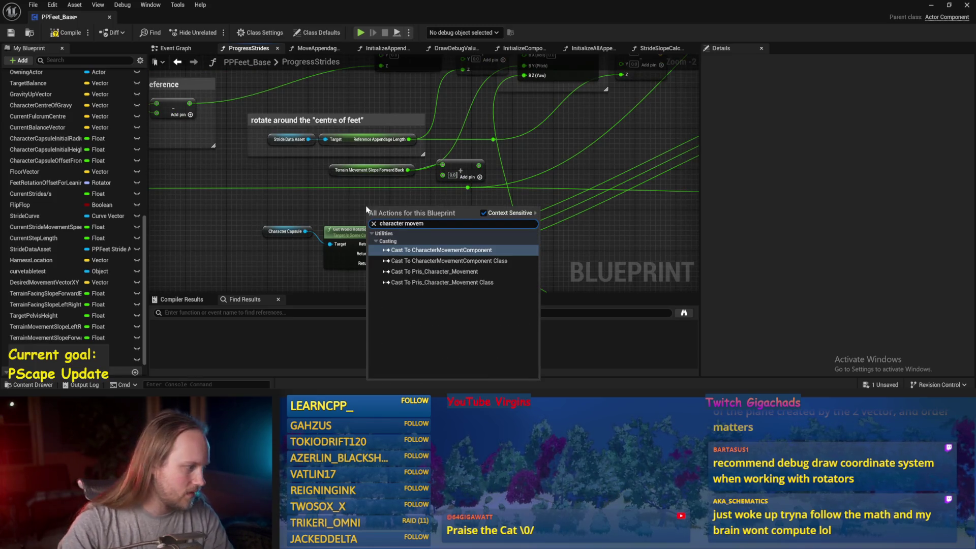
{"action": "left_click", "coordinate": [111, 349]}
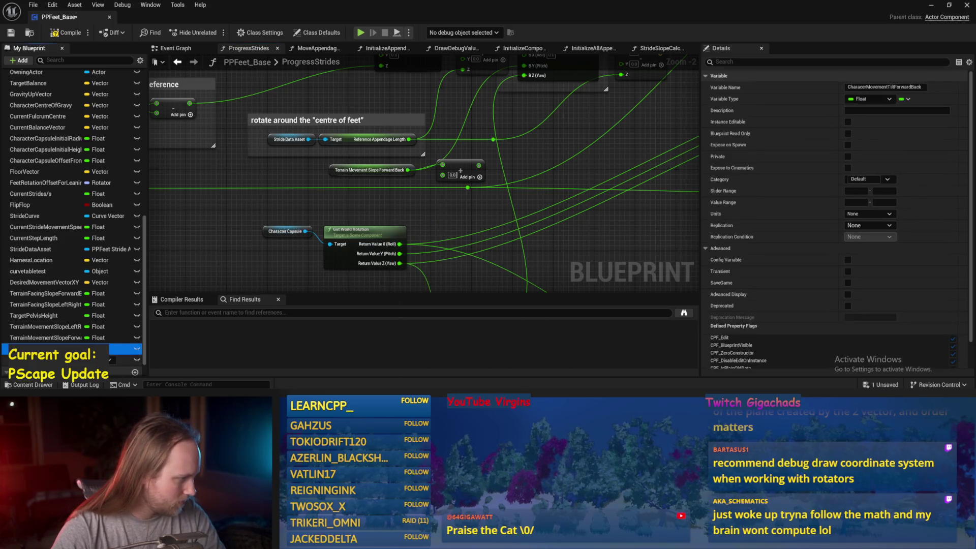
{"action": "left_click_drag", "start_coordinate": [57, 349], "coordinate": [359, 207]}
{"action": "left_click", "coordinate": [386, 213]}
{"action": "scroll", "coordinate": [356, 204], "scroll_direction": "up", "scroll_amount": 2}
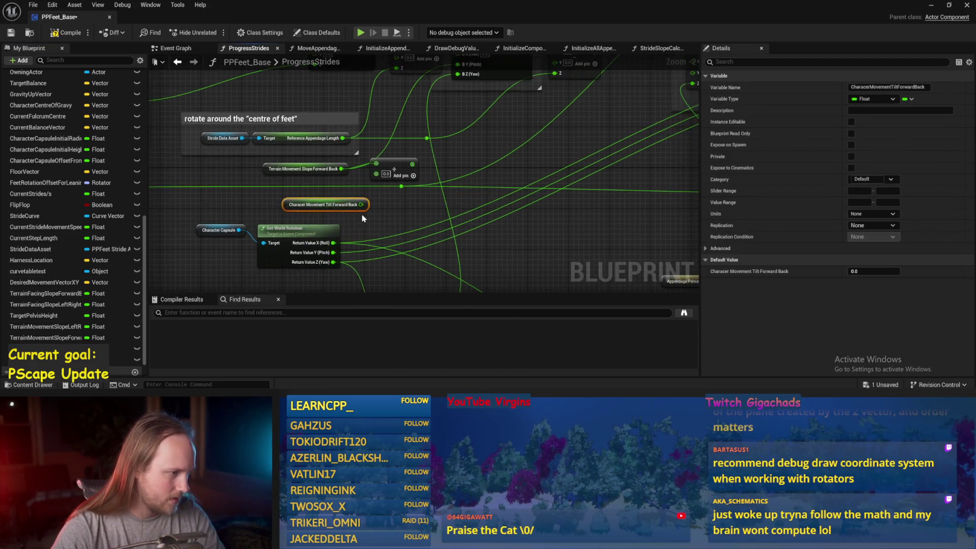
{"action": "left_click_drag", "start_coordinate": [381, 225], "coordinate": [452, 95]}
- Save, tidy the Add node and tilt getter, and select Terrain Facing Slope Left Right
{"action": "key", "text": "ctrl+s"}
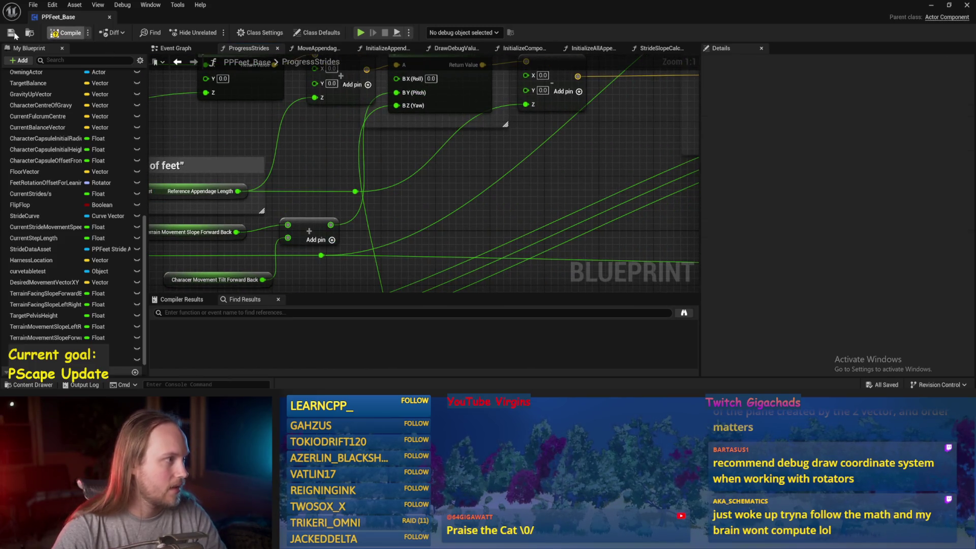
{"action": "scroll", "coordinate": [399, 182], "scroll_direction": "down", "scroll_amount": 2}
{"action": "left_click_drag", "start_coordinate": [303, 180], "coordinate": [287, 185]}
{"action": "left_click_drag", "start_coordinate": [196, 231], "coordinate": [162, 225]}
{"action": "left_click", "coordinate": [168, 239]}
{"action": "mouse_move", "coordinate": [583, 285]}
{"action": "left_mouse_down"}
{"action": "mouse_move", "coordinate": [495, 200]}
{"action": "mouse_move", "coordinate": [374, 171]}
{"action": "left_mouse_up"}
{"action": "left_click", "coordinate": [406, 193]}
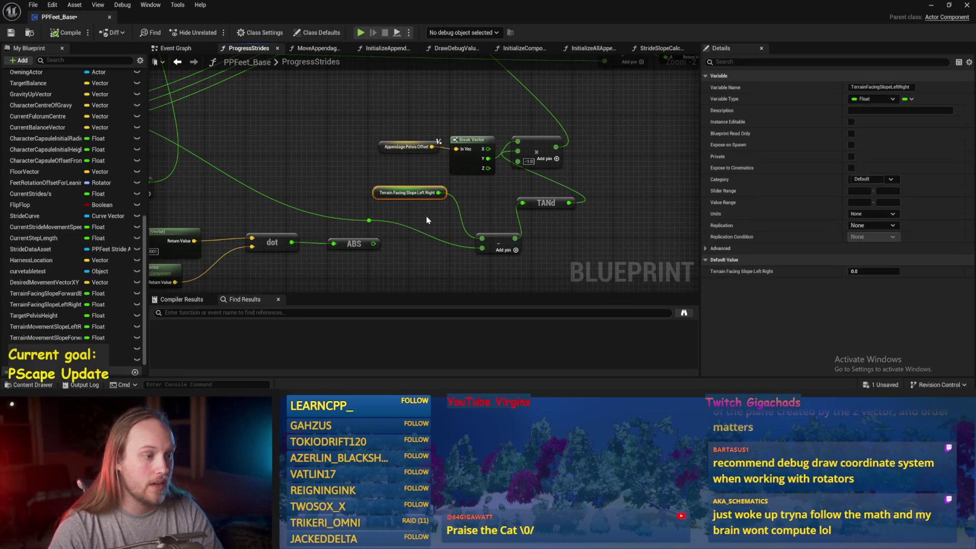
- Add an Add node off Terrain Facing Slope Left Right after a 'character left' search
{"action": "mouse_move", "coordinate": [412, 209]}
{"action": "left_mouse_down"}
{"action": "mouse_move", "coordinate": [691, 289]}
{"action": "mouse_move", "coordinate": [444, 192]}
{"action": "left_mouse_up"}
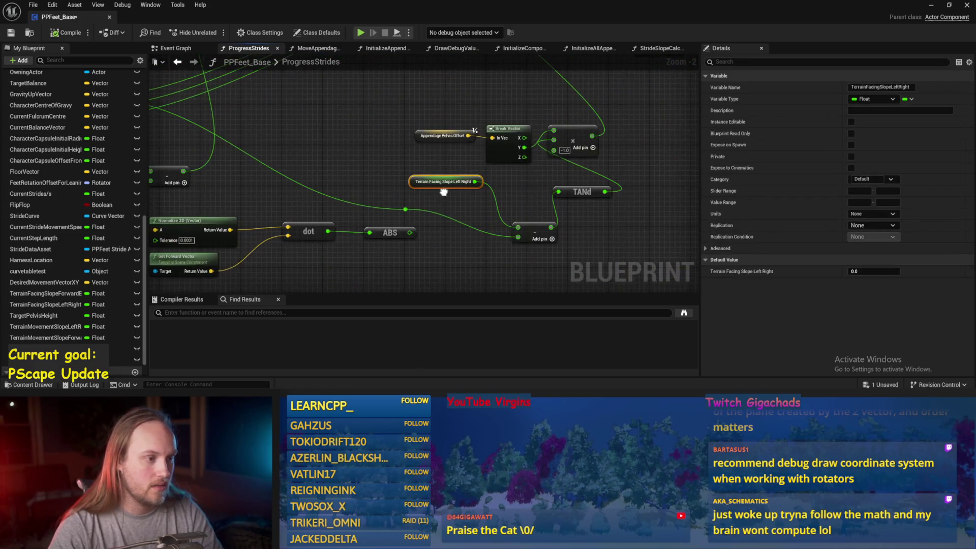
{"action": "key", "text": "ctrl+s"}
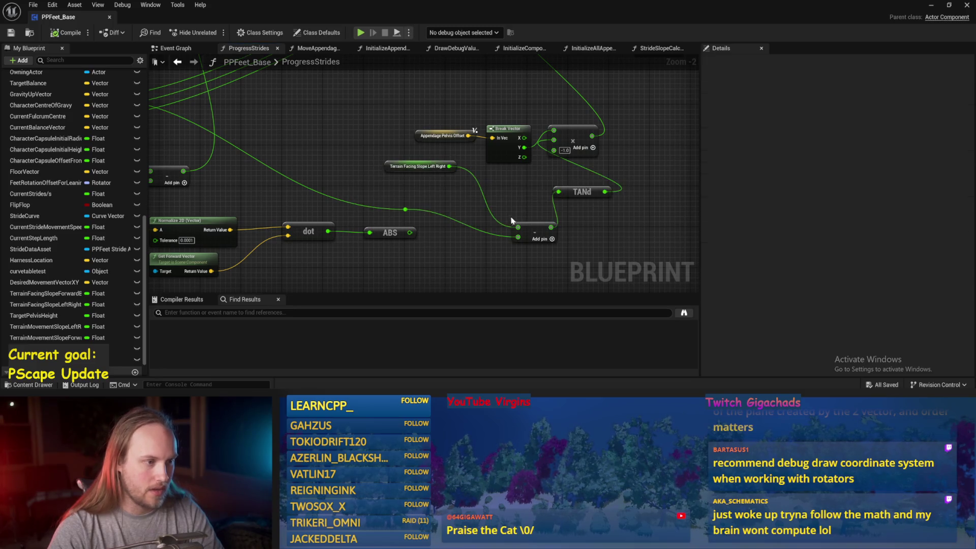
{"action": "left_click_drag", "start_coordinate": [451, 168], "coordinate": [479, 192]}
{"action": "key", "text": "Return"}
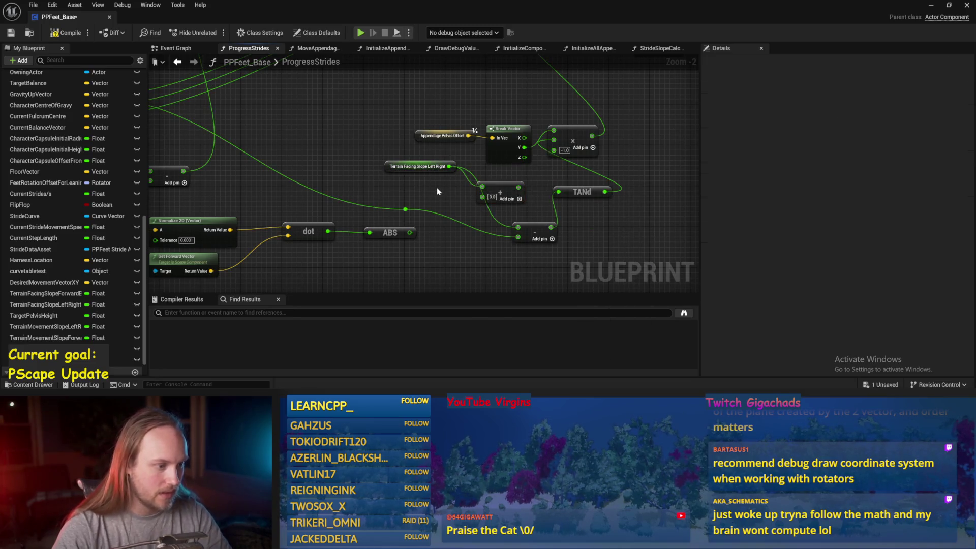
{"action": "right_click", "coordinate": [437, 191]}
{"action": "type", "text": "character"}
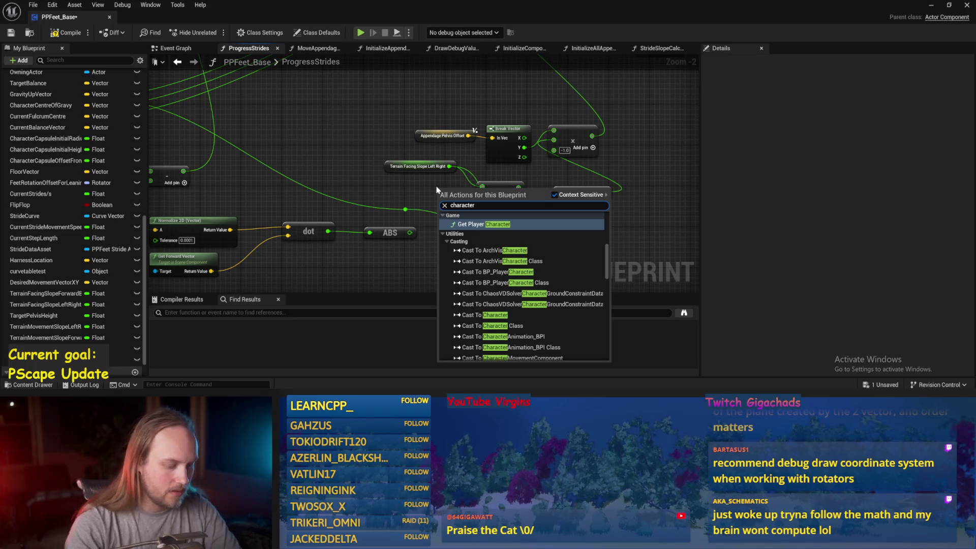
{"action": "type", "text": " left"}
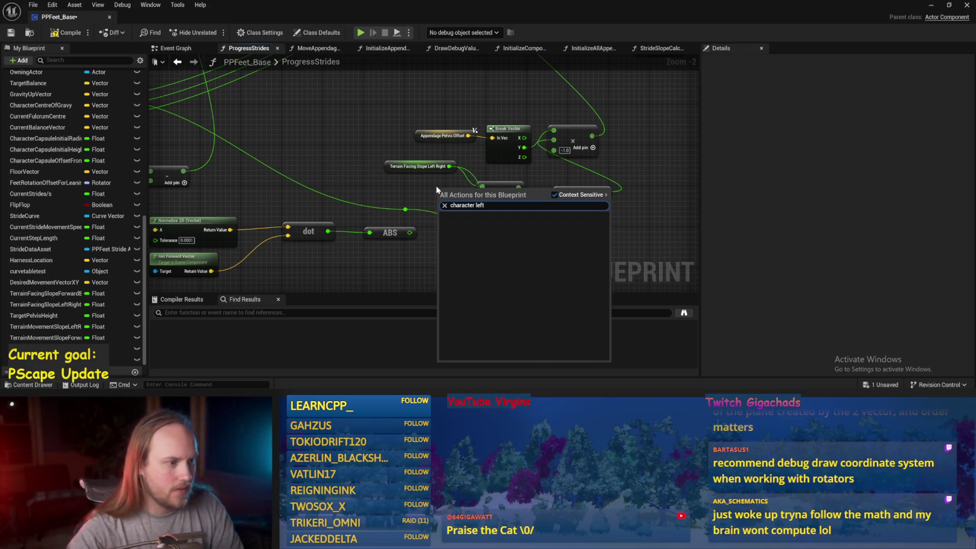
{"action": "left_click", "coordinate": [382, 182]}
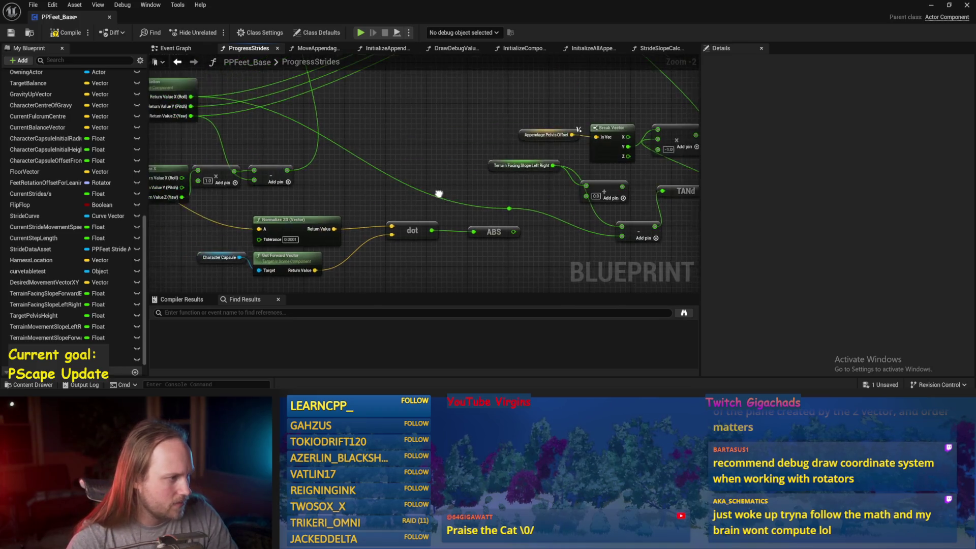
- Reposition the Terrain Facing Slope Left Right getter and save the blueprint
{"action": "key", "text": "ctrl+s"}
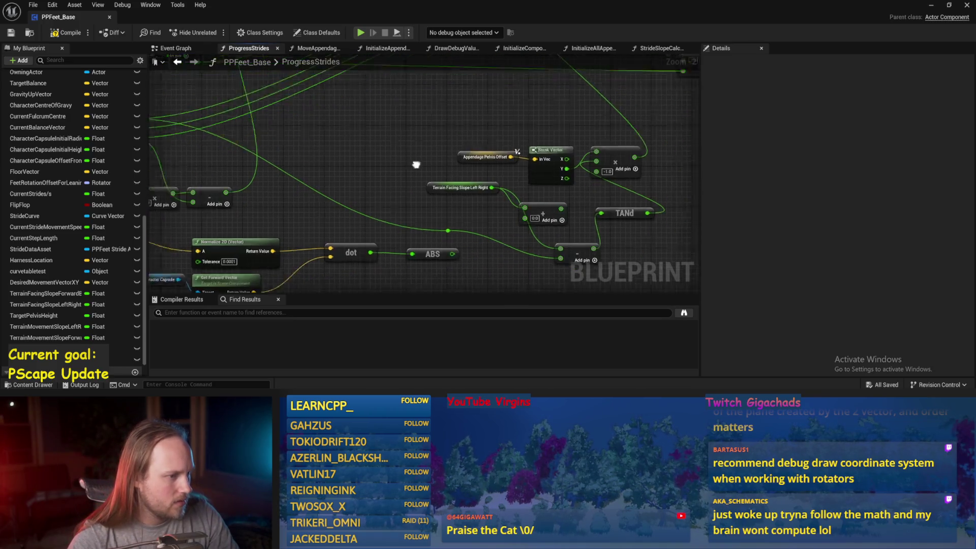
{"action": "mouse_move", "coordinate": [404, 157]}
{"action": "left_mouse_down"}
{"action": "mouse_move", "coordinate": [401, 176]}
{"action": "mouse_move", "coordinate": [344, 162]}
{"action": "left_mouse_up"}
{"action": "left_click", "coordinate": [351, 173]}
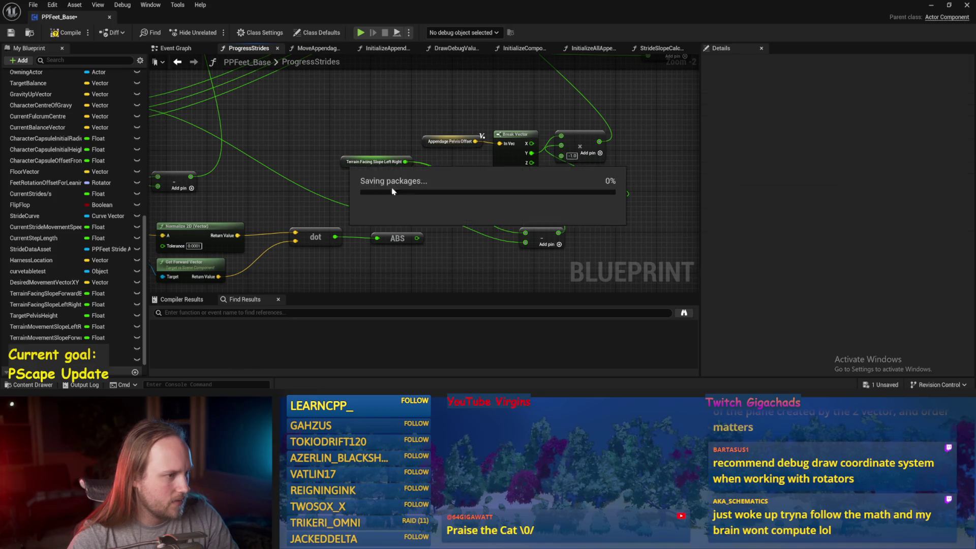
{"action": "left_click", "coordinate": [7, 34]}
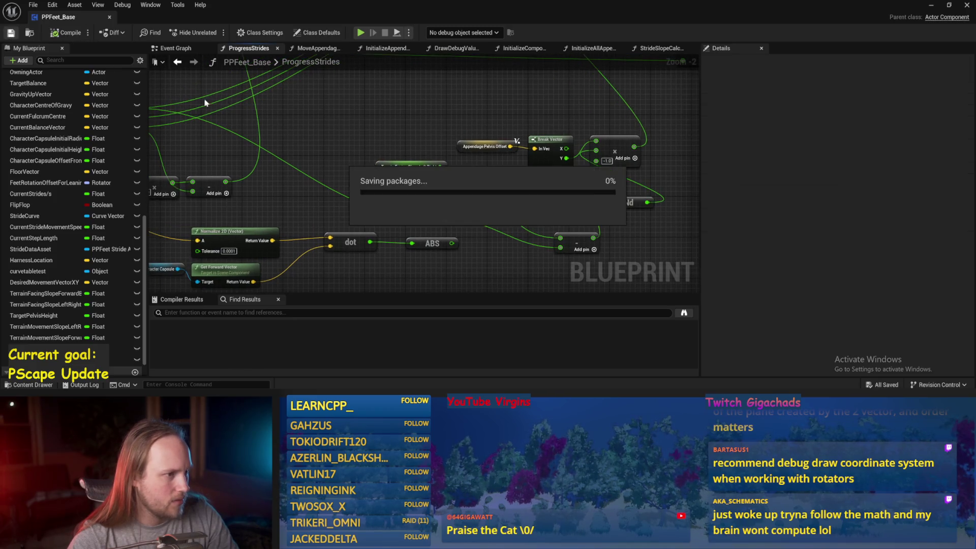
- Review the Event Graph, then return to the PPFeet_TestLevel level editor
{"action": "left_click", "coordinate": [184, 50]}
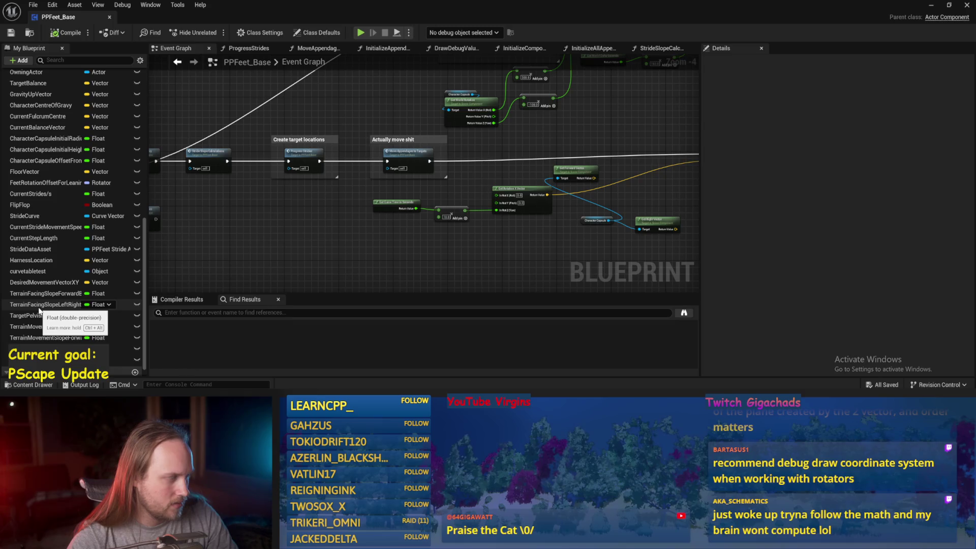
{"action": "mouse_move", "coordinate": [283, 233]}
{"action": "left_mouse_down"}
{"action": "mouse_move", "coordinate": [282, 252]}
{"action": "mouse_move", "coordinate": [265, 184]}
{"action": "left_mouse_up"}
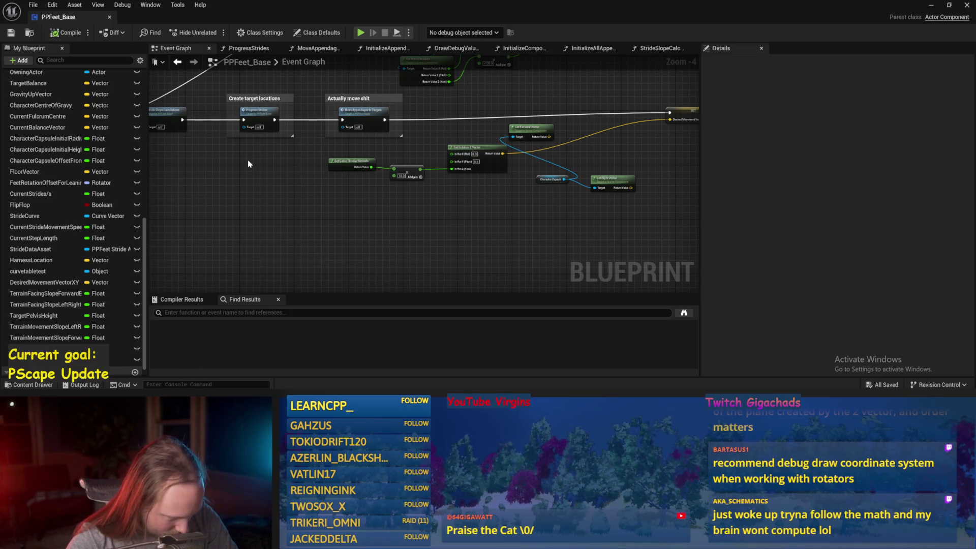
{"action": "left_click_drag", "start_coordinate": [362, 198], "coordinate": [309, 245]}
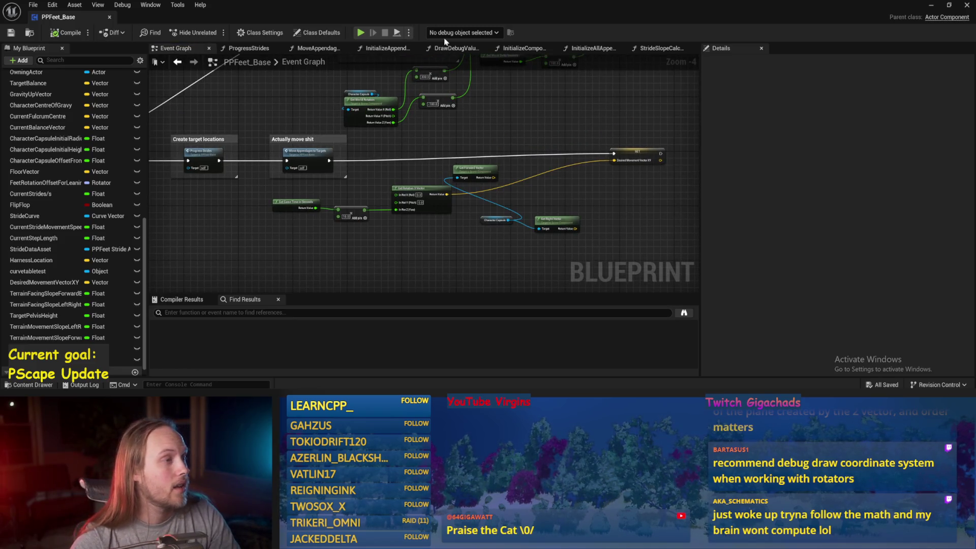
{"action": "left_click", "coordinate": [931, 6]}
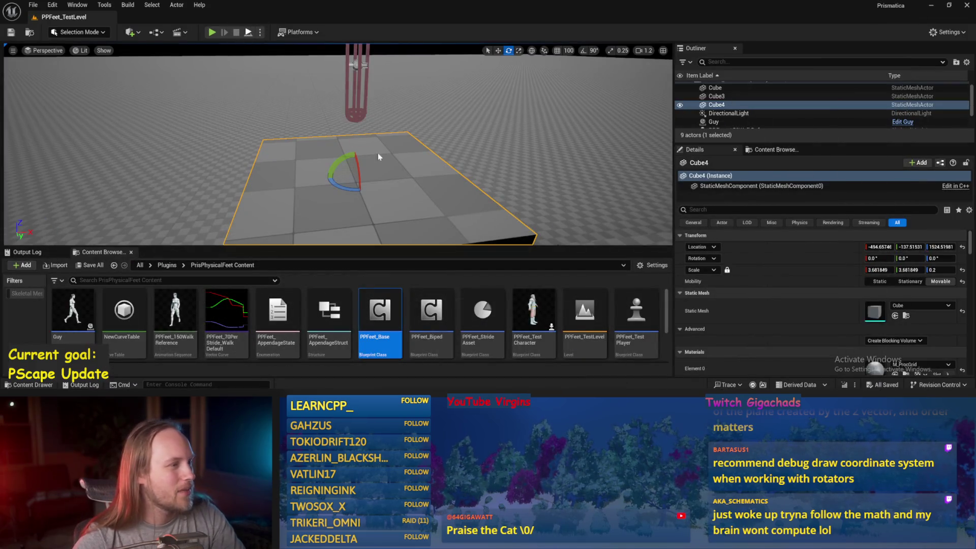
- Run a quick play-in-editor test with the test character selected, then stop it
{"action": "key", "text": "alt+p"}
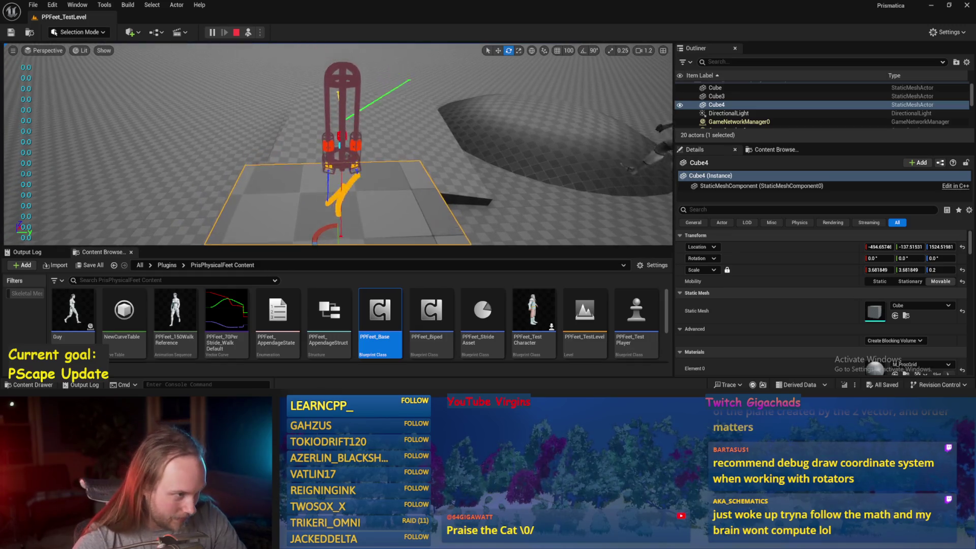
{"action": "left_click", "coordinate": [344, 135]}
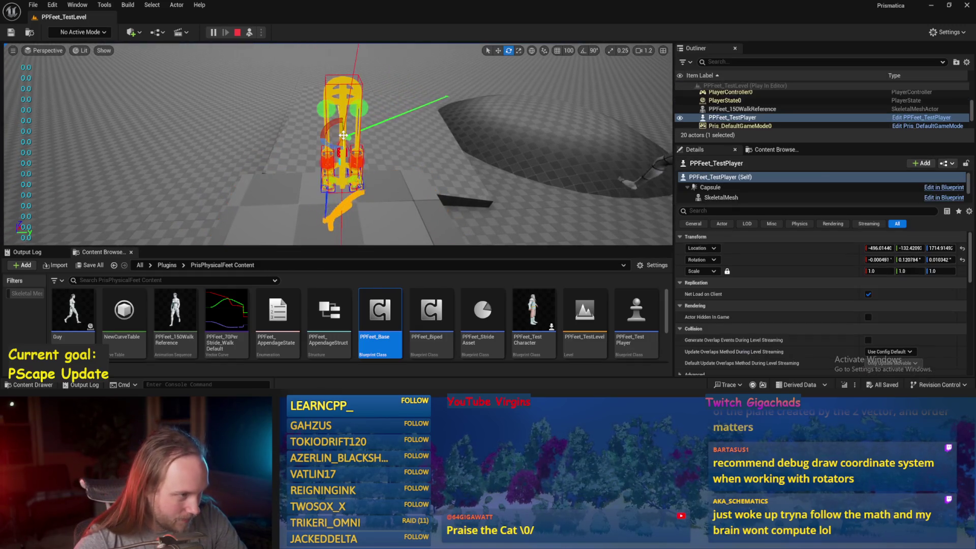
{"action": "key", "text": "w"}
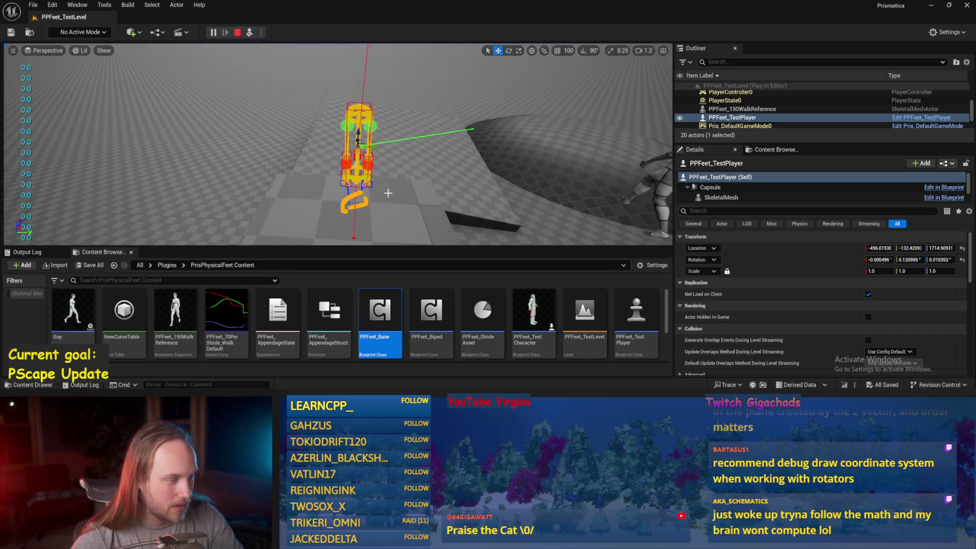
{"action": "key", "text": "Escape"}
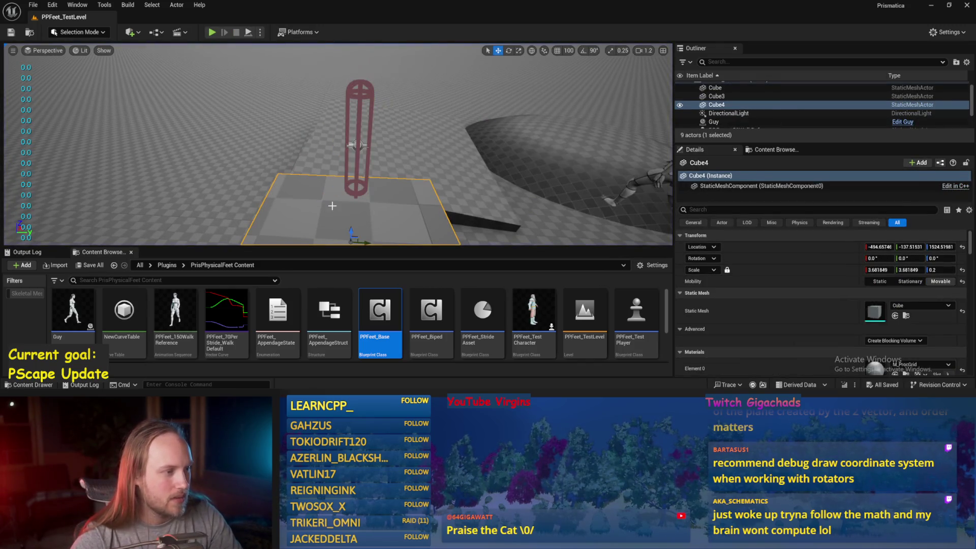
- Play-test from the PPFeet_TestPlayer capsule, pitching it to about -48°, then reopen PPFeet_Base
{"action": "left_click", "coordinate": [286, 148]}
{"action": "right_click", "coordinate": [283, 110]}
{"action": "left_click", "coordinate": [306, 333]}
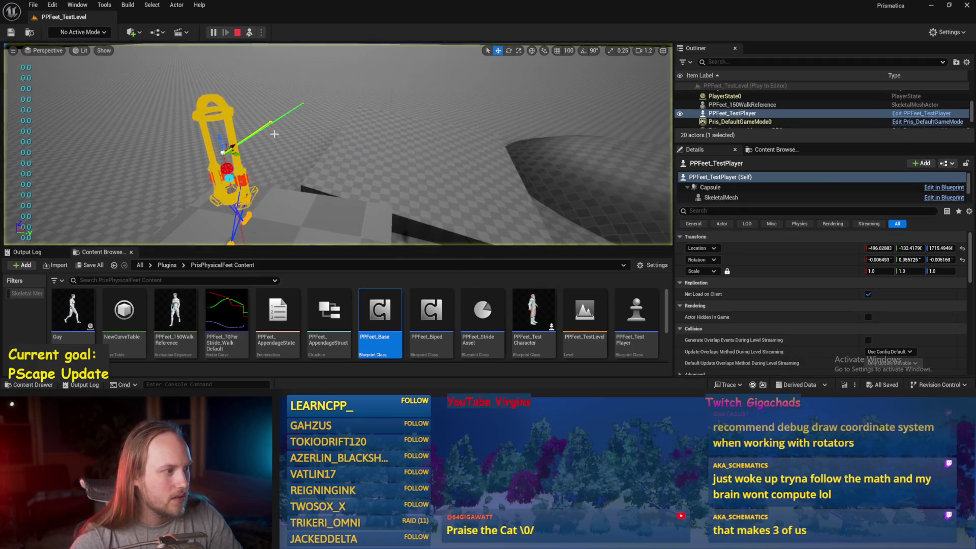
{"action": "key", "text": "e"}
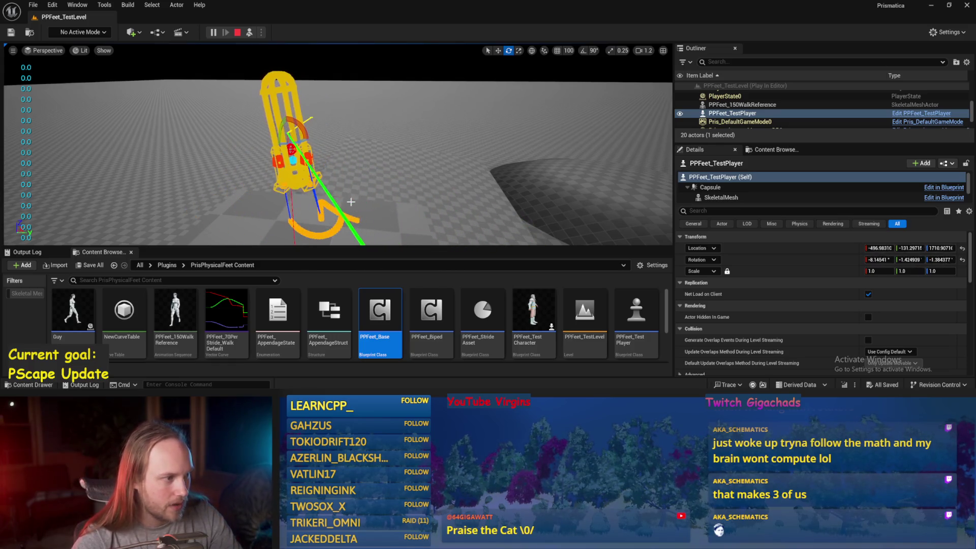
{"action": "key", "text": "Escape"}
{"action": "double_click", "coordinate": [391, 321]}
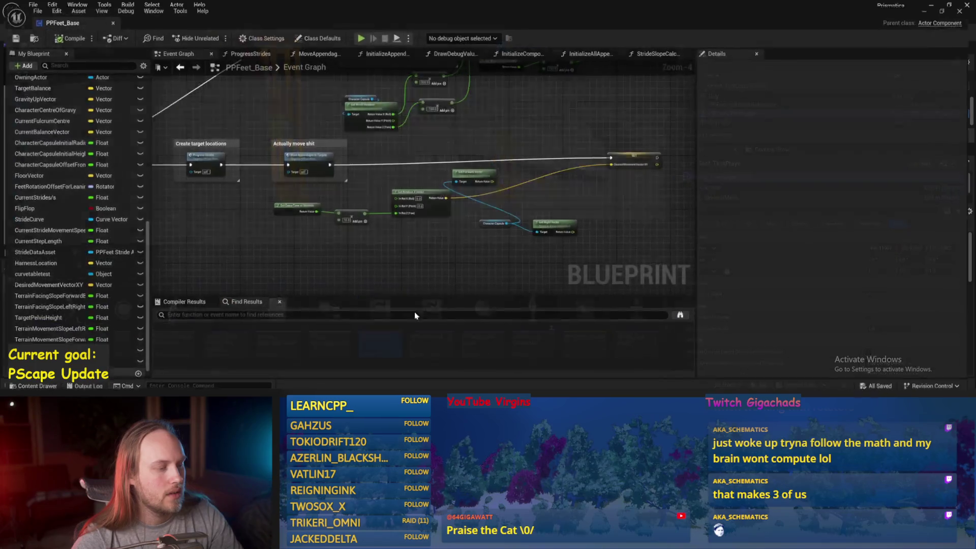
- Inspect both tilt variables and paste a copy of the Character Capsule Get World Rotation pair
{"action": "left_click", "coordinate": [109, 348]}
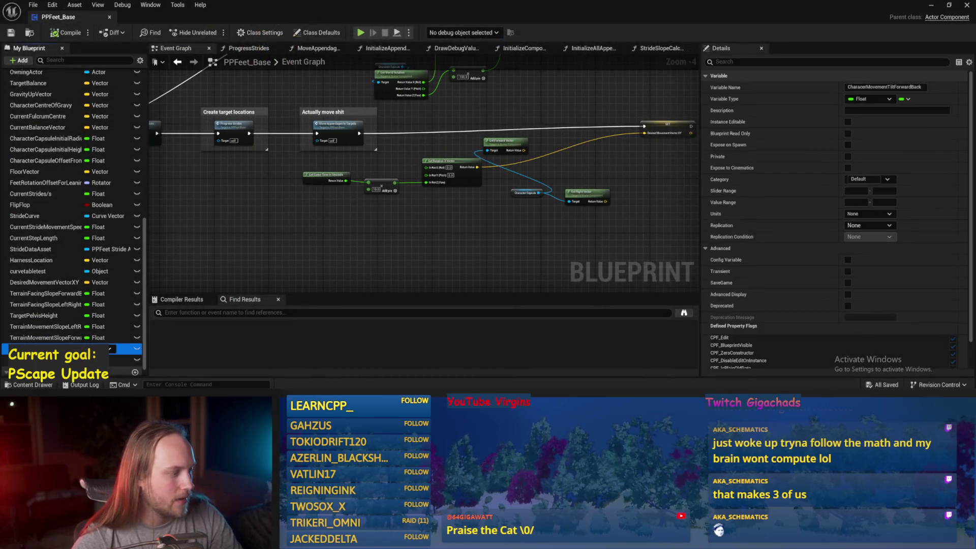
{"action": "left_click", "coordinate": [109, 359]}
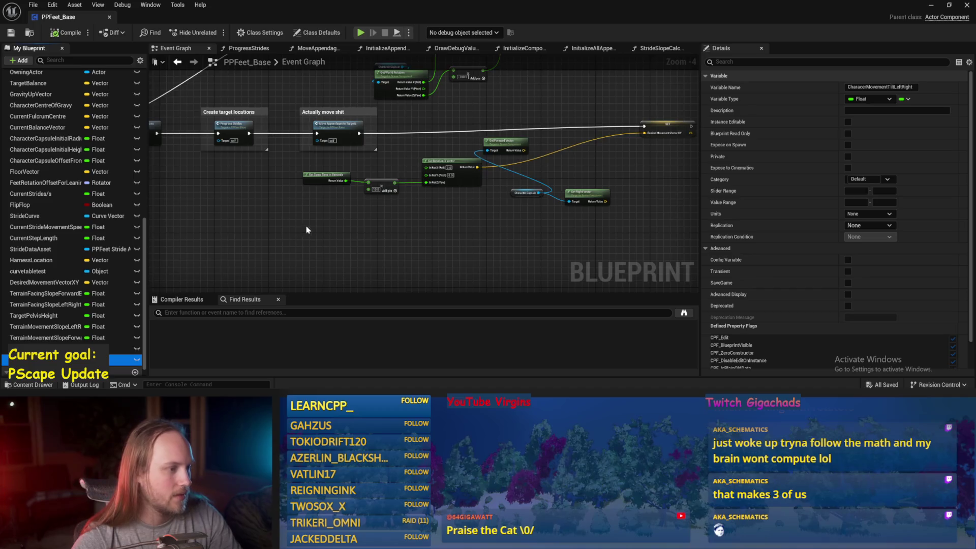
{"action": "left_click_drag", "start_coordinate": [306, 230], "coordinate": [373, 218]}
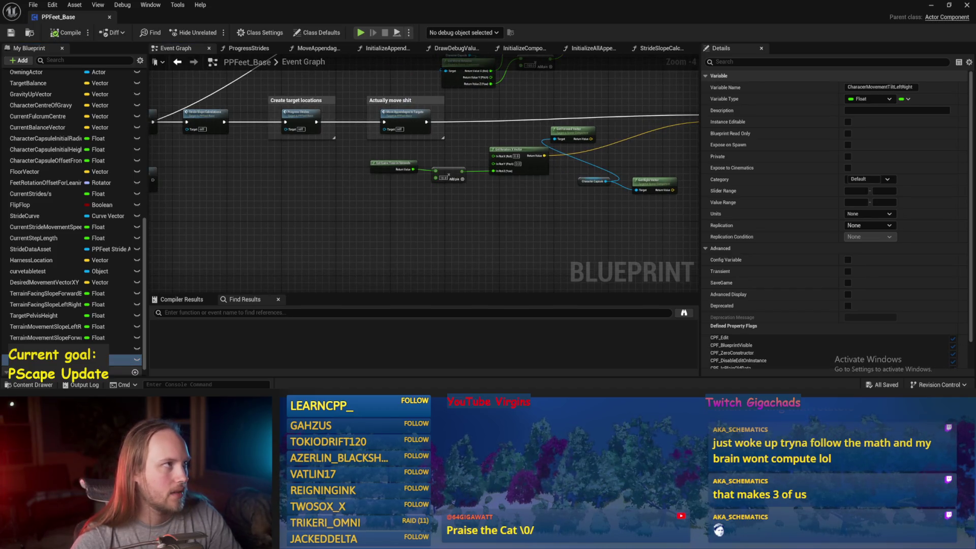
{"action": "left_click_drag", "start_coordinate": [487, 227], "coordinate": [439, 234]}
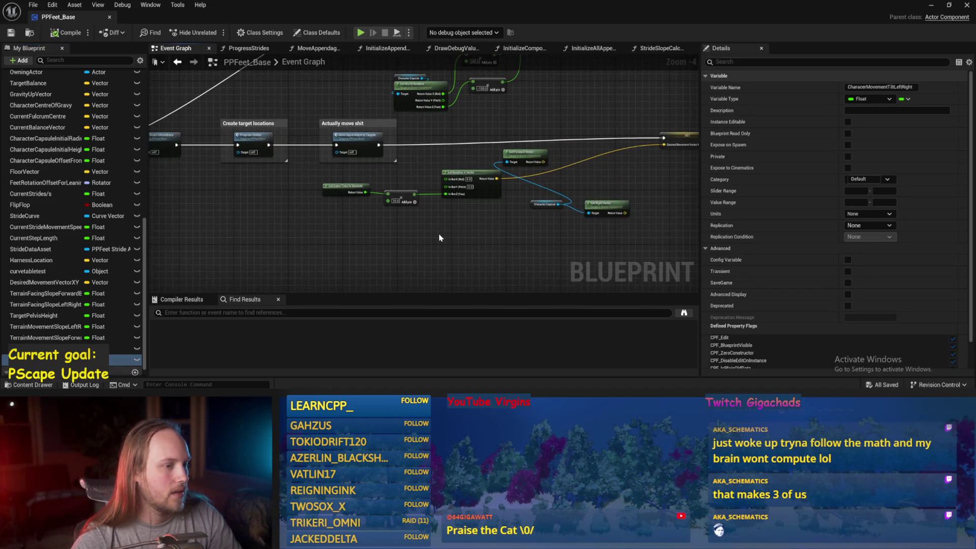
{"action": "left_click_drag", "start_coordinate": [330, 226], "coordinate": [432, 174]}
{"action": "left_click", "coordinate": [319, 177]}
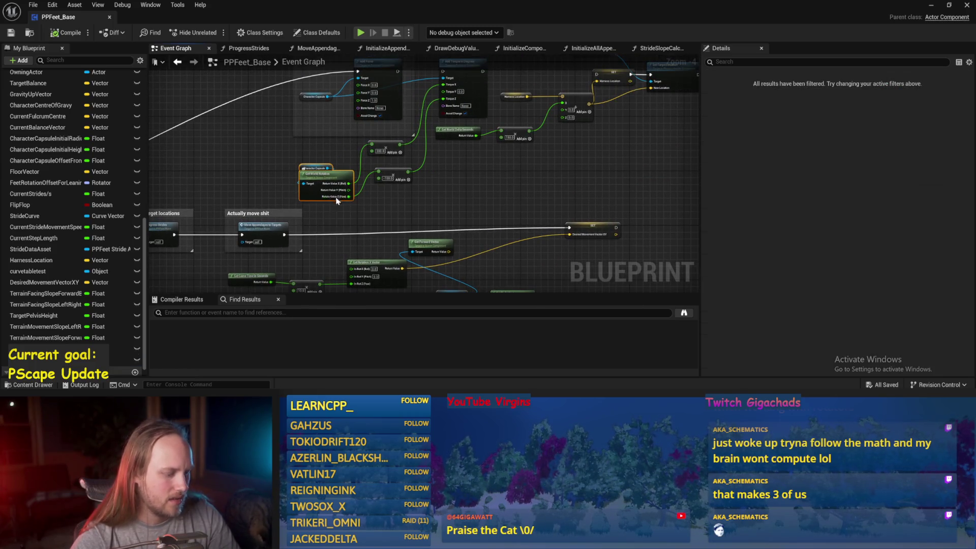
{"action": "mouse_move", "coordinate": [447, 207]}
{"action": "left_mouse_down"}
{"action": "mouse_move", "coordinate": [512, 172]}
{"action": "mouse_move", "coordinate": [523, 186]}
{"action": "mouse_move", "coordinate": [545, 180]}
{"action": "left_mouse_up"}
{"action": "key", "text": "ctrl+v"}
{"action": "left_click", "coordinate": [559, 158]}
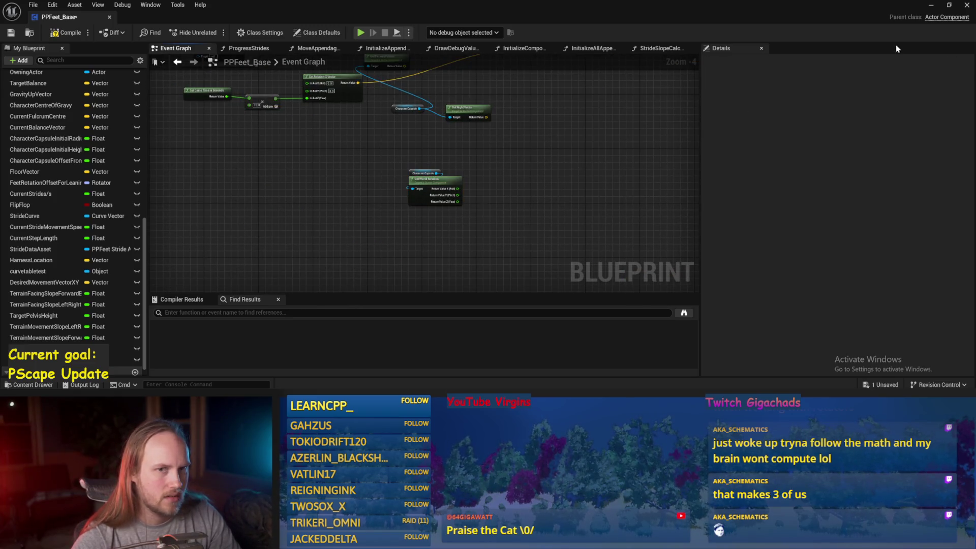
- Glance at the level editor and bring the PPFeet_Base blueprint back
{"action": "left_click", "coordinate": [932, 5]}
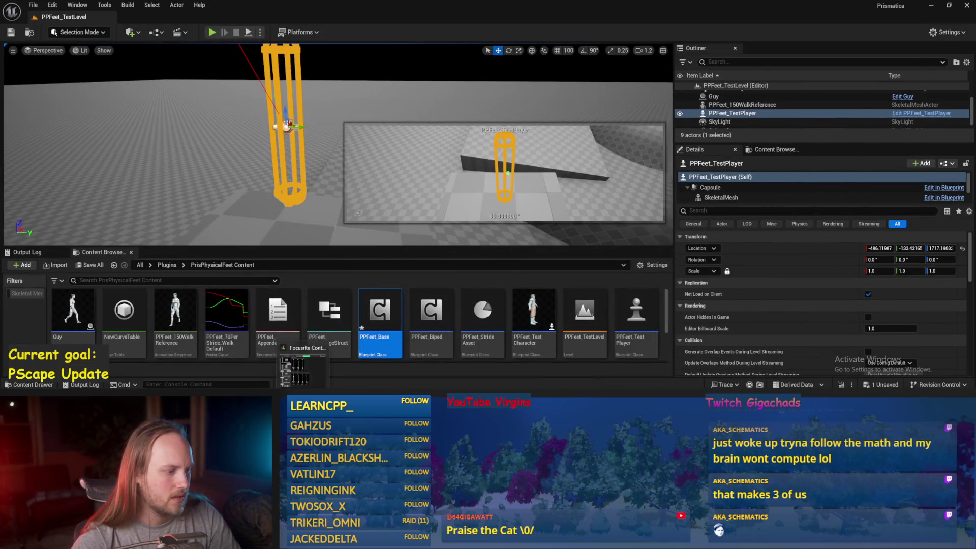
{"action": "double_click", "coordinate": [382, 351]}
{"action": "mouse_move", "coordinate": [430, 179]}
{"action": "left_mouse_down"}
{"action": "mouse_move", "coordinate": [455, 216]}
{"action": "mouse_move", "coordinate": [432, 266]}
{"action": "mouse_move", "coordinate": [482, 243]}
{"action": "mouse_move", "coordinate": [406, 222]}
{"action": "mouse_move", "coordinate": [508, 272]}
{"action": "mouse_move", "coordinate": [516, 154]}
{"action": "mouse_move", "coordinate": [478, 205]}
{"action": "left_mouse_up"}
- Browse the function graphs and settle on ProgressStrides near the Normalize 2D node
{"action": "left_click", "coordinate": [662, 48]}
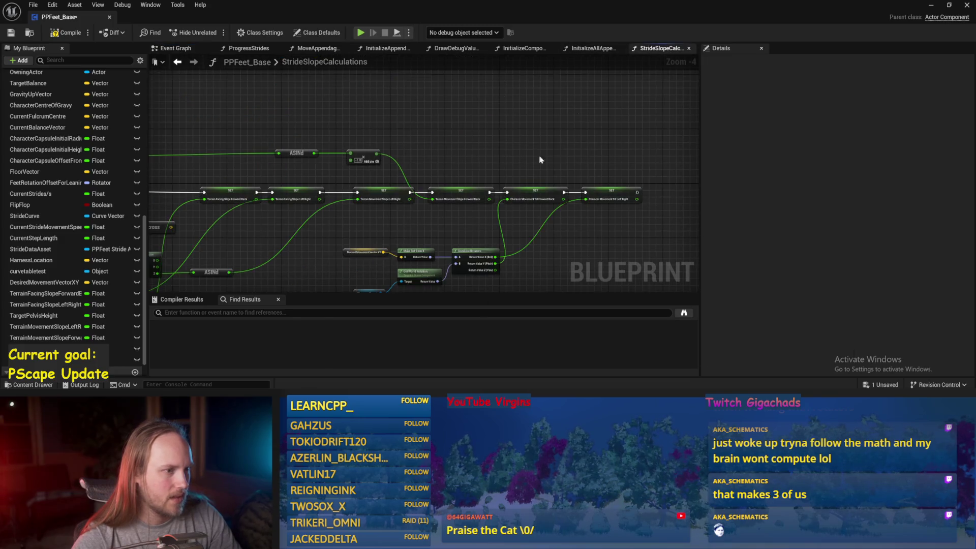
{"action": "left_click", "coordinate": [581, 50]}
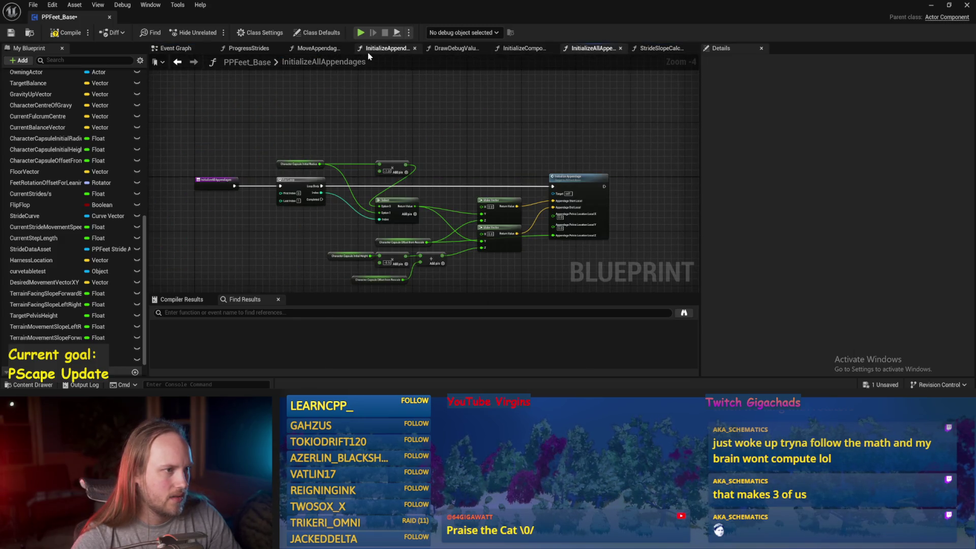
{"action": "left_click", "coordinate": [222, 55]}
{"action": "scroll", "coordinate": [396, 214], "scroll_direction": "up", "scroll_amount": 3}
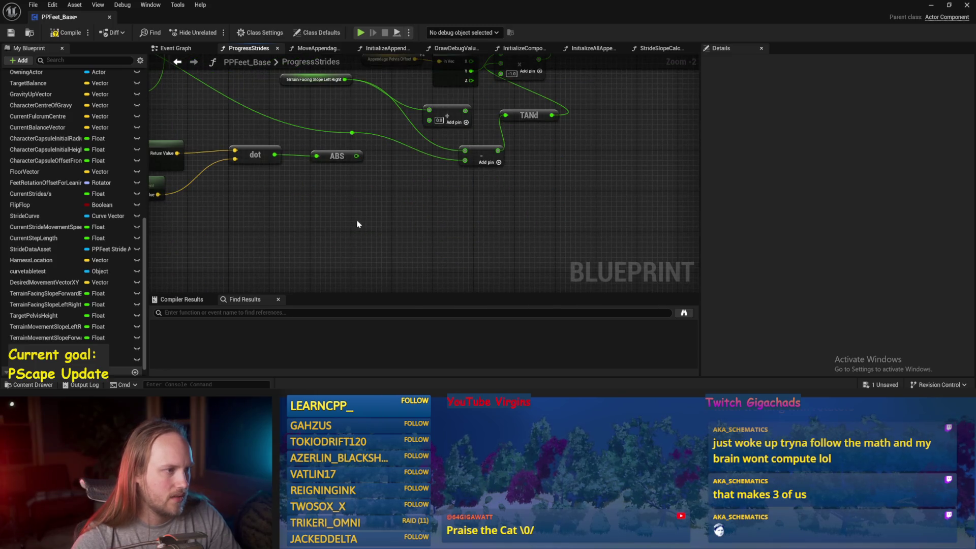
{"action": "left_click_drag", "start_coordinate": [398, 197], "coordinate": [422, 202]}
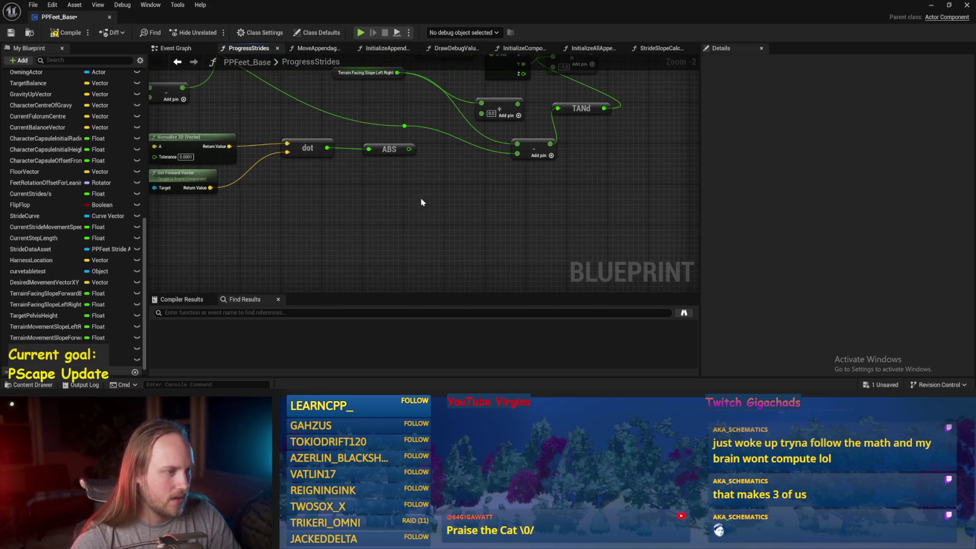
- Add a Character Capsule getter with a connected Get World Rotation node
{"action": "right_click", "coordinate": [355, 204]}
{"action": "type", "text": "cap"}
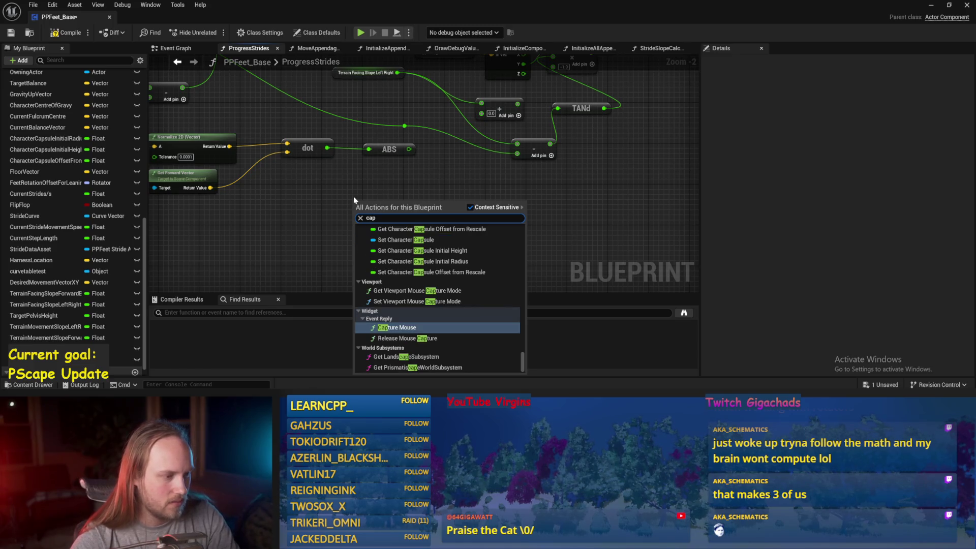
{"action": "scroll", "coordinate": [438, 300], "scroll_direction": "up", "scroll_amount": 5}
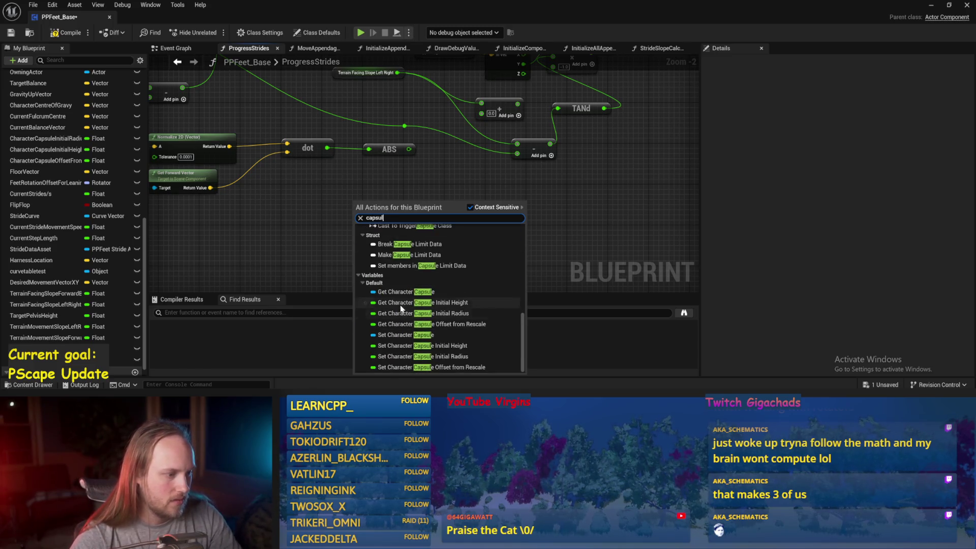
{"action": "left_click", "coordinate": [405, 279]}
{"action": "mouse_move", "coordinate": [405, 279]}
{"action": "left_mouse_down"}
{"action": "mouse_move", "coordinate": [388, 257]}
{"action": "mouse_move", "coordinate": [410, 237]}
{"action": "left_mouse_up"}
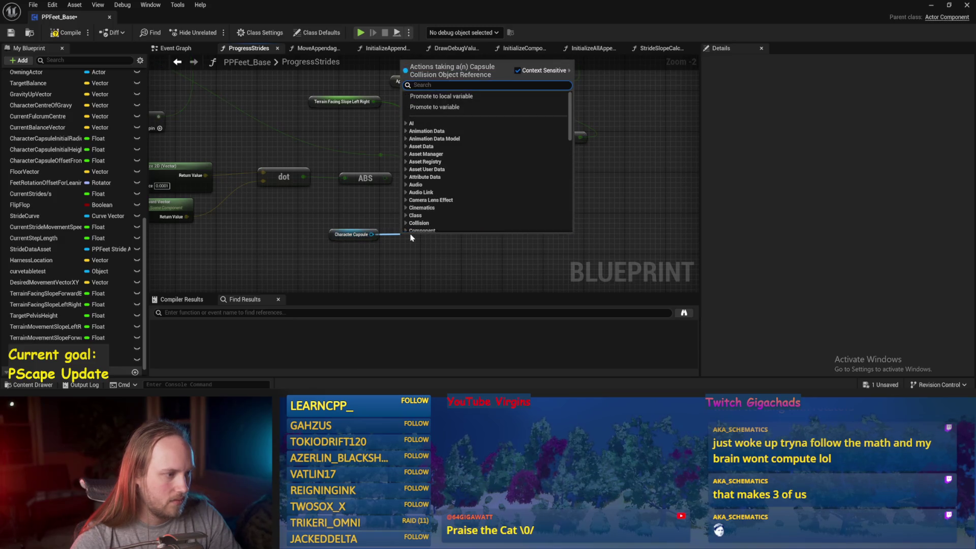
{"action": "type", "text": "rotatio"}
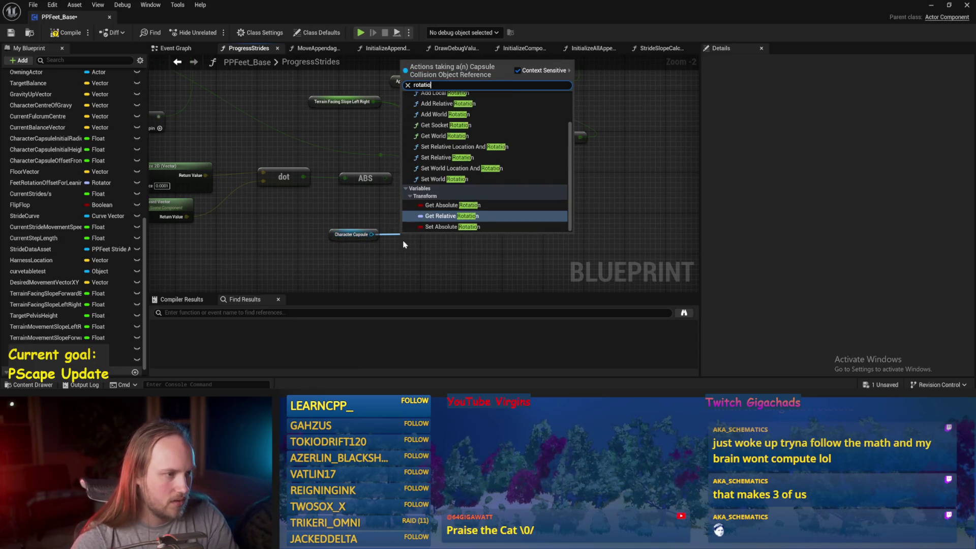
{"action": "scroll", "coordinate": [456, 221], "scroll_direction": "up", "scroll_amount": 3}
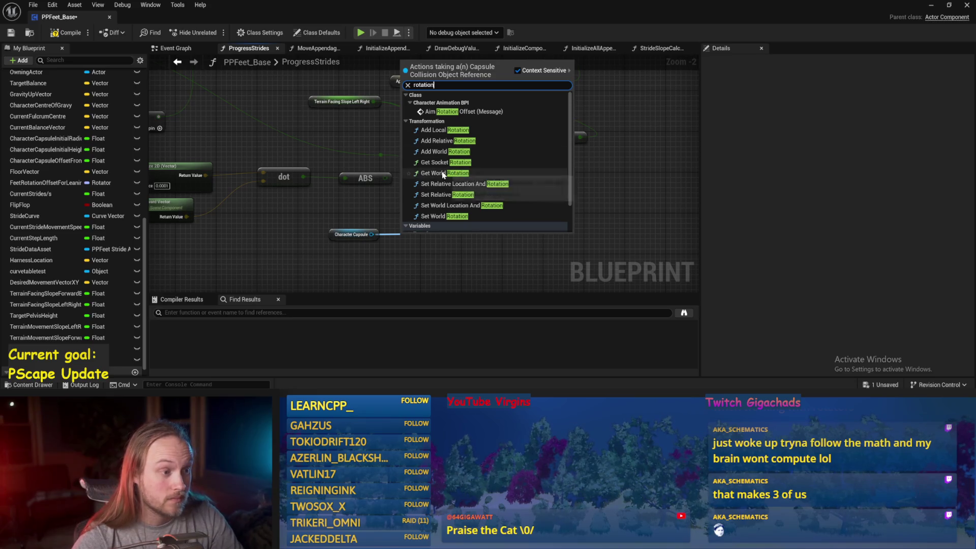
{"action": "left_click", "coordinate": [444, 173]}
- Split the world rotation output into roll, pitch and yaw pins
{"action": "right_click", "coordinate": [442, 269]}
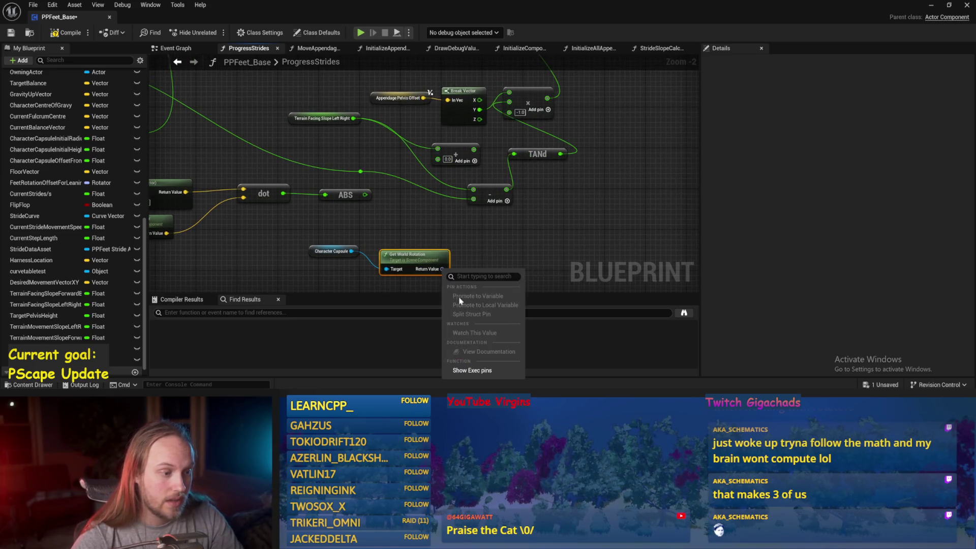
{"action": "right_click", "coordinate": [442, 269]}
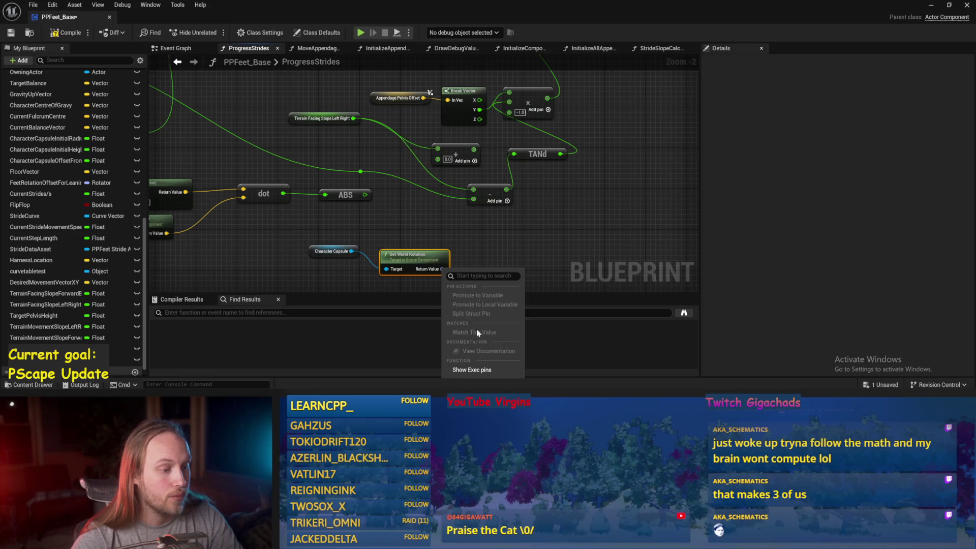
{"action": "left_click", "coordinate": [451, 262]}
{"action": "right_click", "coordinate": [443, 272]}
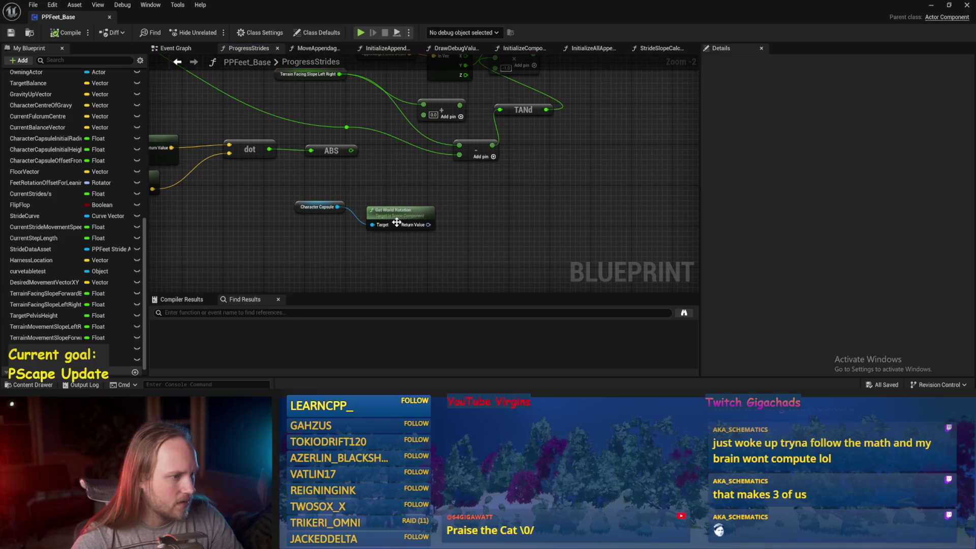
{"action": "right_click", "coordinate": [429, 224]}
{"action": "left_click", "coordinate": [452, 270]}
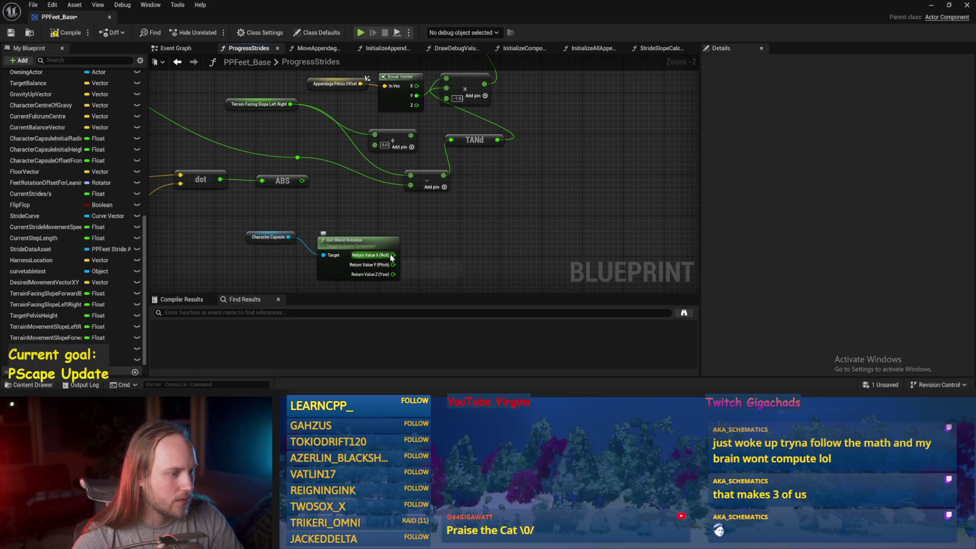
{"action": "mouse_move", "coordinate": [393, 254]}
{"action": "left_mouse_down"}
{"action": "mouse_move", "coordinate": [234, 101]}
{"action": "mouse_move", "coordinate": [381, 158]}
{"action": "mouse_move", "coordinate": [375, 145]}
{"action": "mouse_move", "coordinate": [410, 147]}
{"action": "mouse_move", "coordinate": [409, 174]}
{"action": "mouse_move", "coordinate": [431, 147]}
{"action": "left_mouse_up"}
- Delete the Add node, wire Terrain Facing Slope Left Right into the subtract node, and save
{"action": "left_click_drag", "start_coordinate": [212, 121], "coordinate": [343, 171]}
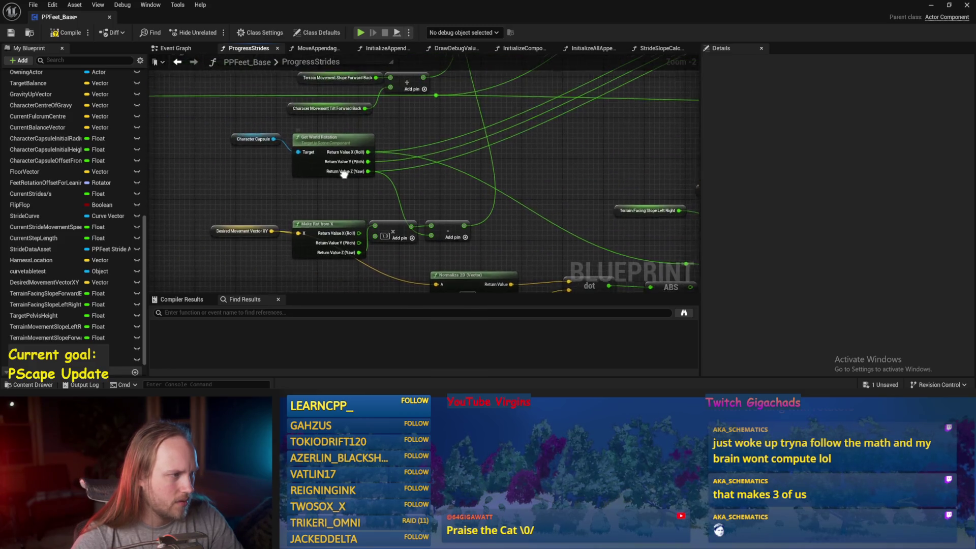
{"action": "mouse_move", "coordinate": [407, 173]}
{"action": "left_mouse_down"}
{"action": "mouse_move", "coordinate": [470, 210]}
{"action": "mouse_move", "coordinate": [426, 164]}
{"action": "left_mouse_up"}
{"action": "key", "text": "Delete"}
{"action": "left_click_drag", "start_coordinate": [381, 102], "coordinate": [503, 174]}
{"action": "key", "text": "ctrl+s"}
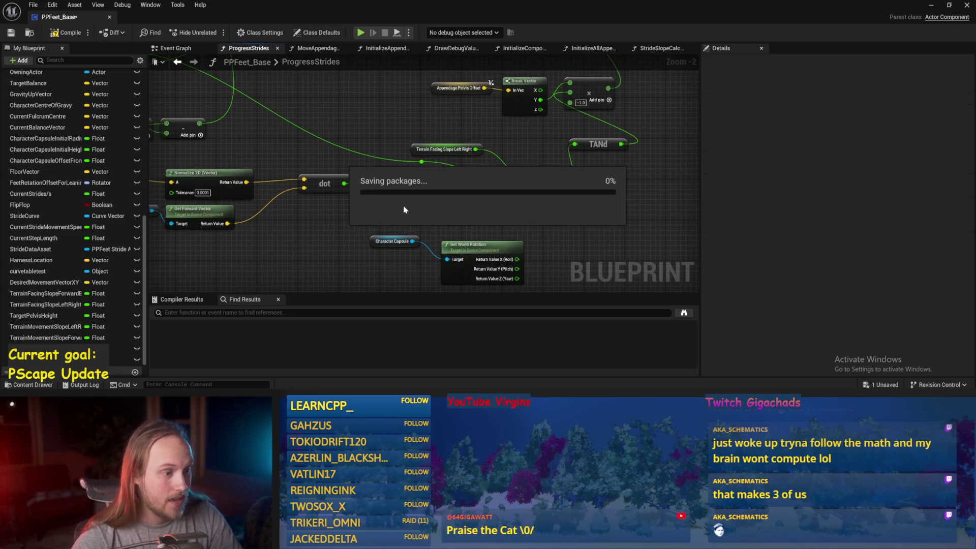
{"action": "left_click_drag", "start_coordinate": [619, 191], "coordinate": [542, 215]}
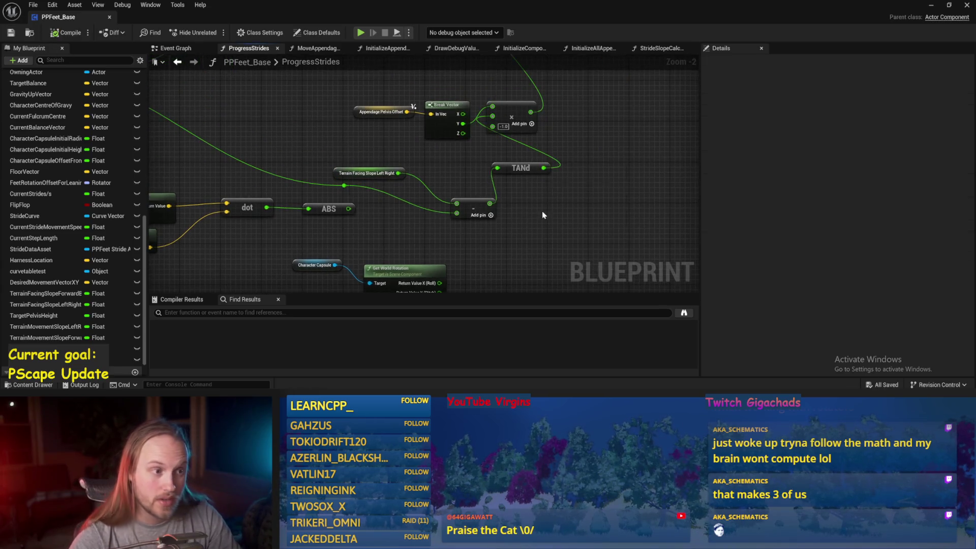
- Tilt the PPFeet_TestPlayer capsule in play to about -57° pitch, stop, and return to ProgressStrides
{"action": "left_click", "coordinate": [932, 6]}
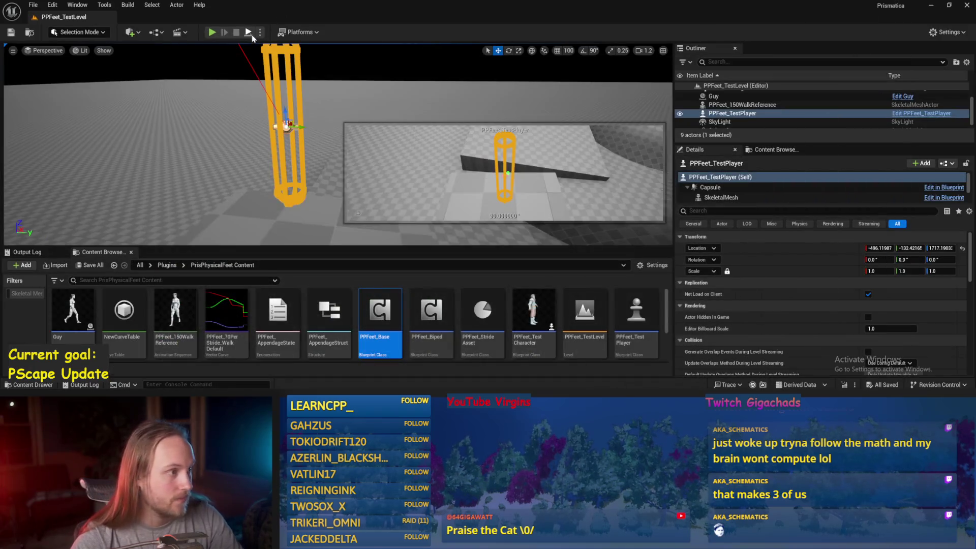
{"action": "key", "text": "e"}
{"action": "left_click_drag", "start_coordinate": [381, 101], "coordinate": [356, 137]}
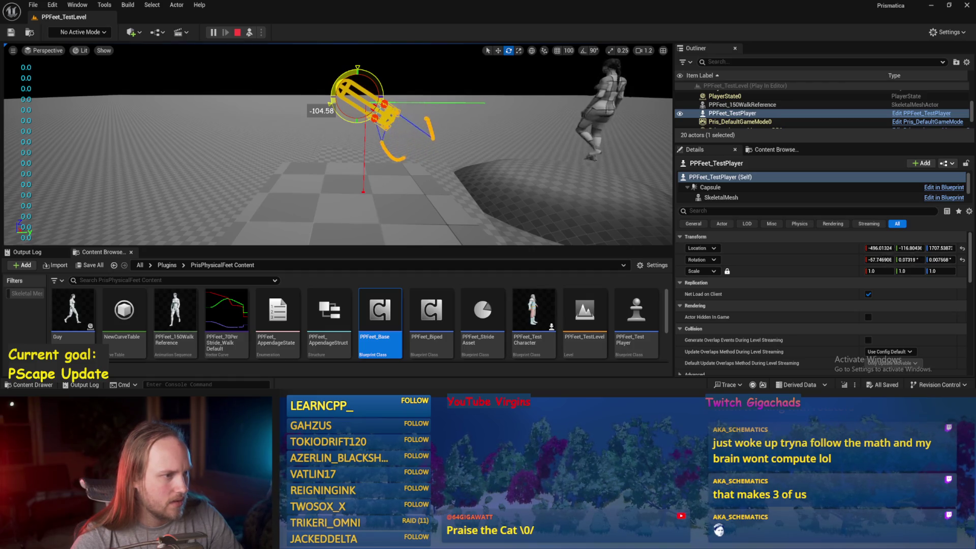
{"action": "key", "text": "Escape"}
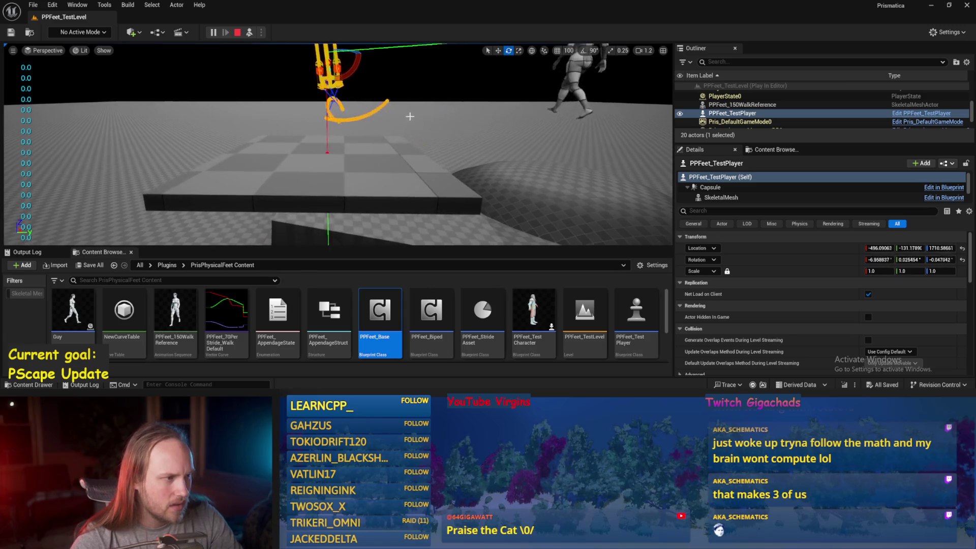
{"action": "left_click", "coordinate": [371, 369]}
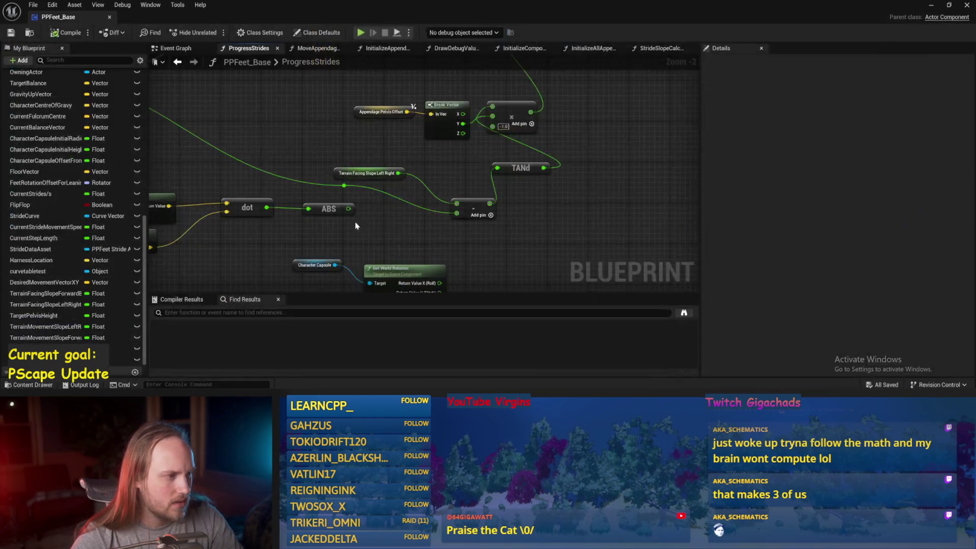
- Insert a Subtract node after Terrain Movement Slope Forward Back, tidy the tilt getter, and compile
{"action": "left_click_drag", "start_coordinate": [427, 161], "coordinate": [550, 236]}
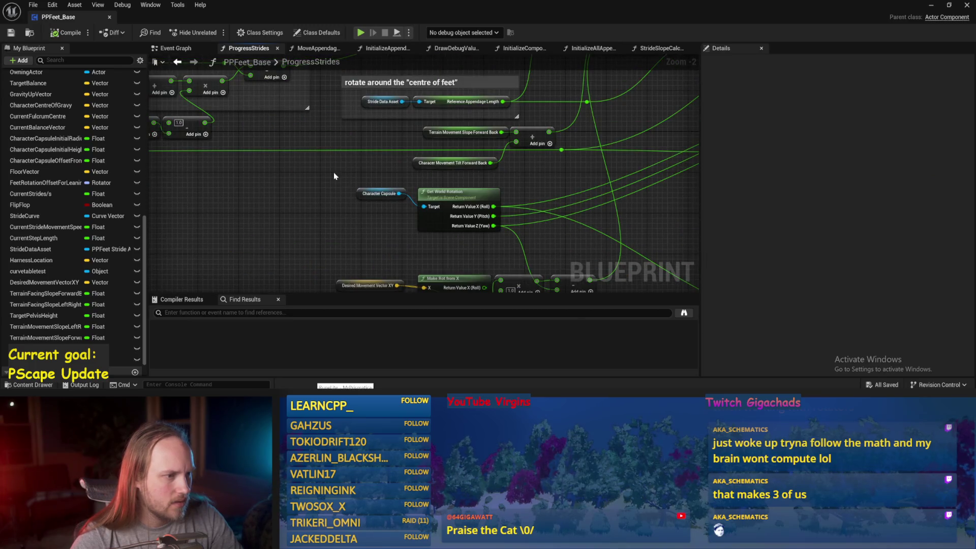
{"action": "scroll", "coordinate": [532, 179], "scroll_direction": "up", "scroll_amount": 1}
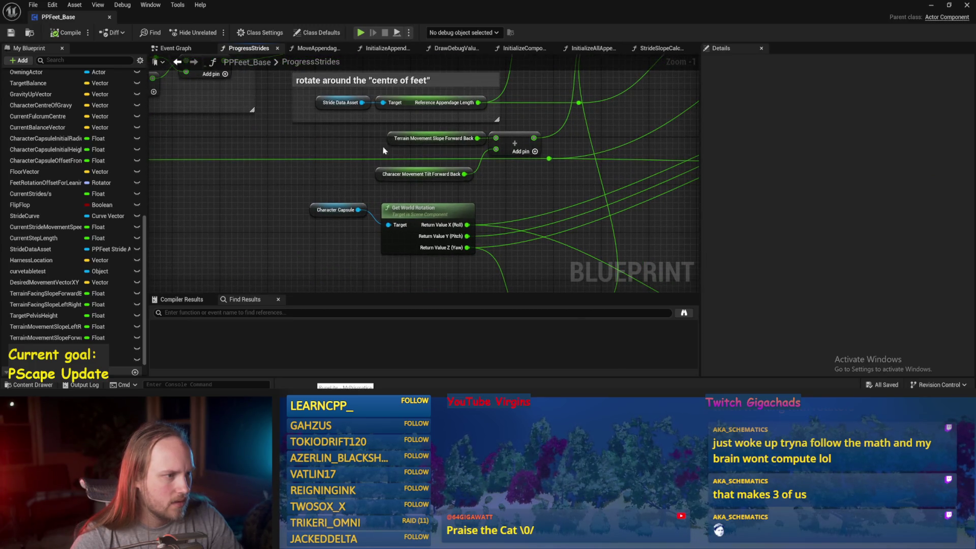
{"action": "left_click_drag", "start_coordinate": [397, 138], "coordinate": [332, 139]}
{"action": "mouse_move", "coordinate": [412, 138]}
{"action": "left_mouse_down"}
{"action": "mouse_move", "coordinate": [449, 154]}
{"action": "mouse_move", "coordinate": [351, 168]}
{"action": "left_mouse_up"}
{"action": "type", "text": "-"}
{"action": "key", "text": "Return"}
{"action": "mouse_move", "coordinate": [478, 142]}
{"action": "left_mouse_down"}
{"action": "mouse_move", "coordinate": [466, 142]}
{"action": "mouse_move", "coordinate": [496, 137]}
{"action": "left_mouse_up"}
{"action": "left_click", "coordinate": [53, 34]}
{"action": "left_click", "coordinate": [932, 5]}
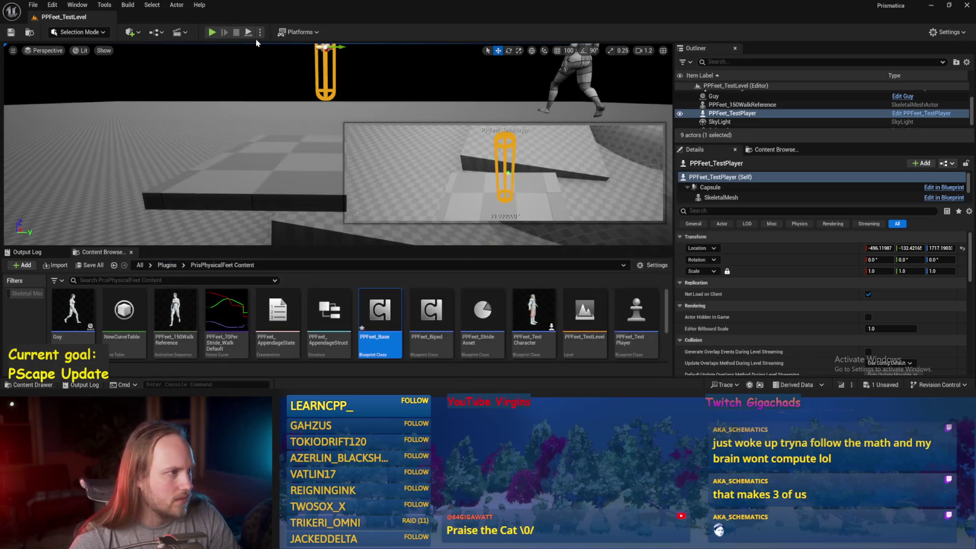
- Start a play test and tilt PPFeet_TestPlayer's capsule sideways with the rotate gizmo
{"action": "key", "text": "alt+p"}
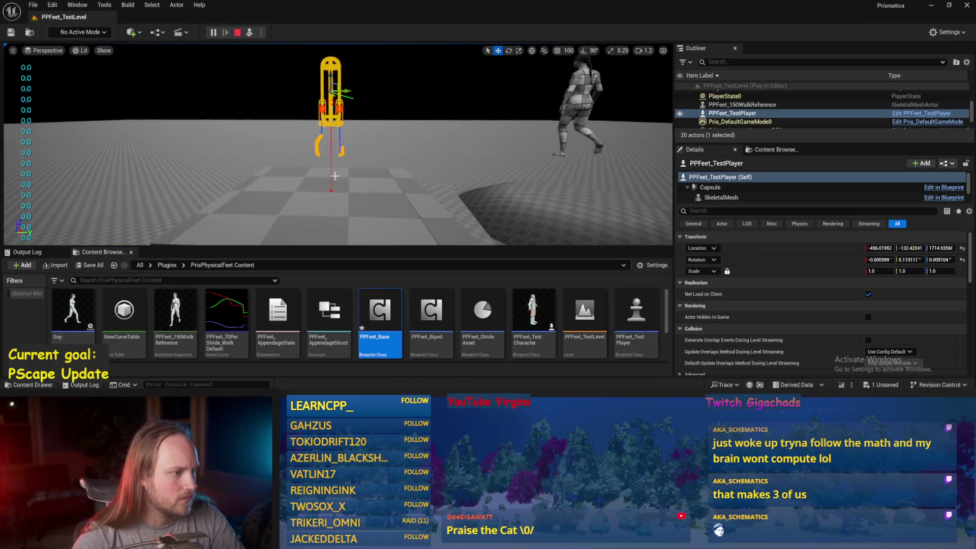
{"action": "left_click", "coordinate": [330, 101]}
{"action": "key", "text": "e"}
{"action": "left_click_drag", "start_coordinate": [331, 76], "coordinate": [322, 93]}
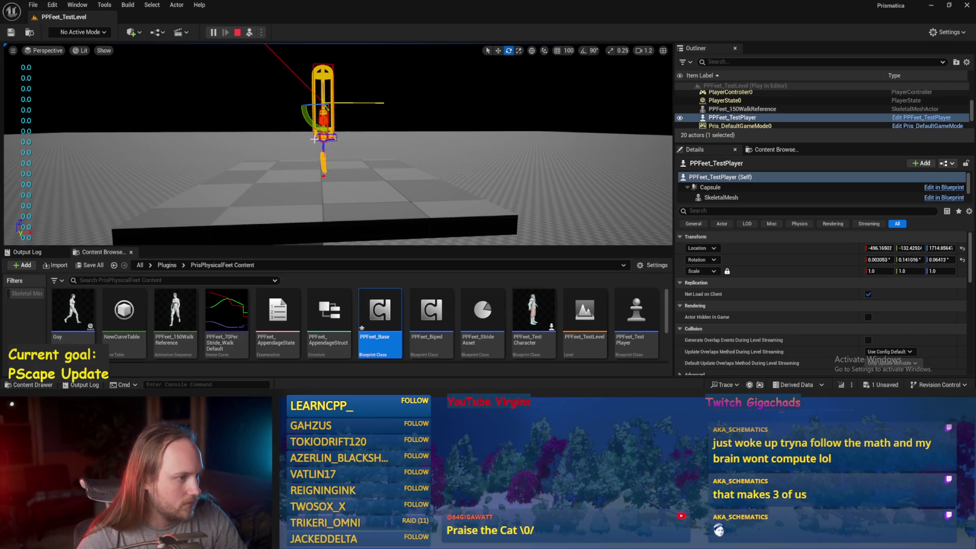
- Tilt Cube4 into a 35° ramp and roll the test player over it
{"action": "left_click", "coordinate": [339, 171]}
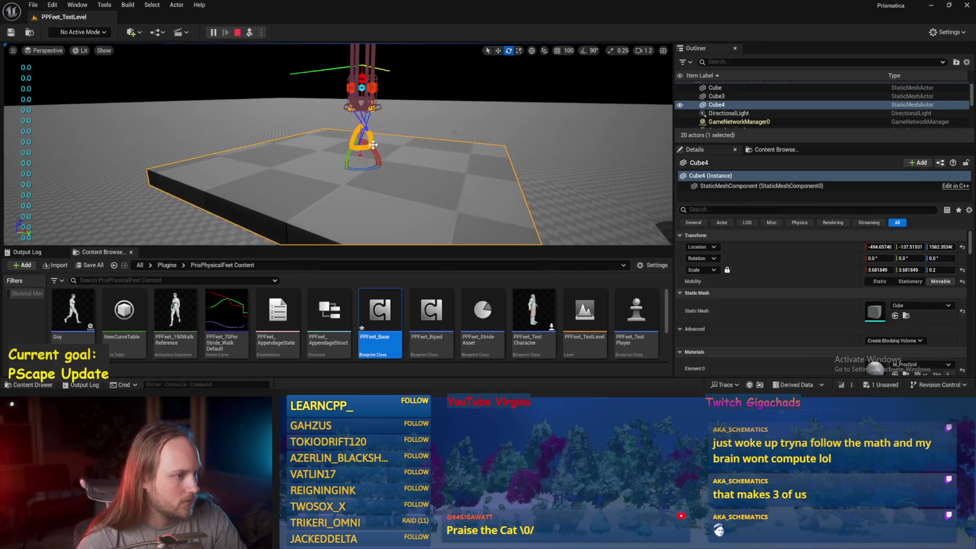
{"action": "left_click_drag", "start_coordinate": [373, 145], "coordinate": [387, 167]}
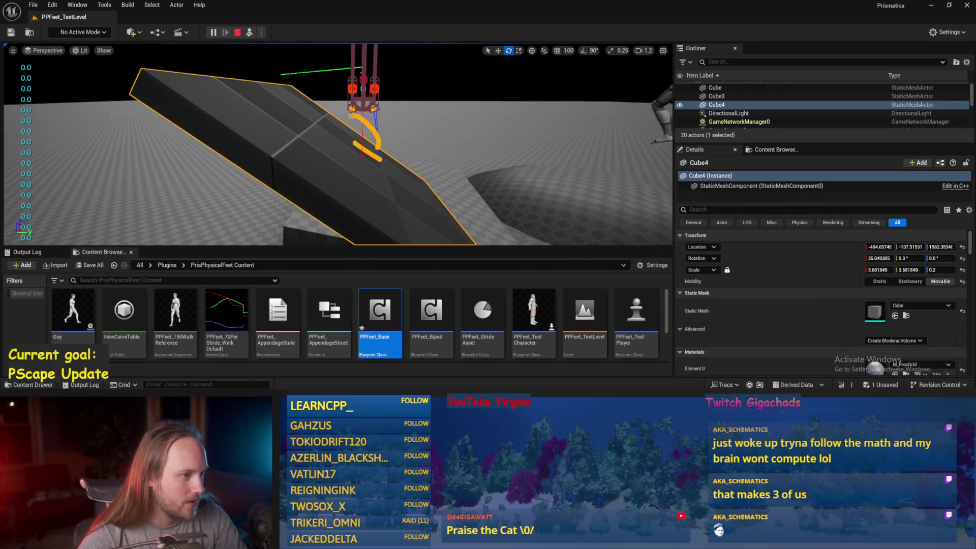
{"action": "left_click", "coordinate": [362, 102]}
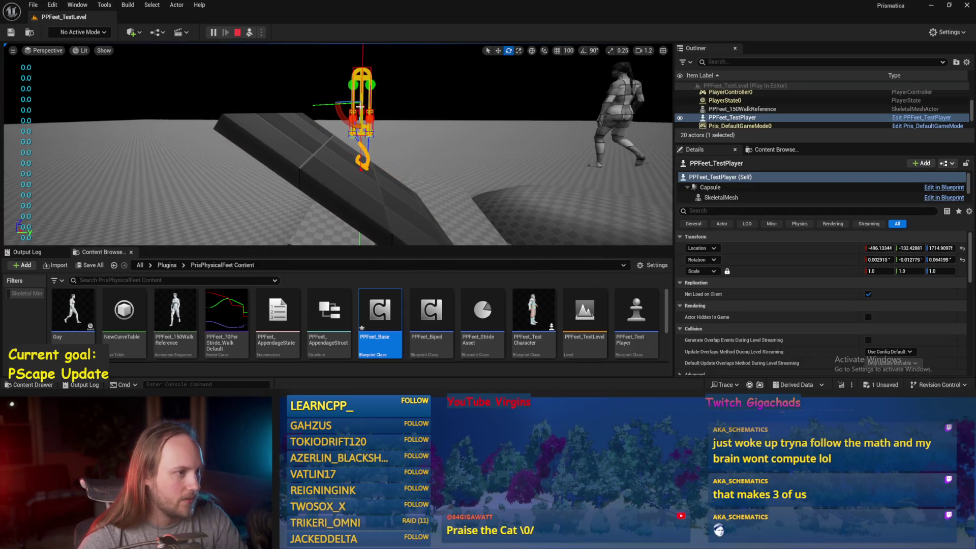
{"action": "left_click_drag", "start_coordinate": [367, 71], "coordinate": [396, 93]}
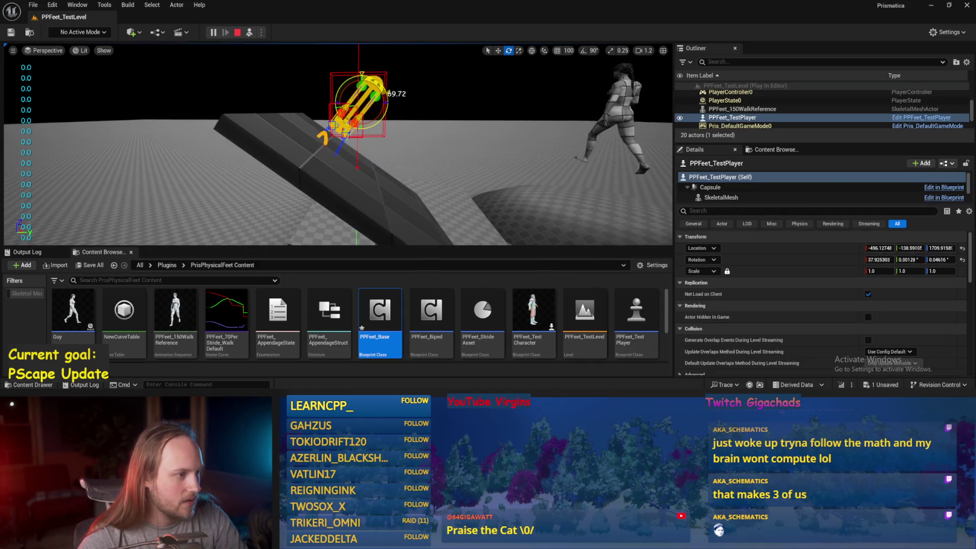
{"action": "left_click", "coordinate": [351, 166]}
{"action": "key", "text": "w"}
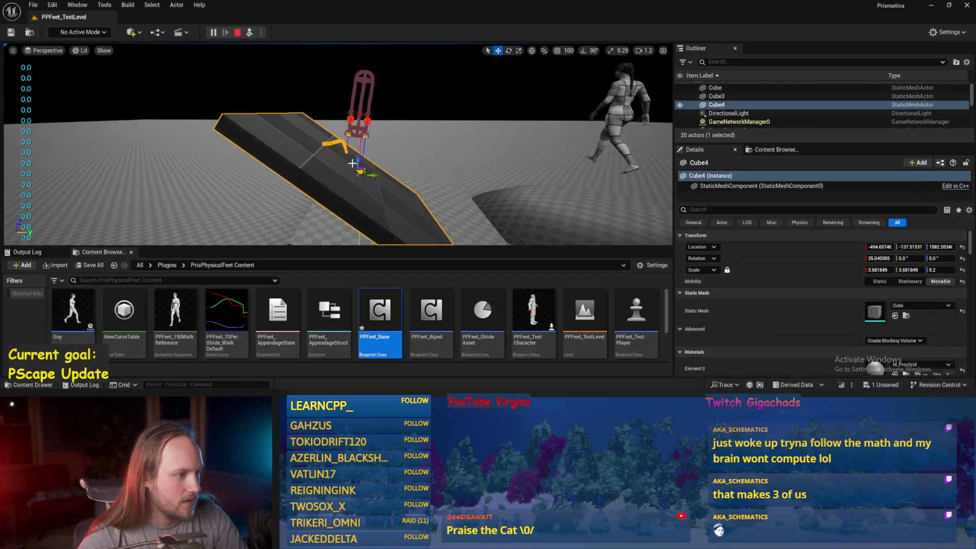
{"action": "left_click", "coordinate": [361, 101]}
{"action": "key", "text": "e"}
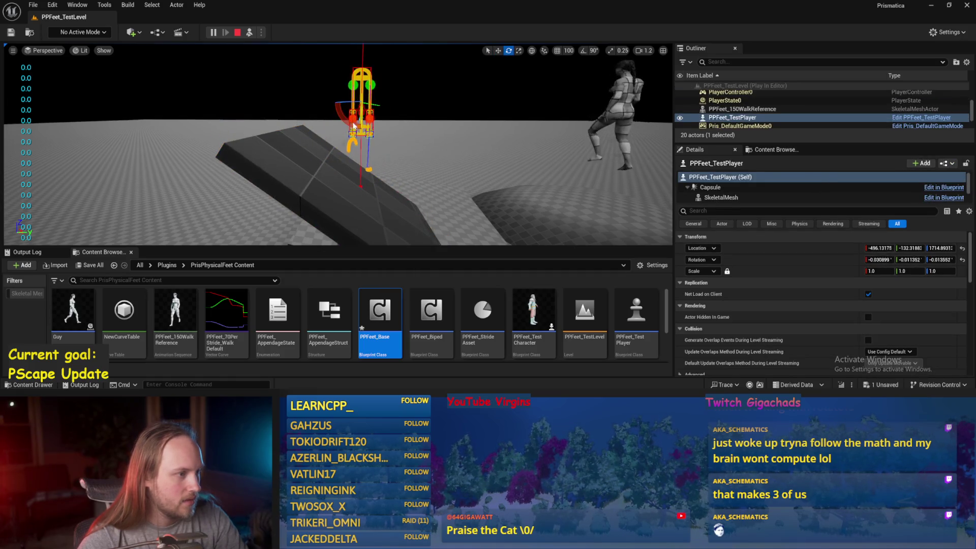
{"action": "left_click_drag", "start_coordinate": [362, 72], "coordinate": [383, 91]}
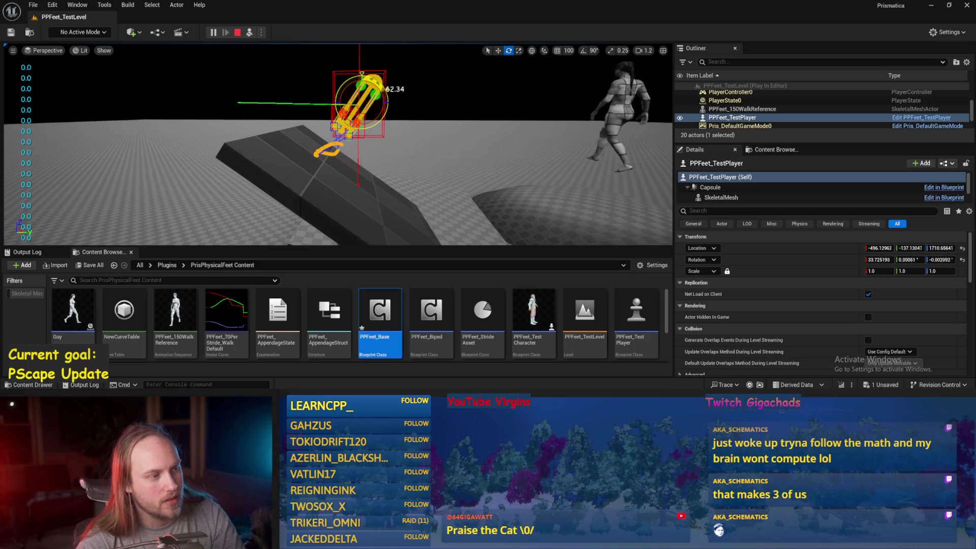
- Inspect the tilted floor cube, end the play test, and save the level
{"action": "left_click", "coordinate": [350, 212]}
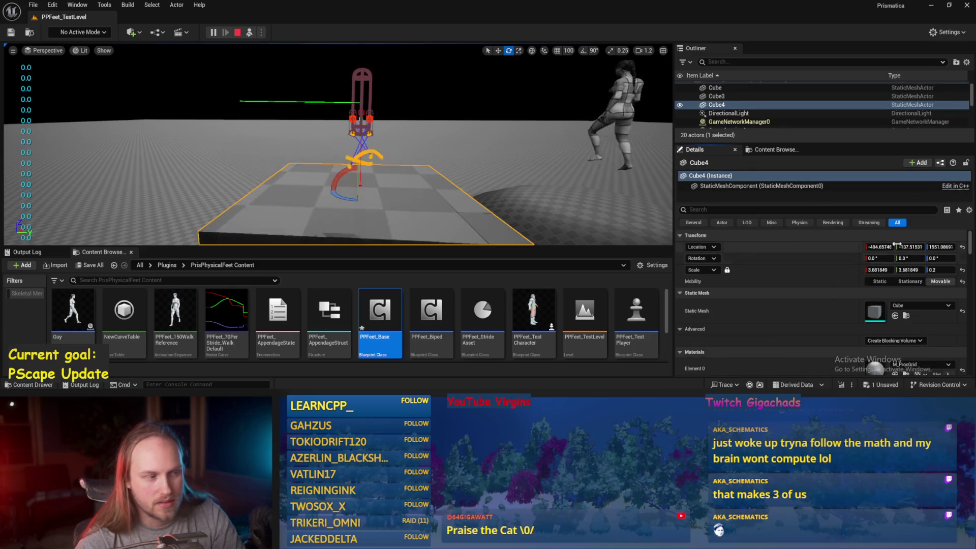
{"action": "left_click_drag", "start_coordinate": [349, 160], "coordinate": [355, 190]}
{"action": "key", "text": "Escape"}
{"action": "key", "text": "ctrl+s"}
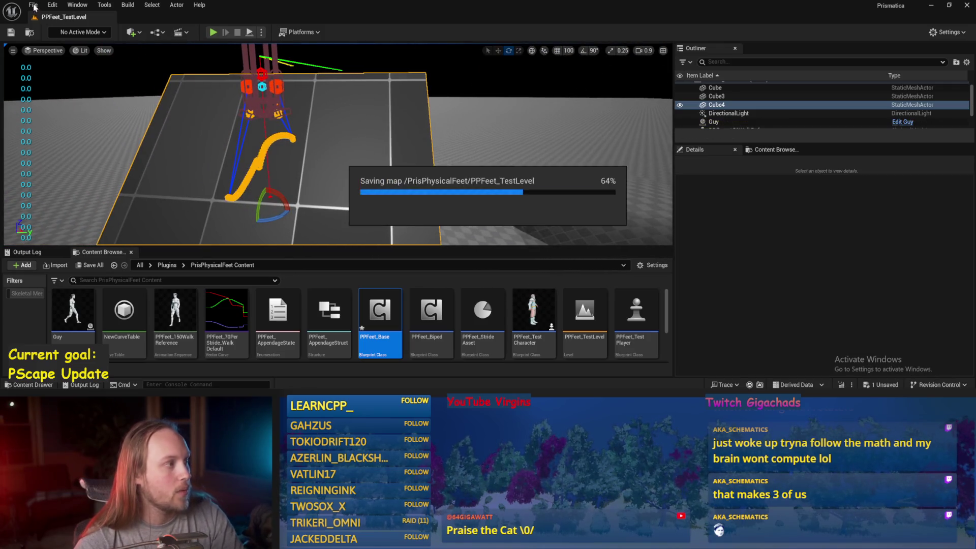
- Save the current level and all modified packages from the File menu
{"action": "left_click", "coordinate": [33, 7]}
{"action": "left_click", "coordinate": [60, 128]}
{"action": "left_click_drag", "start_coordinate": [322, 148], "coordinate": [329, 157]}
{"action": "key", "text": "ctrl+s"}
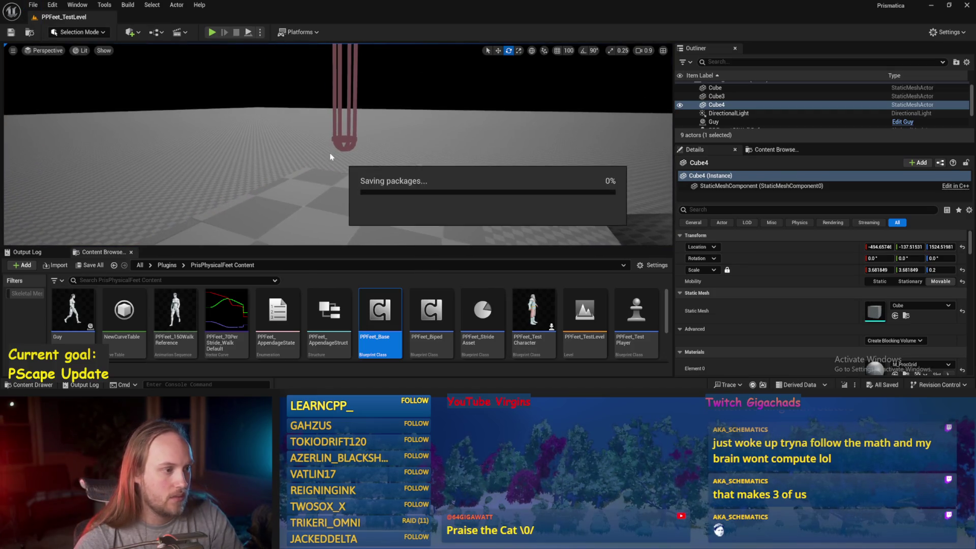
{"action": "left_click", "coordinate": [33, 5]}
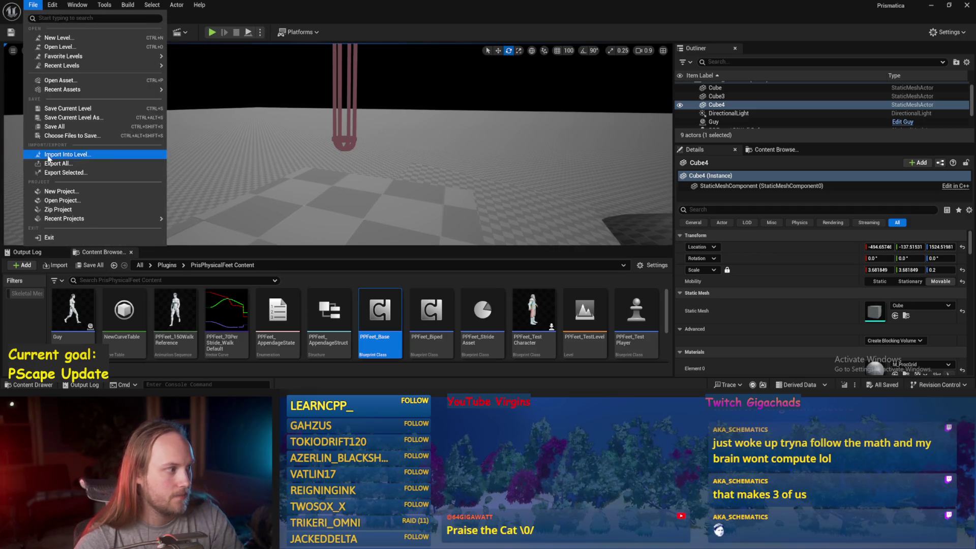
{"action": "left_click", "coordinate": [39, 127]}
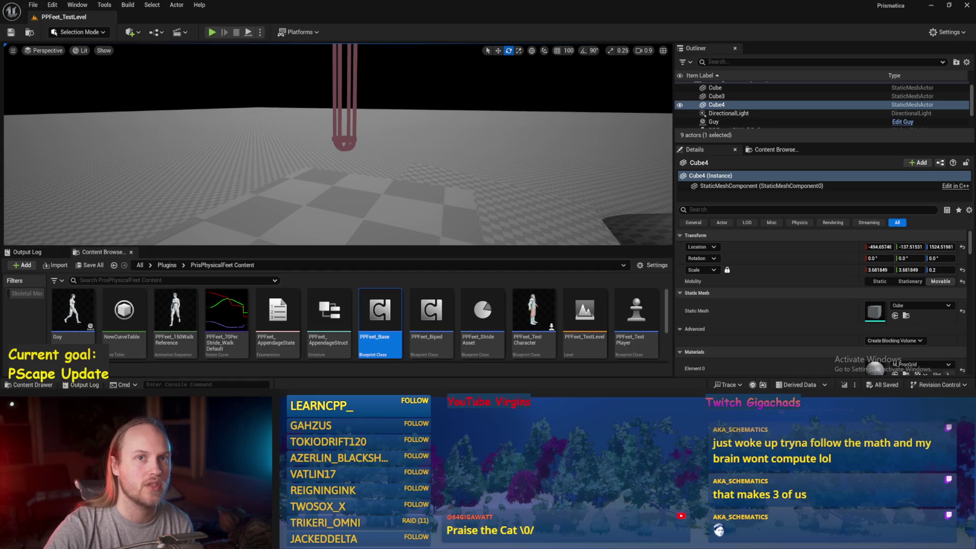
- Orbit the viewport toward the walking character and start a fresh play test
{"action": "mouse_move", "coordinate": [499, 169]}
{"action": "left_mouse_down"}
{"action": "mouse_move", "coordinate": [488, 168]}
{"action": "mouse_move", "coordinate": [499, 169]}
{"action": "left_mouse_up"}
{"action": "mouse_move", "coordinate": [373, 202]}
{"action": "left_mouse_down"}
{"action": "mouse_move", "coordinate": [399, 201]}
{"action": "mouse_move", "coordinate": [356, 200]}
{"action": "mouse_move", "coordinate": [371, 200]}
{"action": "left_mouse_up"}
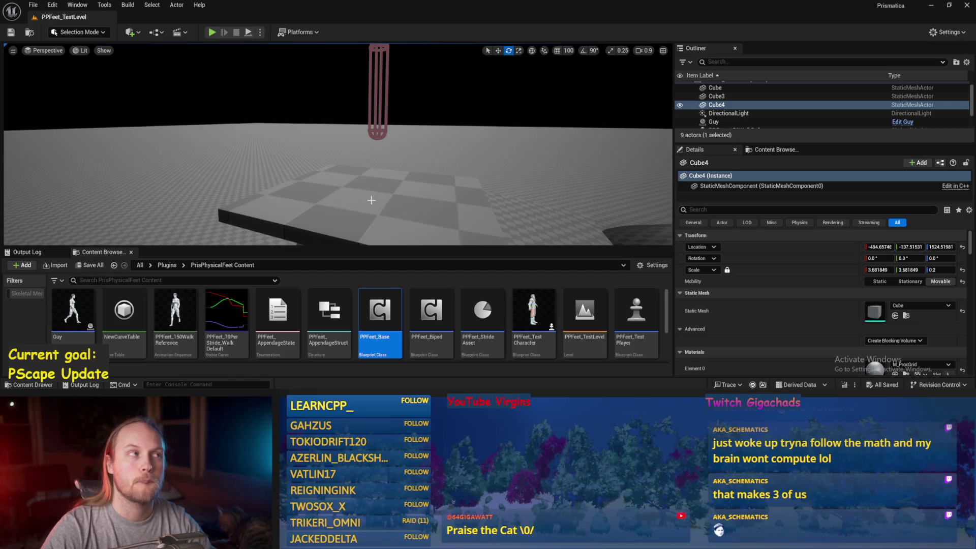
{"action": "left_click_drag", "start_coordinate": [405, 171], "coordinate": [414, 163]}
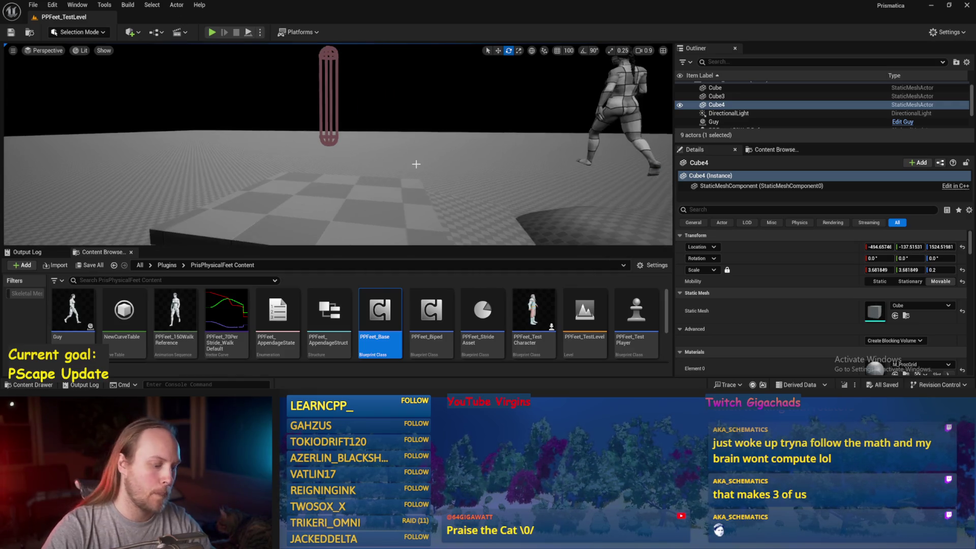
{"action": "left_click", "coordinate": [33, 4]}
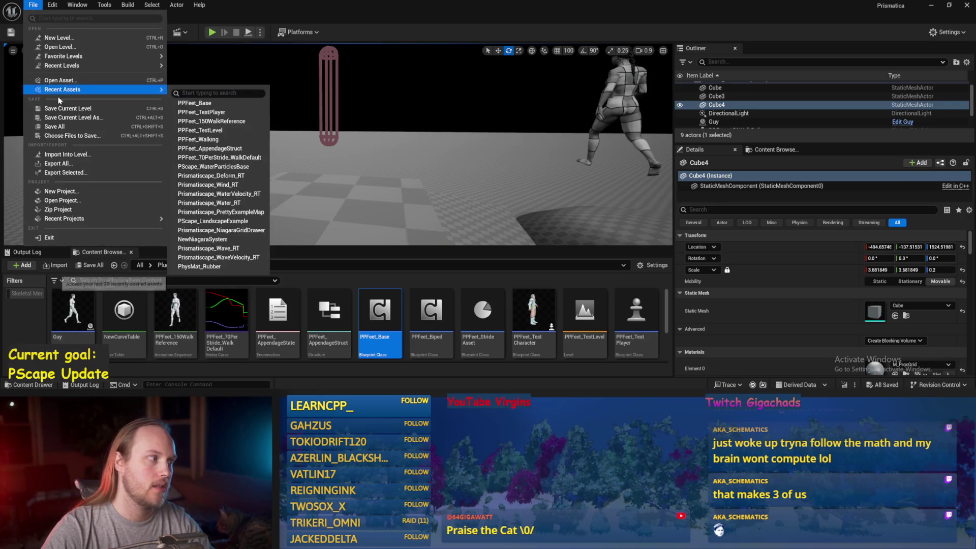
{"action": "left_click", "coordinate": [51, 128]}
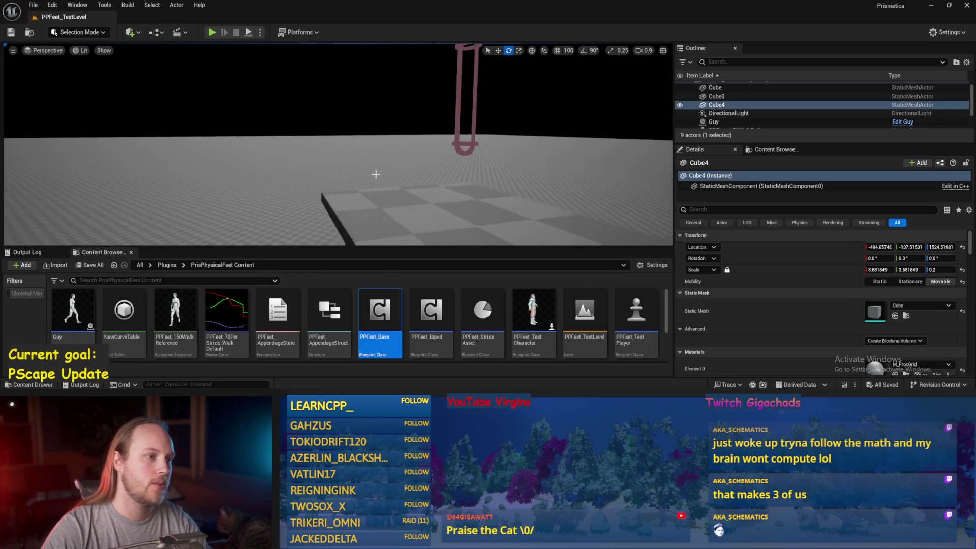
{"action": "left_click", "coordinate": [252, 33]}
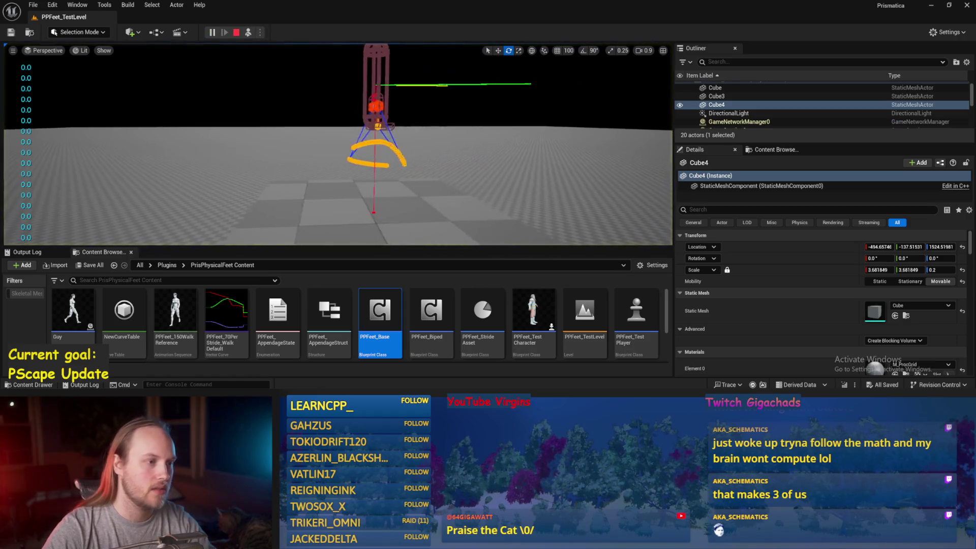
- Swing the test player's capsule back toward upright, then end that play test
{"action": "left_click", "coordinate": [372, 120]}
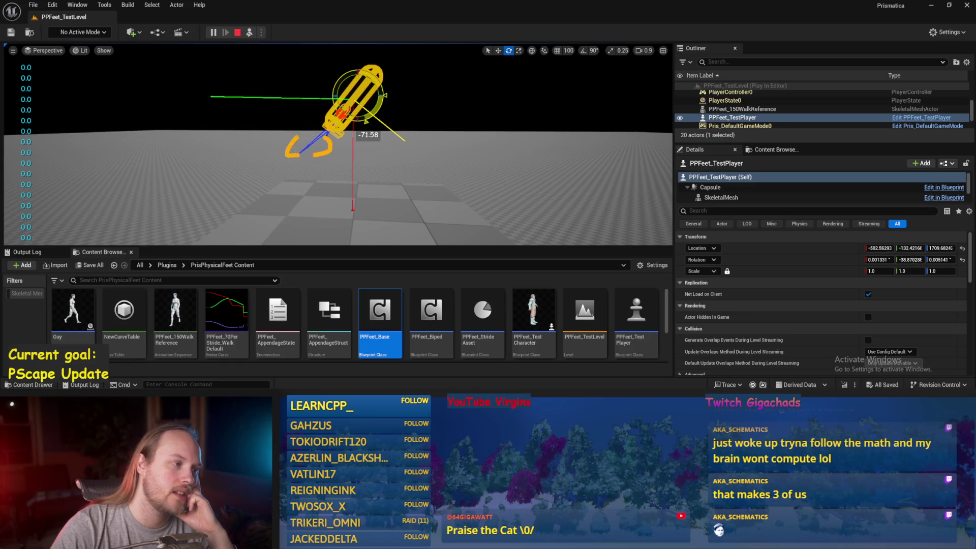
{"action": "left_click_drag", "start_coordinate": [366, 135], "coordinate": [381, 176]}
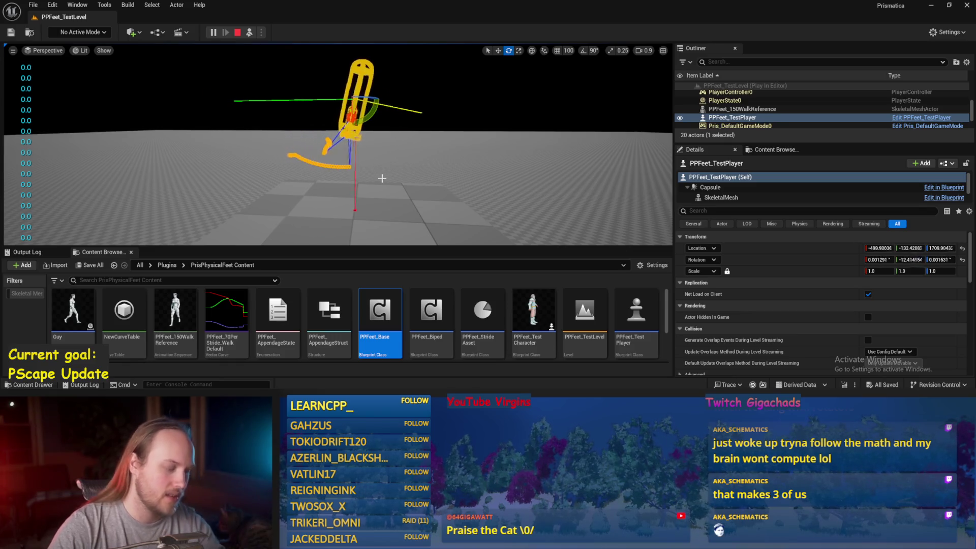
{"action": "key", "text": "Escape"}
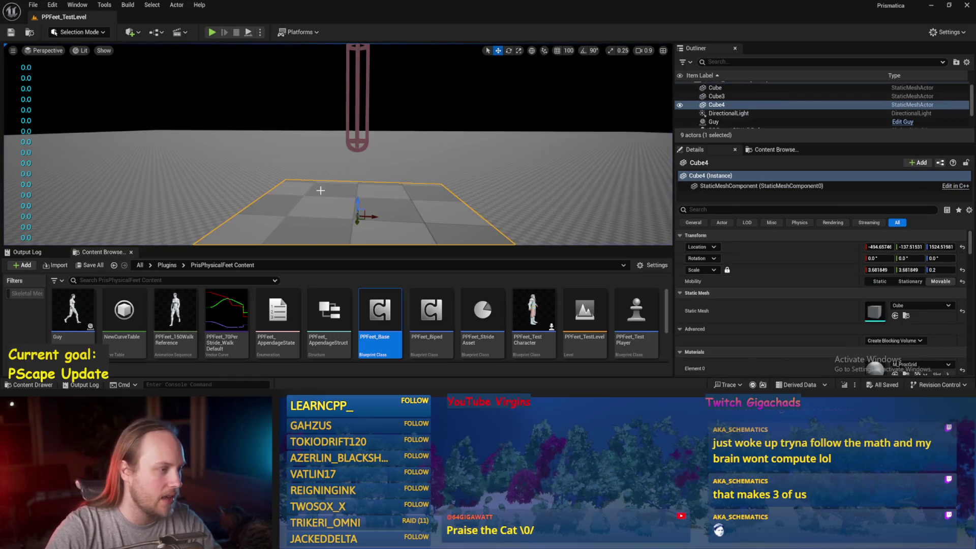
{"action": "scroll", "coordinate": [293, 86], "scroll_direction": "up", "scroll_amount": 5}
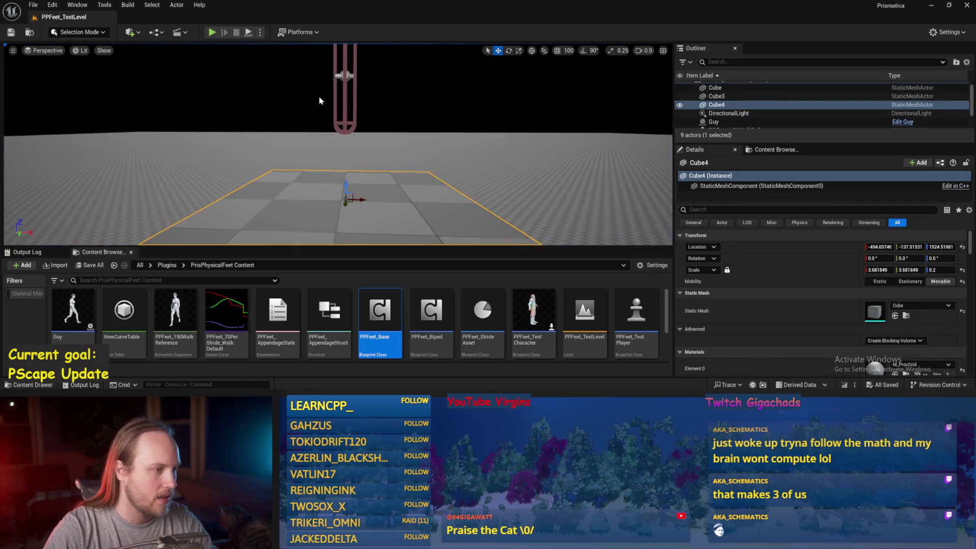
{"action": "left_click", "coordinate": [53, 5]}
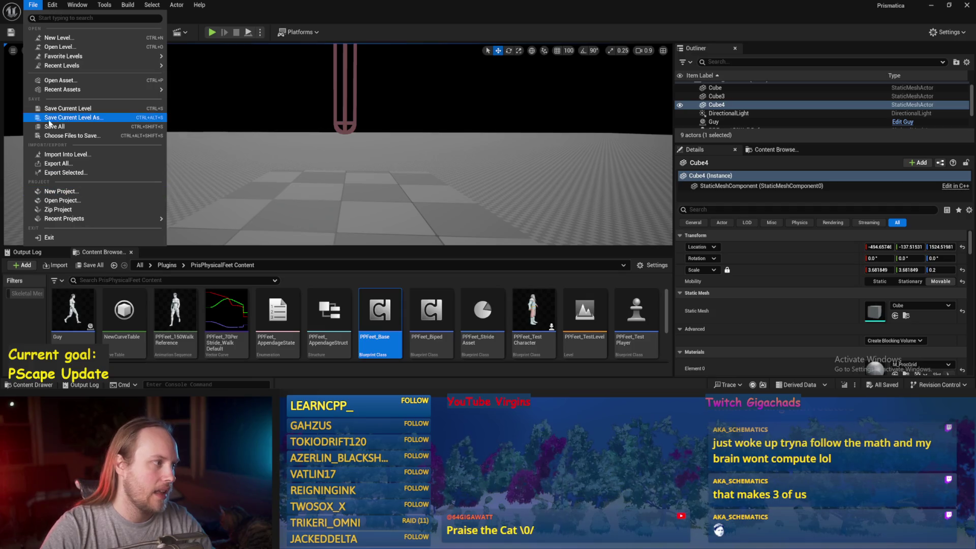
{"action": "left_click", "coordinate": [76, 124]}
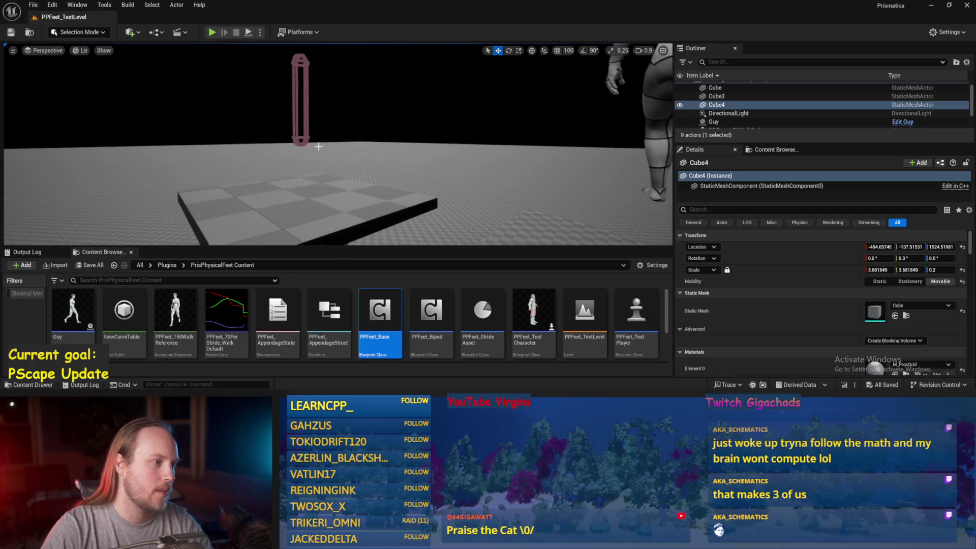
- Play again, tilt the test player's capsule over the Cube4 slab, then stop
{"action": "left_click", "coordinate": [301, 102]}
{"action": "key", "text": "alt+p"}
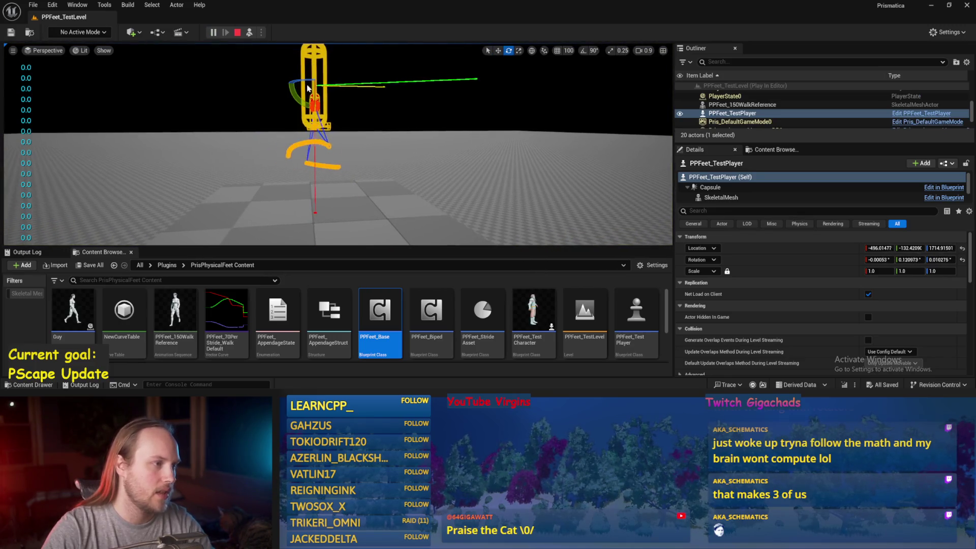
{"action": "key", "text": "e"}
{"action": "left_click_drag", "start_coordinate": [337, 80], "coordinate": [410, 128]}
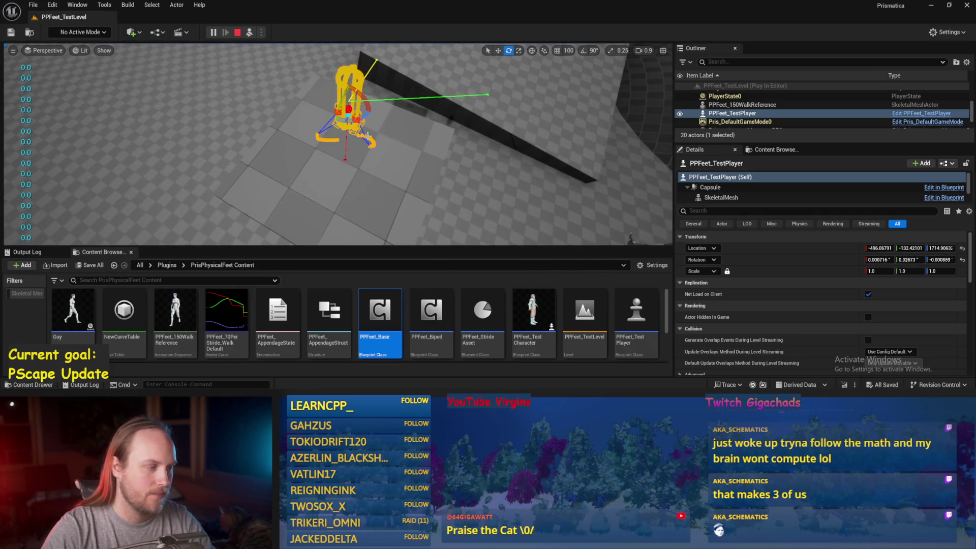
{"action": "mouse_move", "coordinate": [354, 138]}
{"action": "left_mouse_down"}
{"action": "mouse_move", "coordinate": [350, 151]}
{"action": "mouse_move", "coordinate": [364, 158]}
{"action": "left_mouse_up"}
{"action": "left_click", "coordinate": [350, 151]}
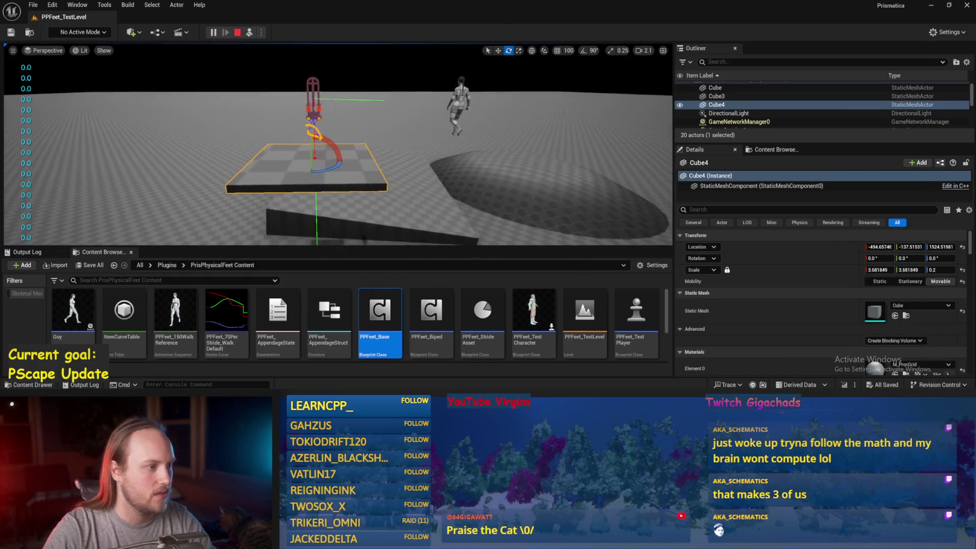
{"action": "key", "text": "Escape"}
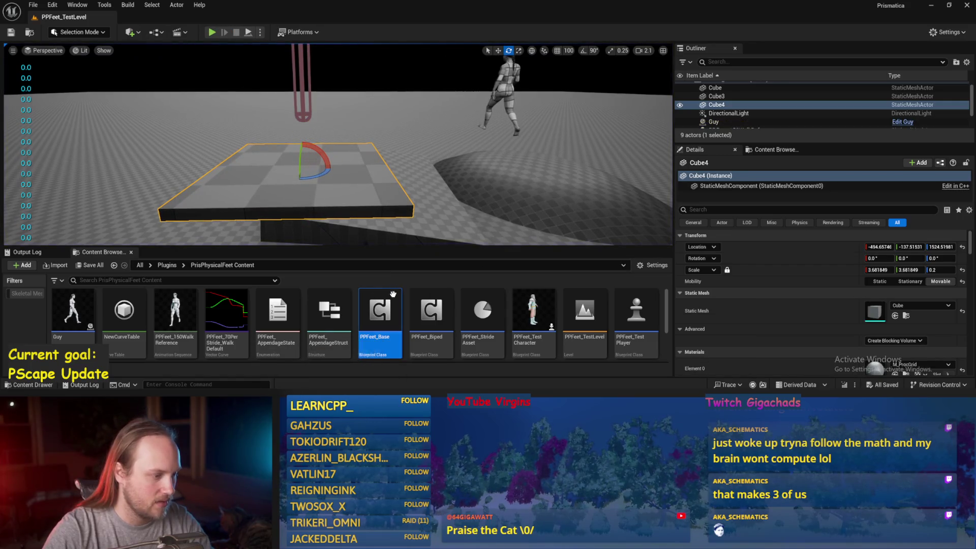
- Compile and save the PPFeet_Base blueprint from its ProgressStrides graph
{"action": "double_click", "coordinate": [389, 299]}
{"action": "scroll", "coordinate": [251, 97], "scroll_direction": "down", "scroll_amount": 2}
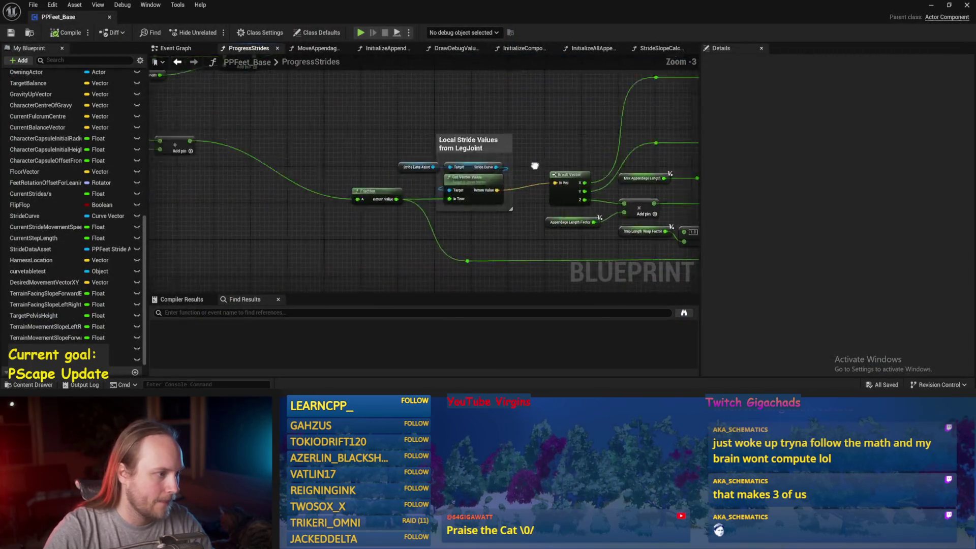
{"action": "left_click_drag", "start_coordinate": [271, 178], "coordinate": [564, 214]}
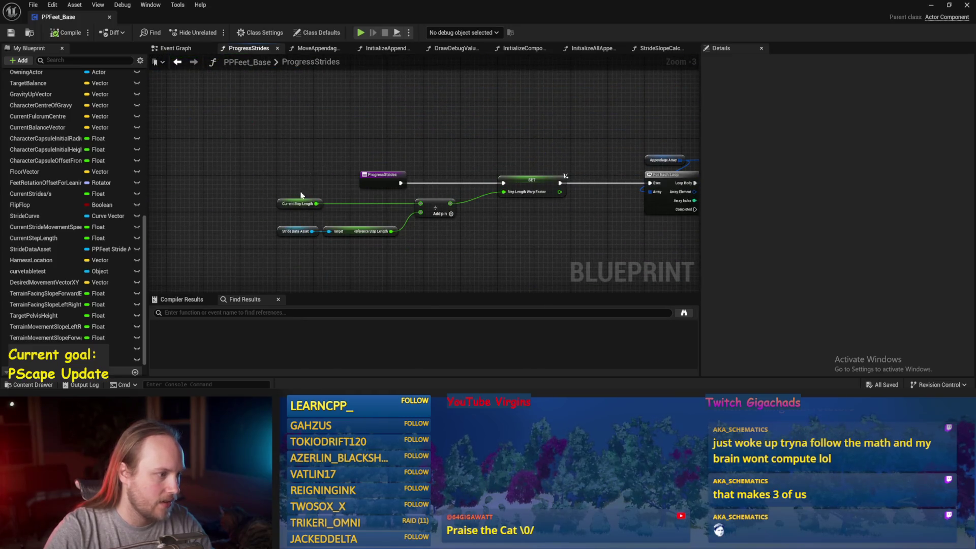
{"action": "left_click", "coordinate": [382, 179]}
{"action": "left_click", "coordinate": [860, 271]}
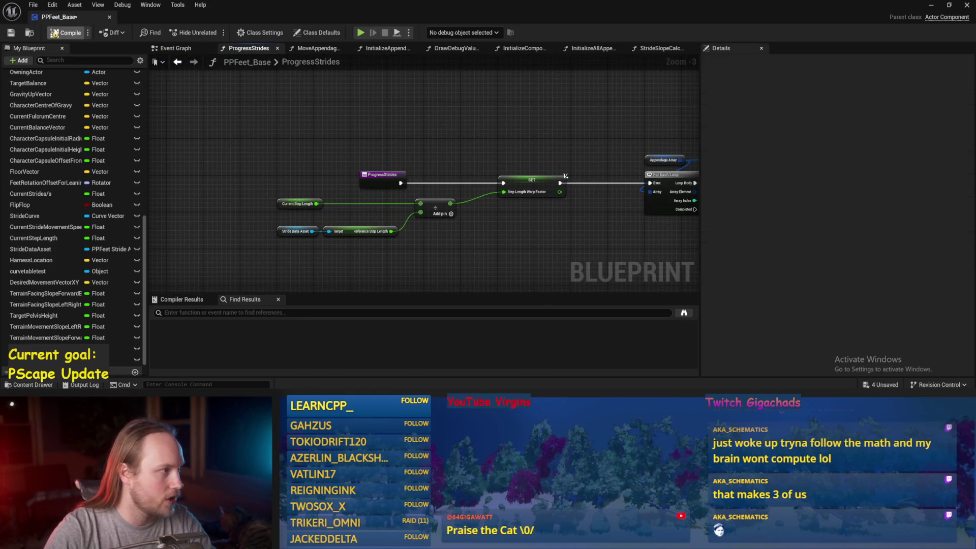
{"action": "left_click", "coordinate": [12, 33]}
- Start a play test in the level and tilt Cube4 into a sloped ramp
{"action": "left_click", "coordinate": [931, 5]}
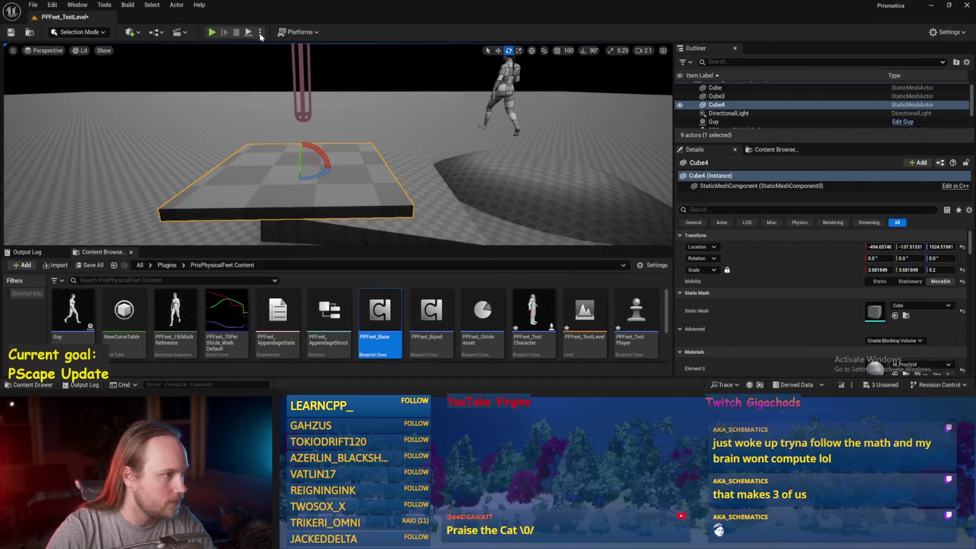
{"action": "key", "text": "alt+p"}
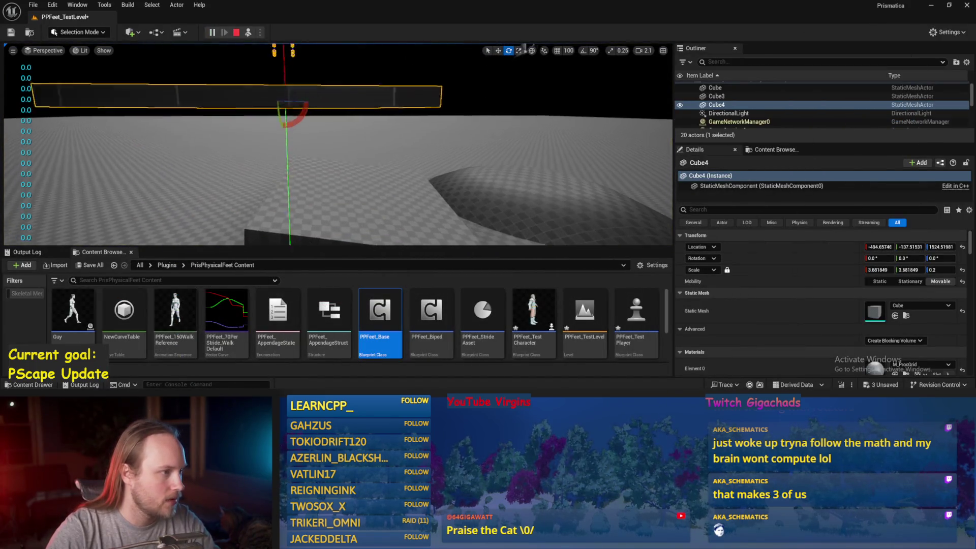
{"action": "left_click_drag", "start_coordinate": [325, 138], "coordinate": [360, 153]}
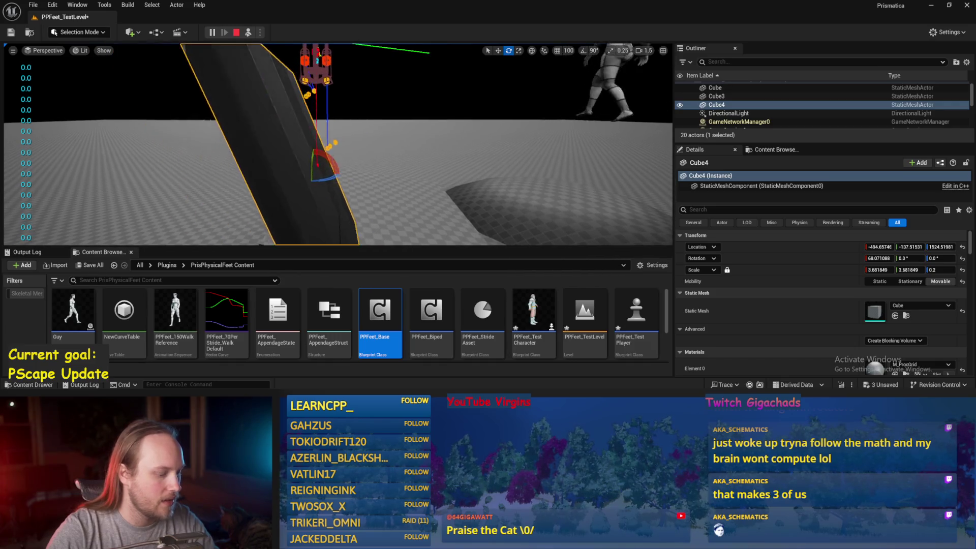
{"action": "key", "text": "g"}
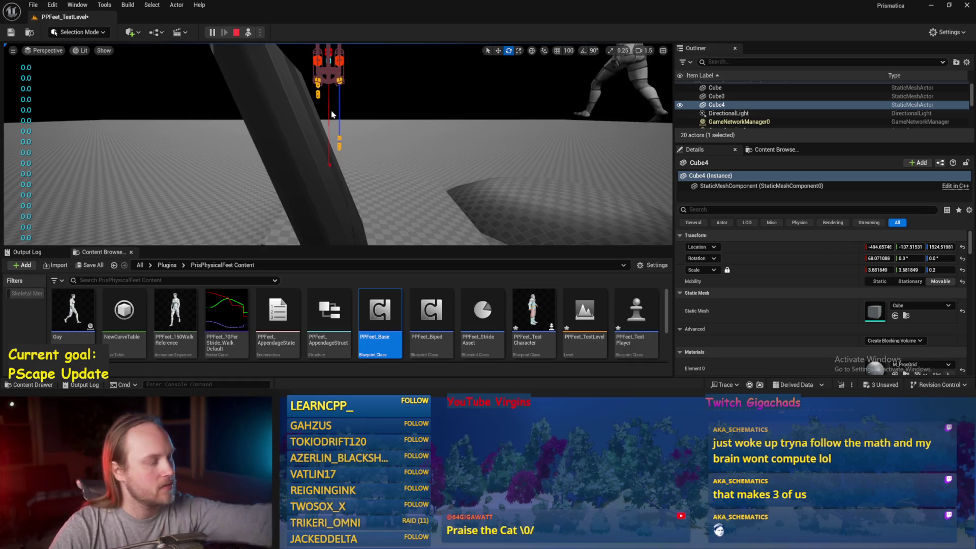
- Roll the test player's capsule on the tilted Cube4 to check the feet, then stop
{"action": "left_click", "coordinate": [328, 167]}
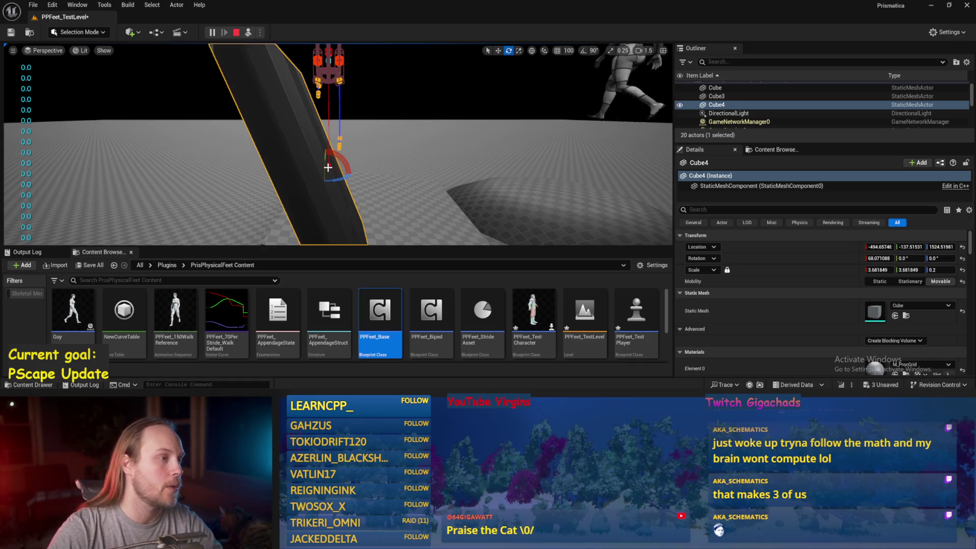
{"action": "scroll", "coordinate": [328, 167], "scroll_direction": "down", "scroll_amount": 2}
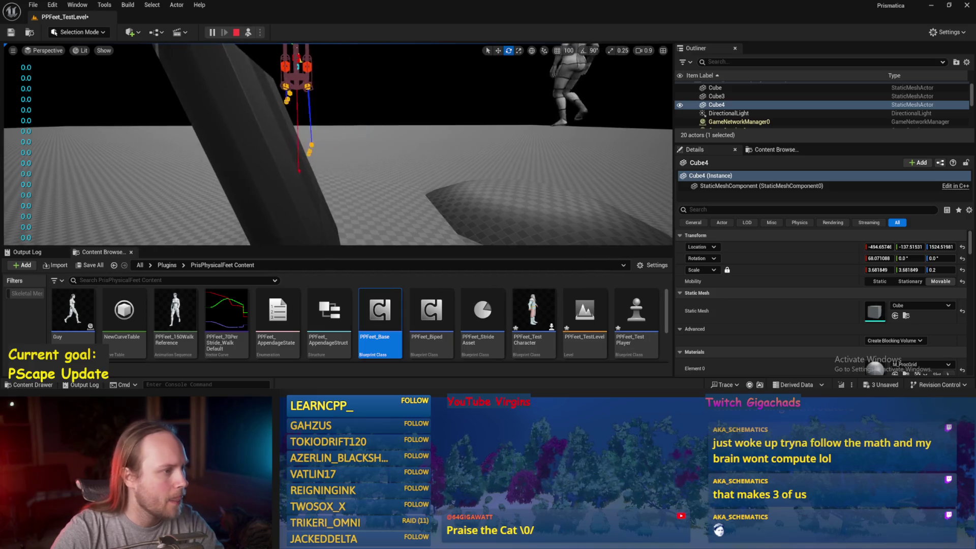
{"action": "left_click_drag", "start_coordinate": [346, 94], "coordinate": [346, 95]}
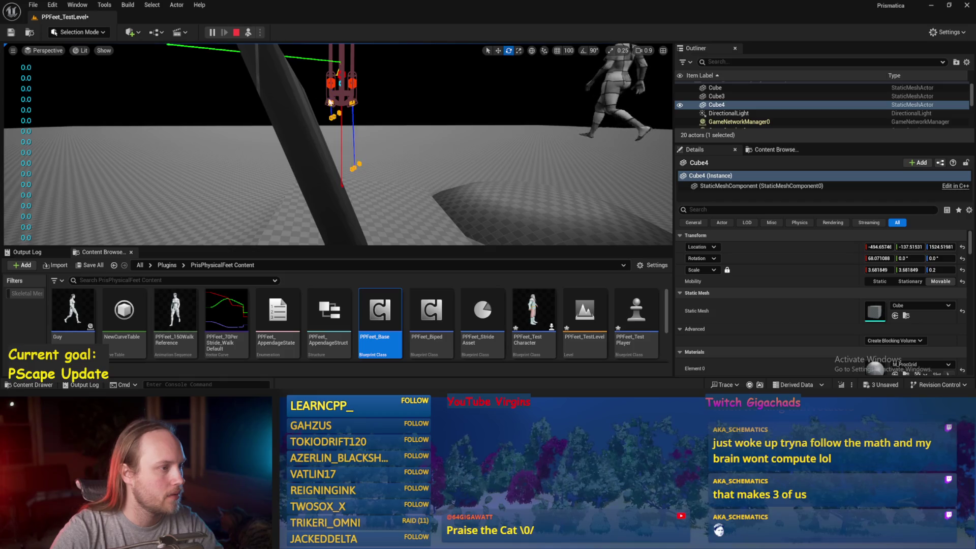
{"action": "left_click", "coordinate": [314, 157]}
{"action": "left_click", "coordinate": [340, 84]}
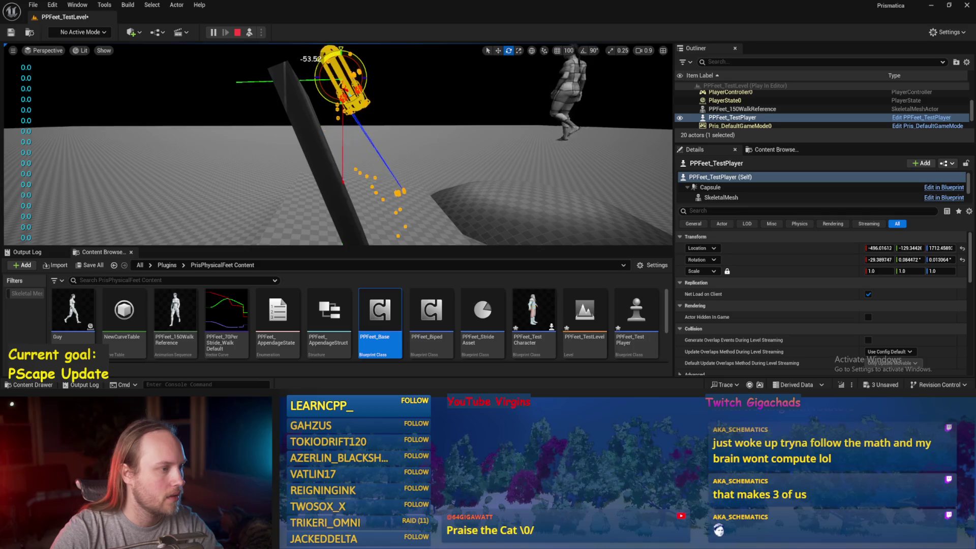
{"action": "left_click_drag", "start_coordinate": [346, 94], "coordinate": [346, 95]}
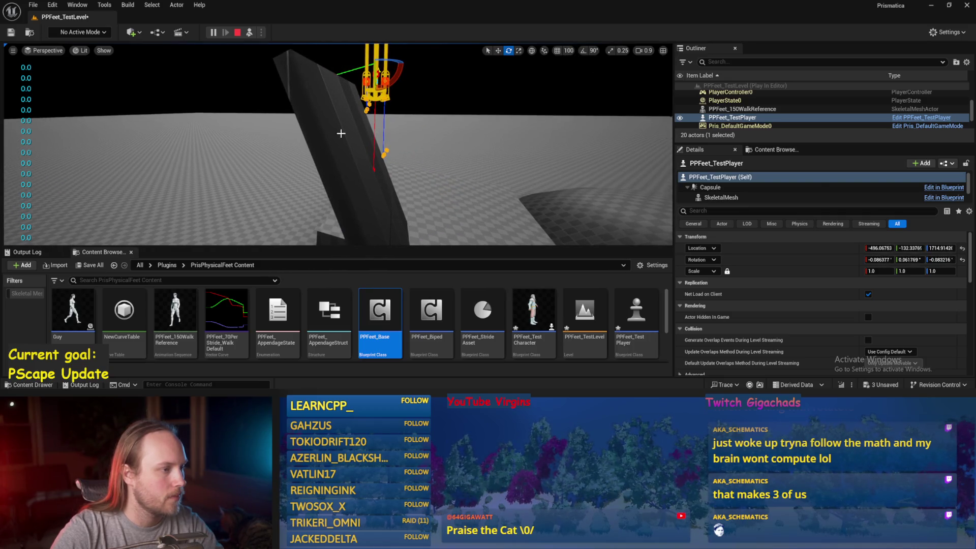
{"action": "key", "text": "Escape"}
- Start another play session and reopen the PPFeet_Base blueprint graph
{"action": "left_click", "coordinate": [249, 33]}
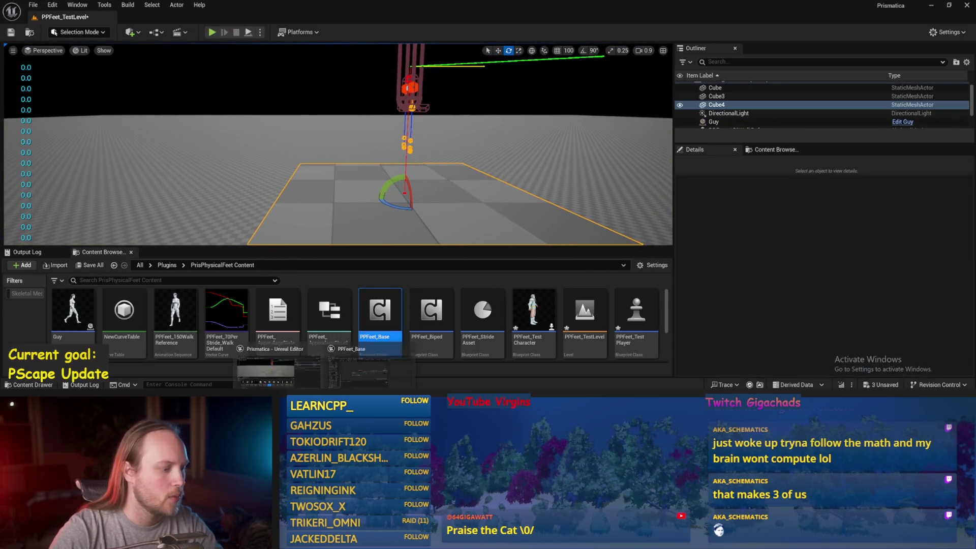
{"action": "double_click", "coordinate": [380, 310]}
{"action": "left_click_drag", "start_coordinate": [447, 232], "coordinate": [431, 234]}
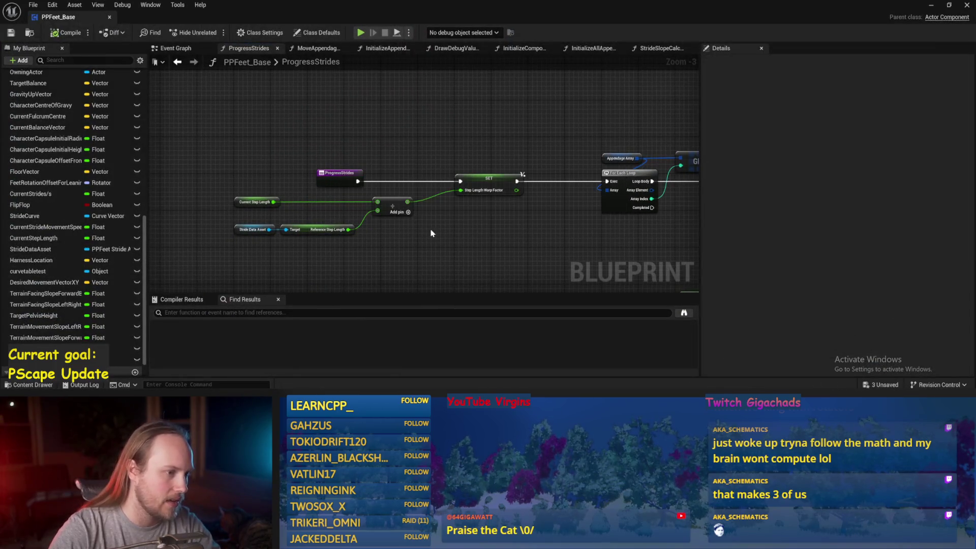
- Give the Current Step Length variable a new default value
{"action": "left_click", "coordinate": [254, 202]}
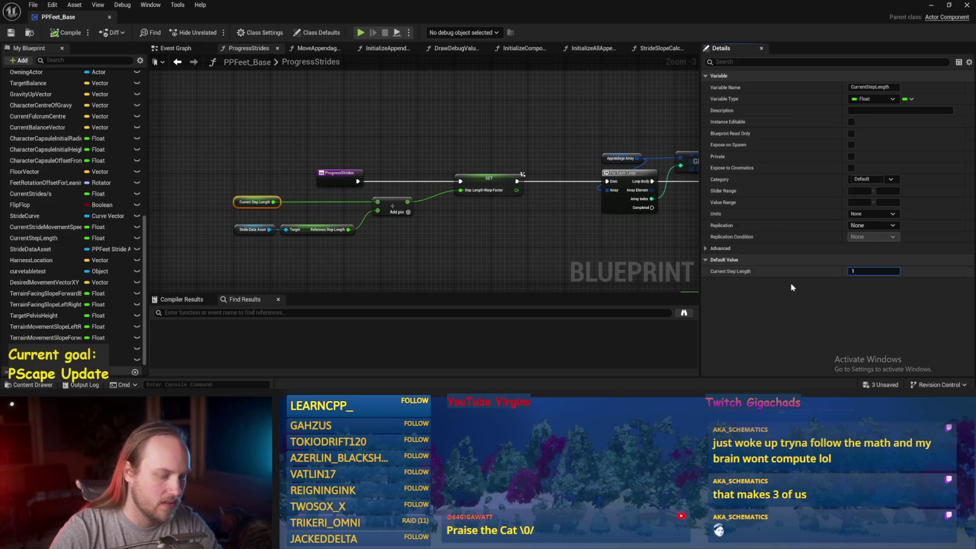
{"action": "left_click", "coordinate": [551, 224]}
{"action": "left_click_drag", "start_coordinate": [552, 224], "coordinate": [259, 176]}
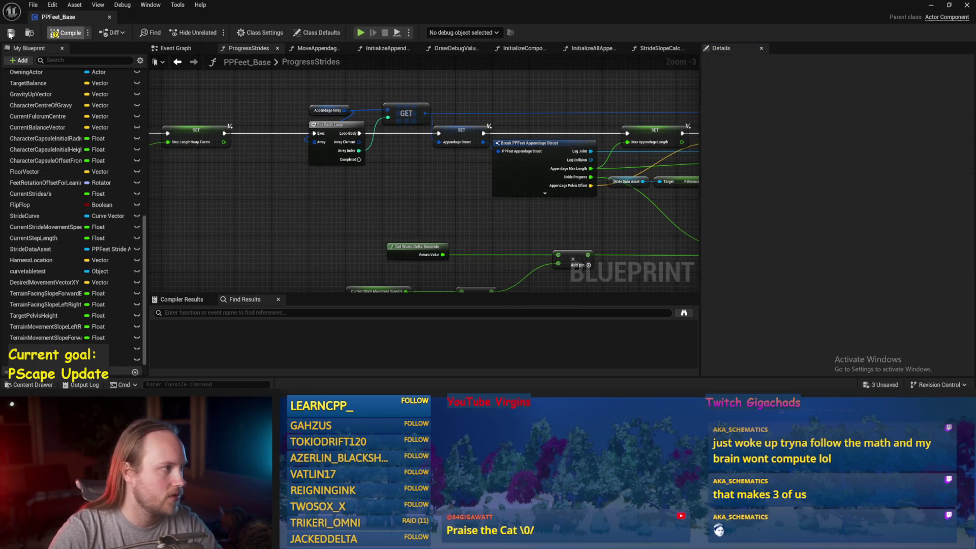
{"action": "scroll", "coordinate": [541, 292], "scroll_direction": "down", "scroll_amount": 2}
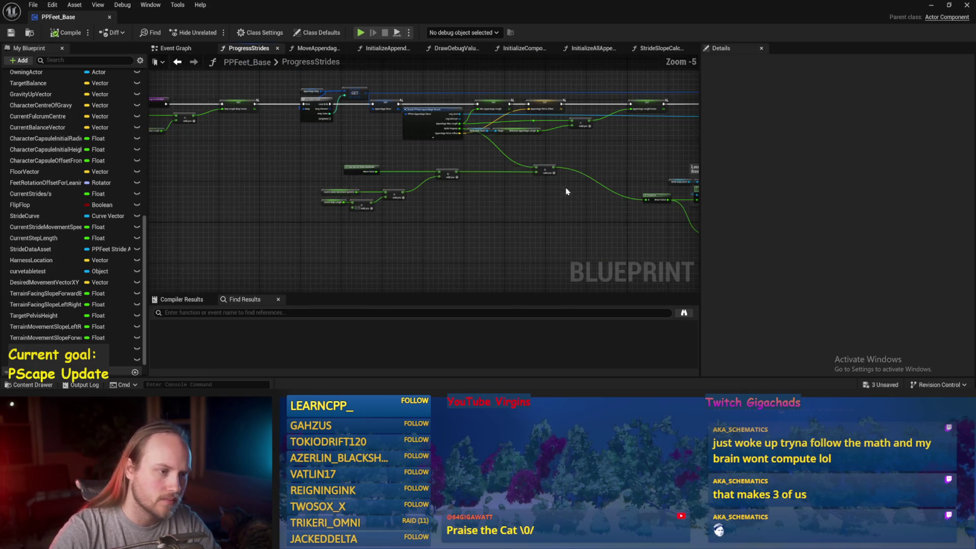
{"action": "left_click_drag", "start_coordinate": [620, 244], "coordinate": [455, 206]}
{"action": "scroll", "coordinate": [455, 207], "scroll_direction": "up", "scroll_amount": 2}
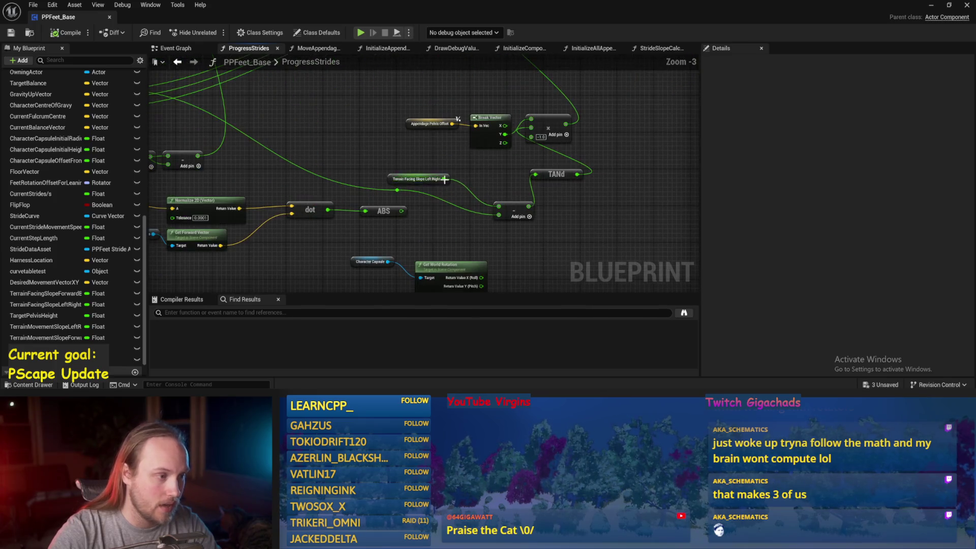
- Nudge Terrain Facing Slope Left Right down and move the subtract node closer to TANd
{"action": "left_click", "coordinate": [342, 157]}
{"action": "left_click_drag", "start_coordinate": [343, 159], "coordinate": [347, 168]}
{"action": "left_click_drag", "start_coordinate": [293, 131], "coordinate": [360, 132]}
{"action": "scroll", "coordinate": [530, 217], "scroll_direction": "up", "scroll_amount": 2}
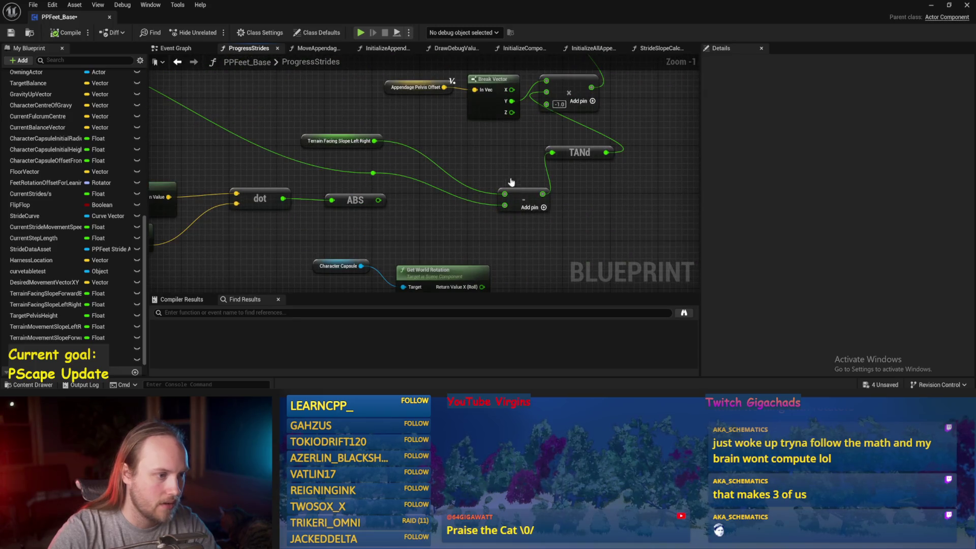
{"action": "left_click_drag", "start_coordinate": [520, 197], "coordinate": [476, 156]}
- Review the multiply, Rotate Vector and Offset Feet nodes, then return to the running test level
{"action": "mouse_move", "coordinate": [582, 122]}
{"action": "left_mouse_down"}
{"action": "mouse_move", "coordinate": [539, 220]}
{"action": "mouse_move", "coordinate": [630, 182]}
{"action": "mouse_move", "coordinate": [599, 203]}
{"action": "mouse_move", "coordinate": [629, 212]}
{"action": "left_mouse_up"}
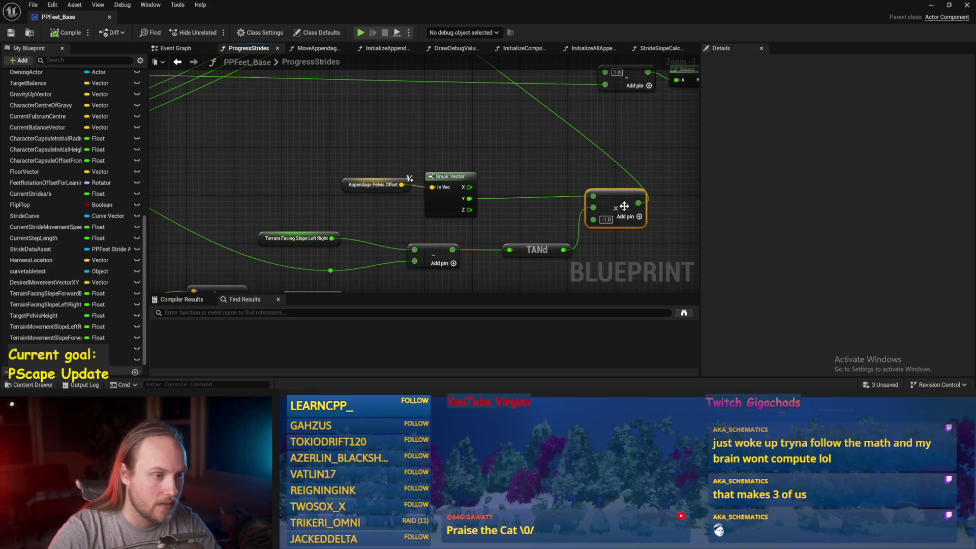
{"action": "scroll", "coordinate": [506, 196], "scroll_direction": "down", "scroll_amount": 2}
{"action": "left_click", "coordinate": [401, 143]}
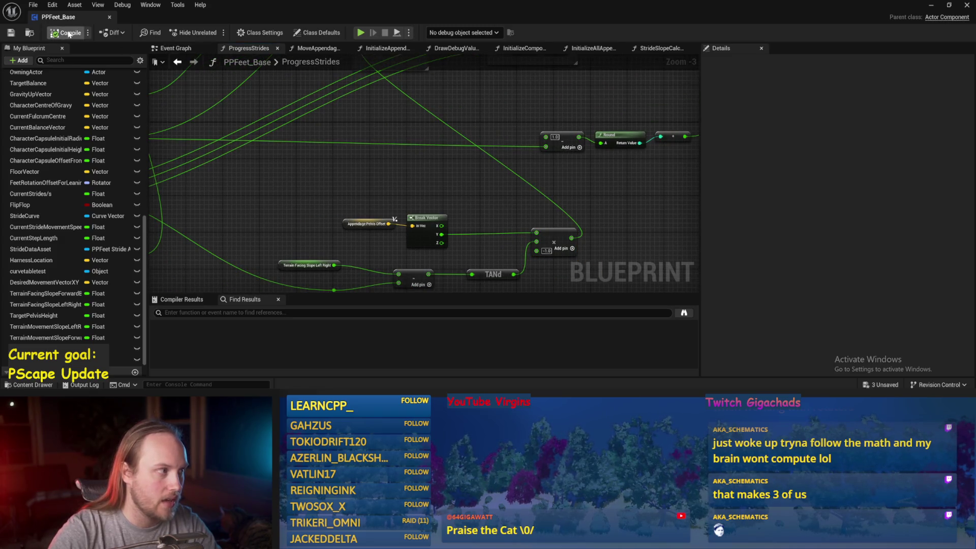
{"action": "left_click_drag", "start_coordinate": [421, 126], "coordinate": [454, 157]}
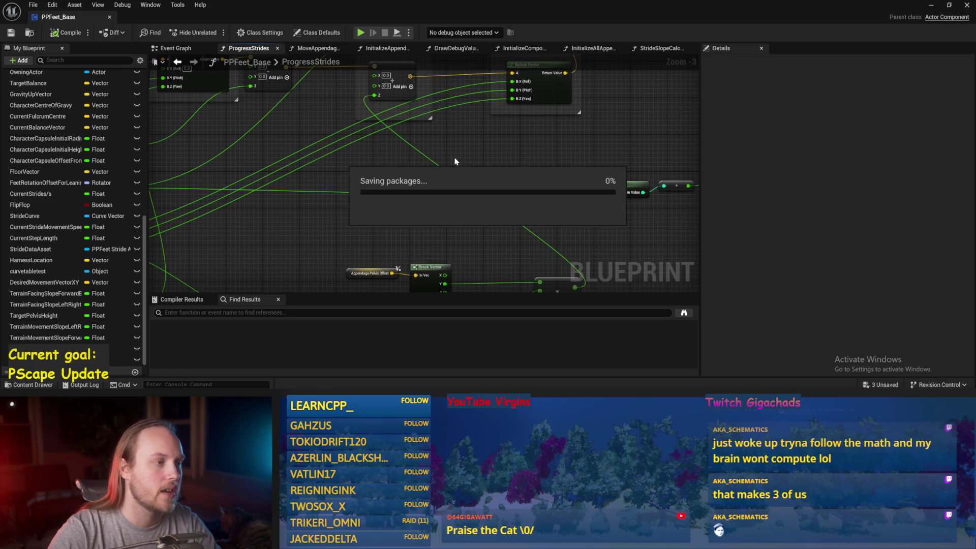
{"action": "left_click_drag", "start_coordinate": [420, 194], "coordinate": [422, 222]}
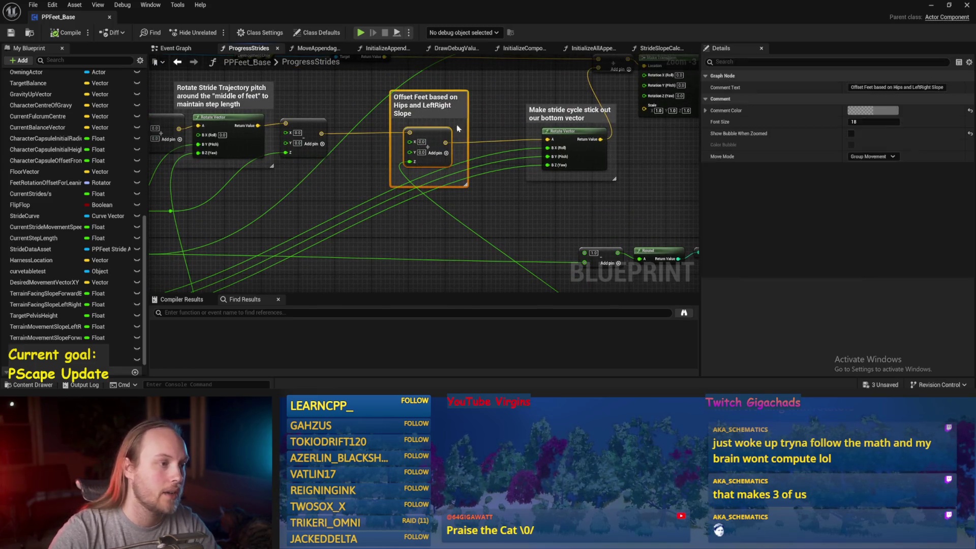
{"action": "left_click", "coordinate": [931, 5]}
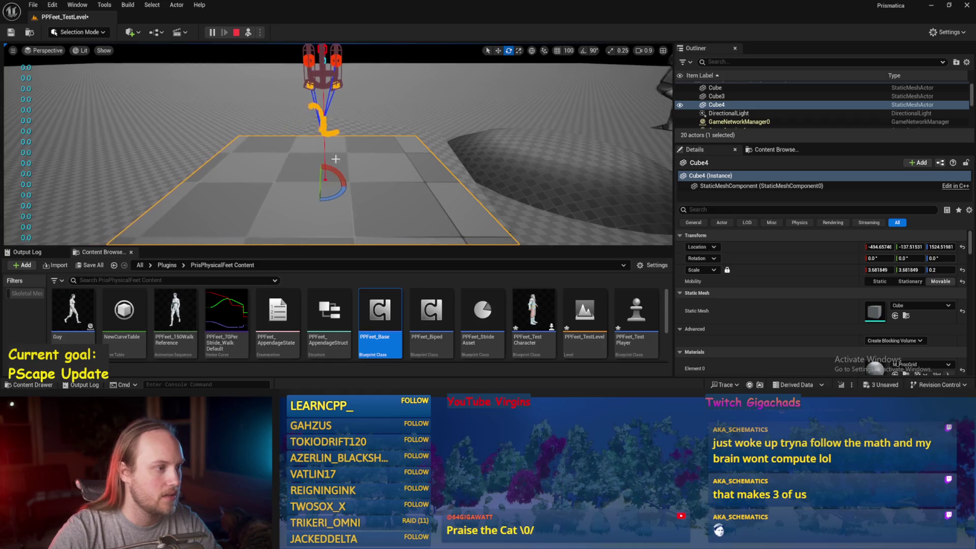
- Tilt Cube4 to about 62.66°, end the play test, and save
{"action": "left_click_drag", "start_coordinate": [326, 187], "coordinate": [344, 177]}
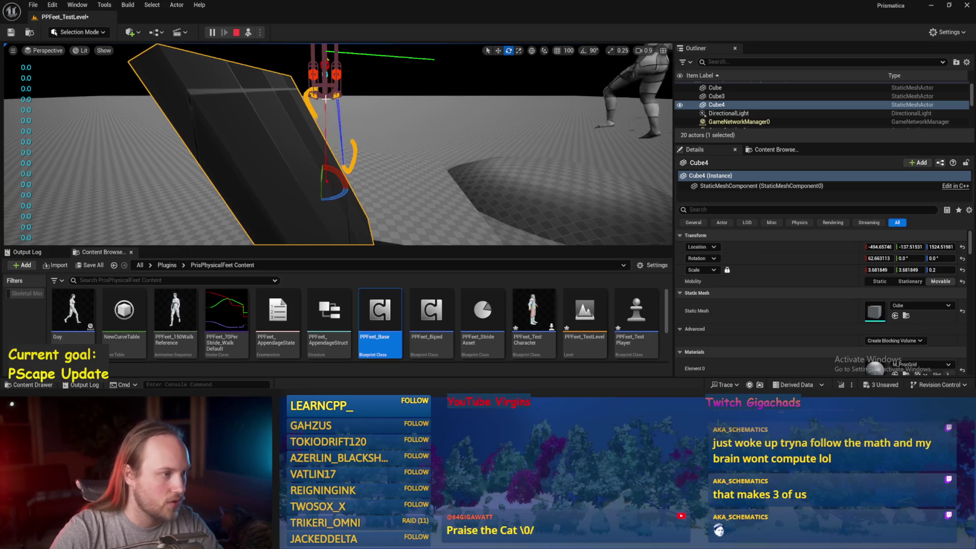
{"action": "key", "text": "Escape"}
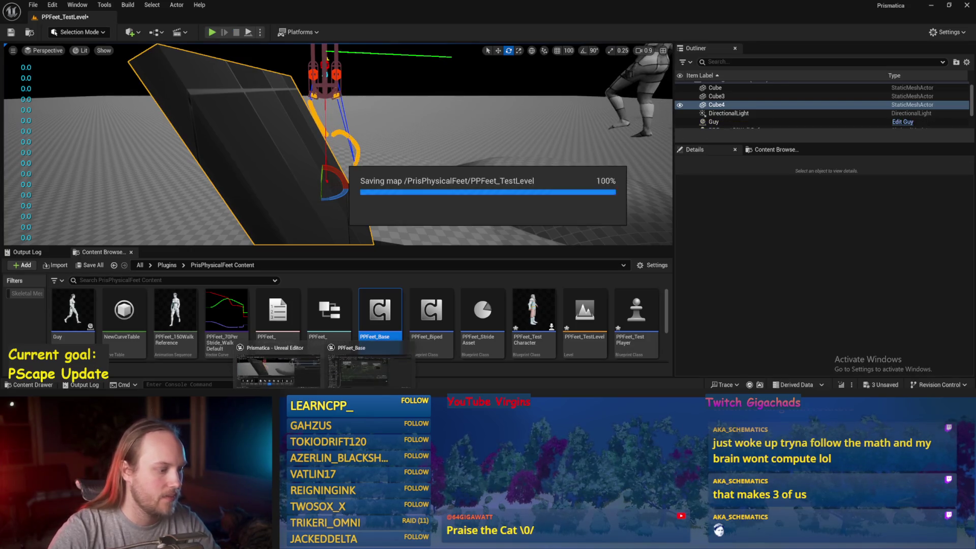
{"action": "key", "text": "ctrl+s"}
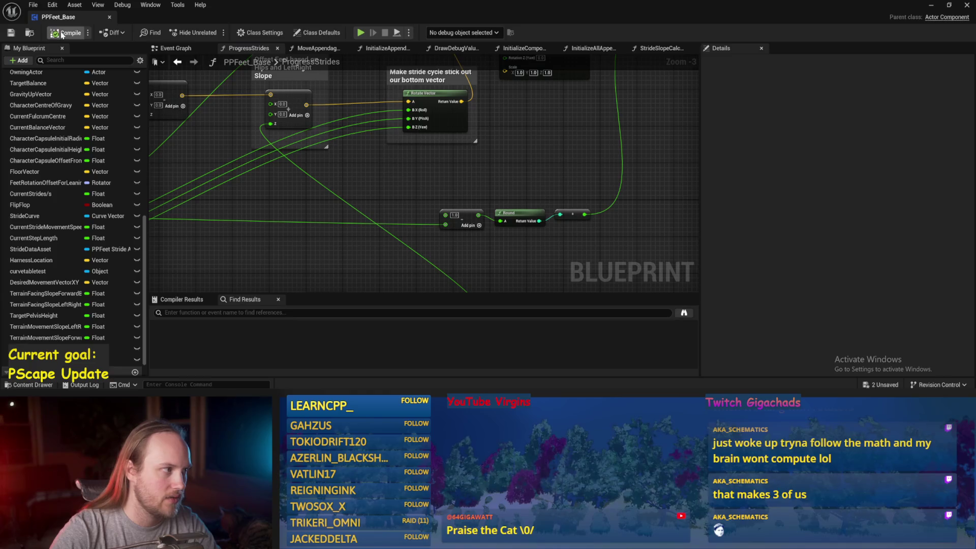
- Box-select the Add and Round nodes in ProgressStrides and move them right
{"action": "left_click_drag", "start_coordinate": [325, 230], "coordinate": [377, 163]}
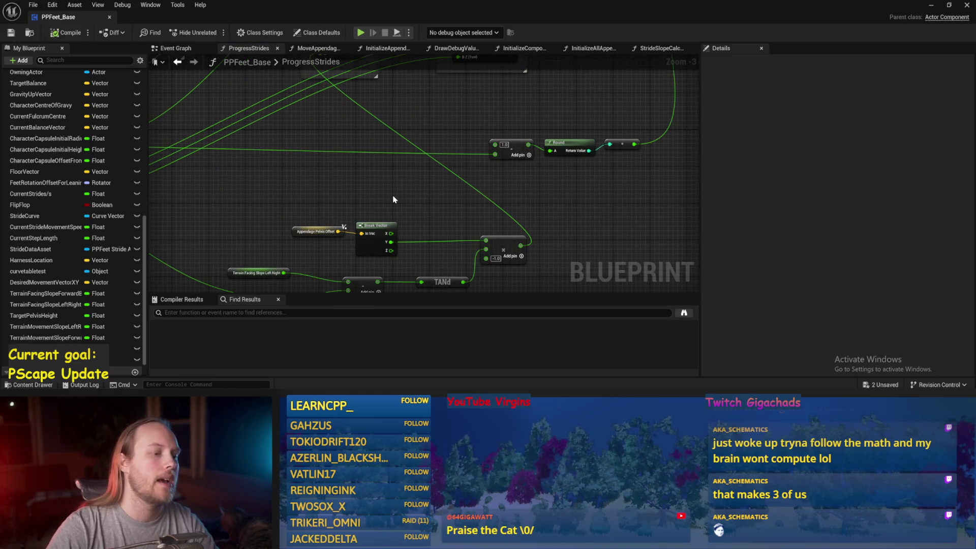
{"action": "scroll", "coordinate": [469, 272], "scroll_direction": "down", "scroll_amount": 2}
{"action": "scroll", "coordinate": [453, 261], "scroll_direction": "up", "scroll_amount": 1}
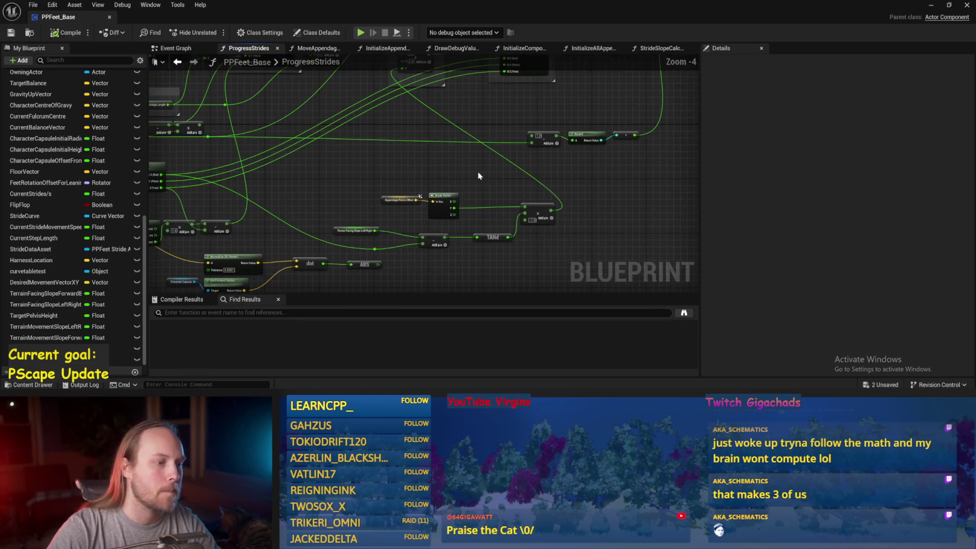
{"action": "left_click_drag", "start_coordinate": [550, 228], "coordinate": [469, 264]}
{"action": "left_click_drag", "start_coordinate": [563, 162], "coordinate": [427, 193]}
{"action": "left_click_drag", "start_coordinate": [483, 174], "coordinate": [582, 178]}
{"action": "left_click_drag", "start_coordinate": [525, 173], "coordinate": [655, 187]}
{"action": "left_click_drag", "start_coordinate": [534, 163], "coordinate": [486, 166]}
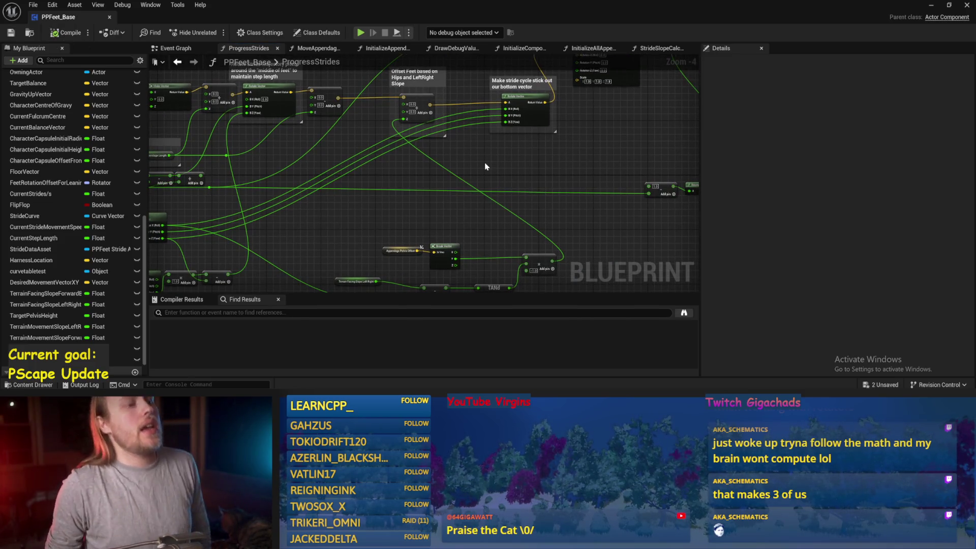
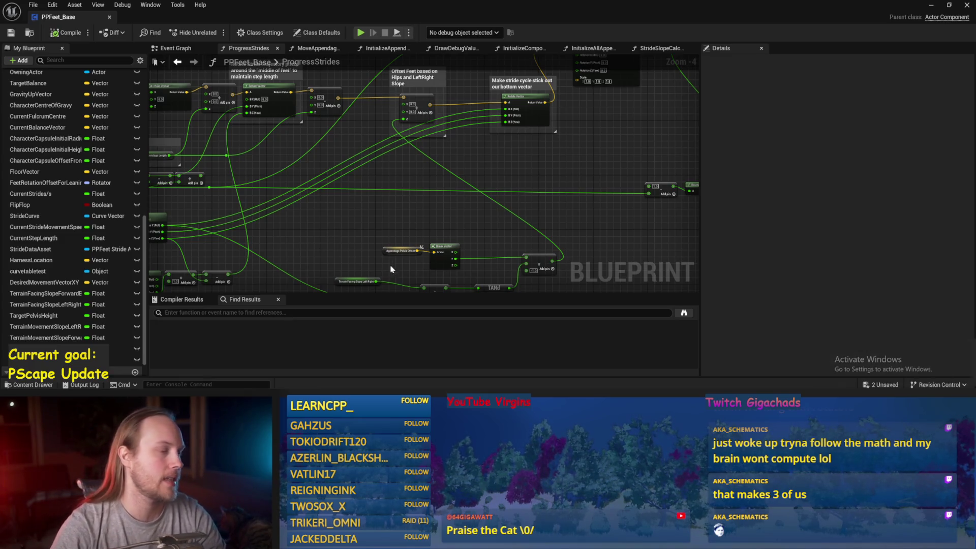
- Look over the Offset Feet nodes, then switch to PPFeet_TestLevel and start Play-in-Editor
{"action": "left_click_drag", "start_coordinate": [440, 179], "coordinate": [440, 194]}
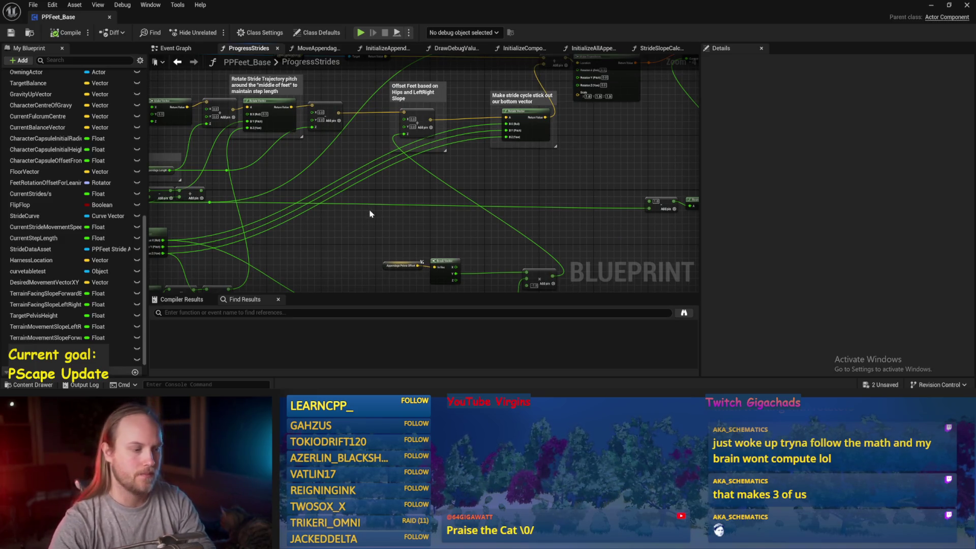
{"action": "scroll", "coordinate": [516, 191], "scroll_direction": "up", "scroll_amount": 2}
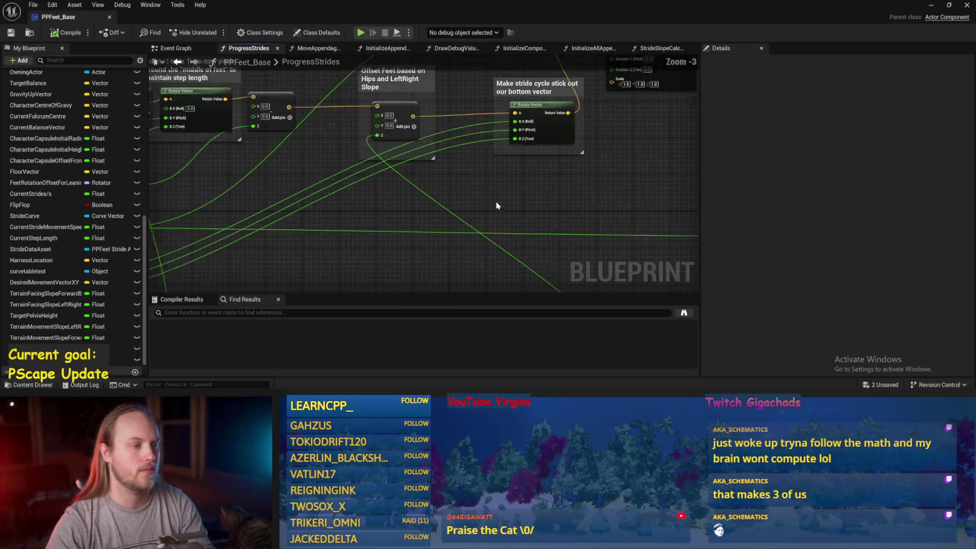
{"action": "left_click_drag", "start_coordinate": [505, 84], "coordinate": [429, 163]}
{"action": "left_click", "coordinate": [502, 212]}
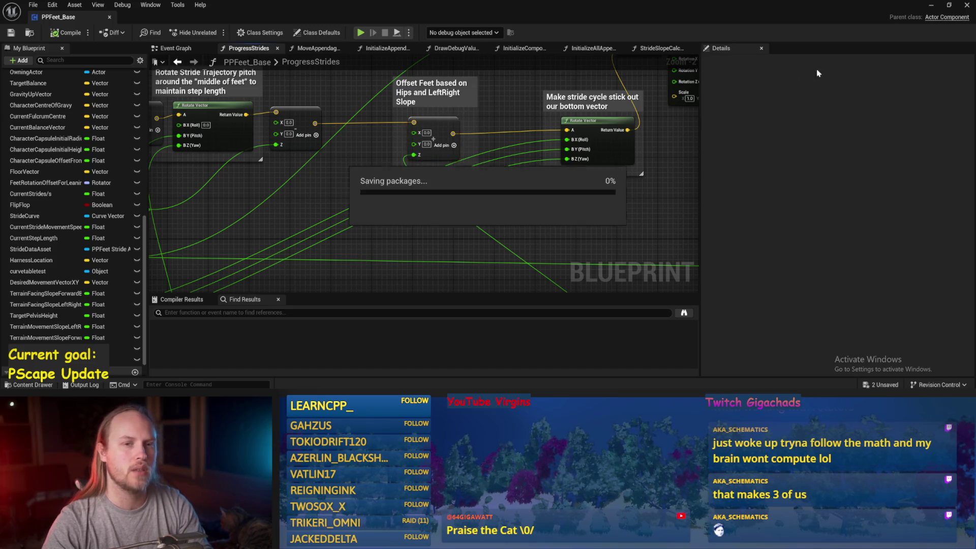
{"action": "key", "text": "alt+Tab"}
{"action": "left_click", "coordinate": [249, 32]}
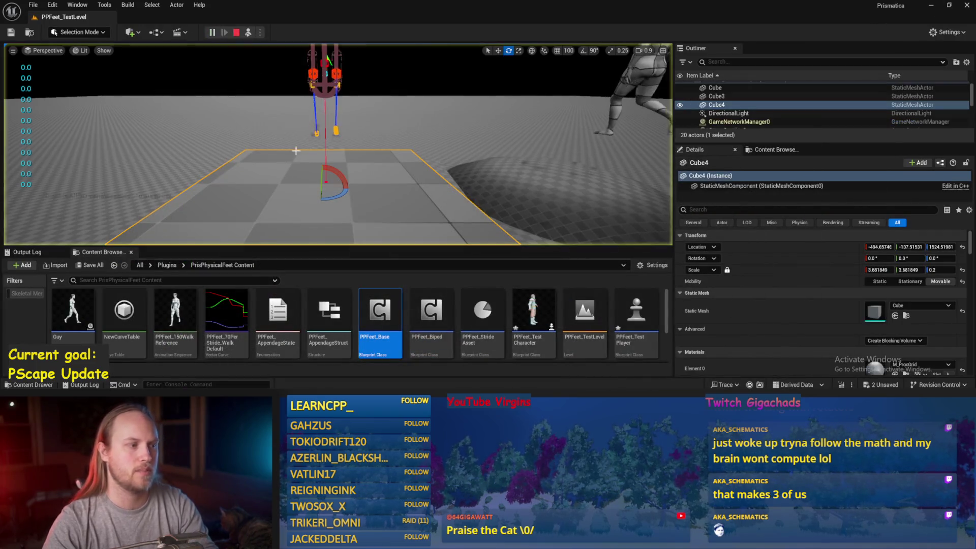
- Tilt Cube4 to about 55° during play, stop the session, and reopen PPFeet_Base
{"action": "left_click_drag", "start_coordinate": [335, 170], "coordinate": [340, 143]}
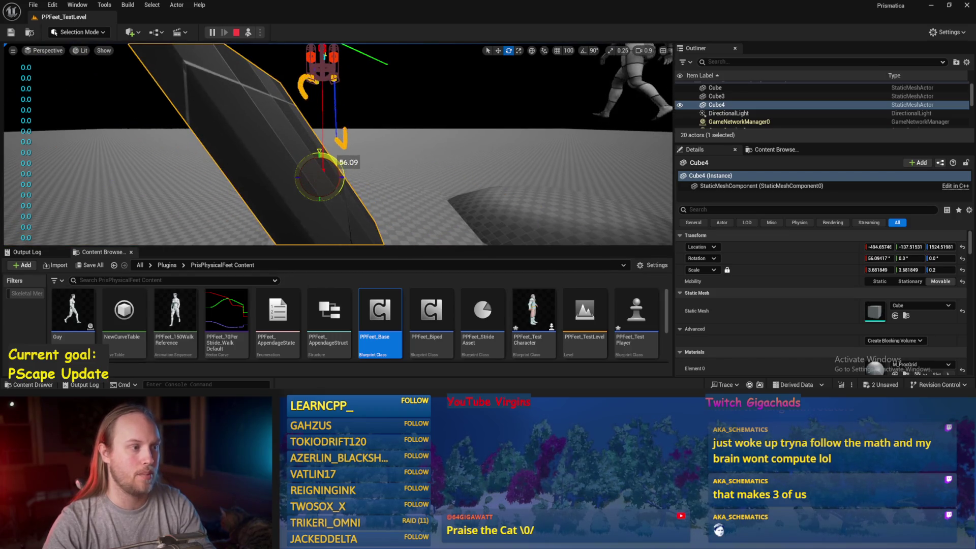
{"action": "key", "text": "Escape"}
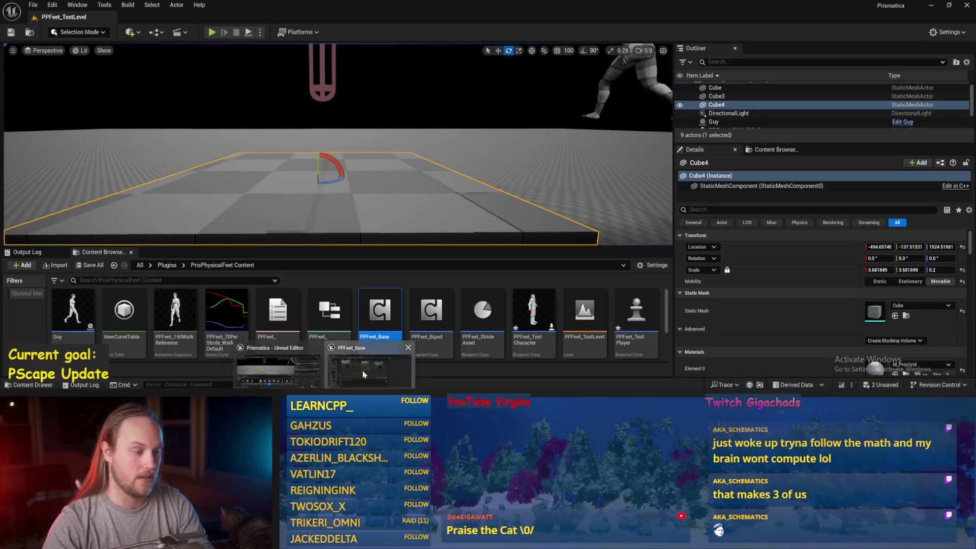
{"action": "double_click", "coordinate": [377, 320]}
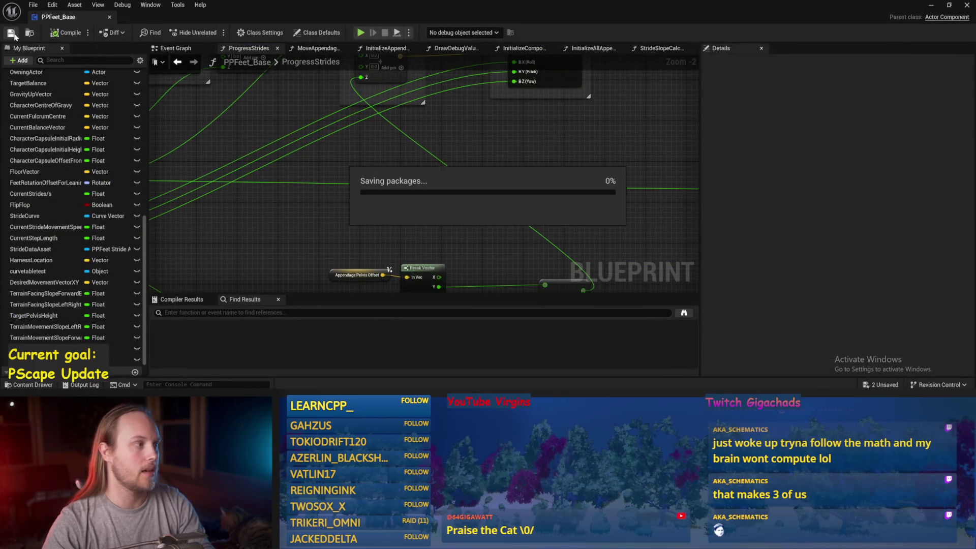
- Delete the debug Print String node and its getter, and reposition the reroute node
{"action": "scroll", "coordinate": [498, 185], "scroll_direction": "down", "scroll_amount": 2}
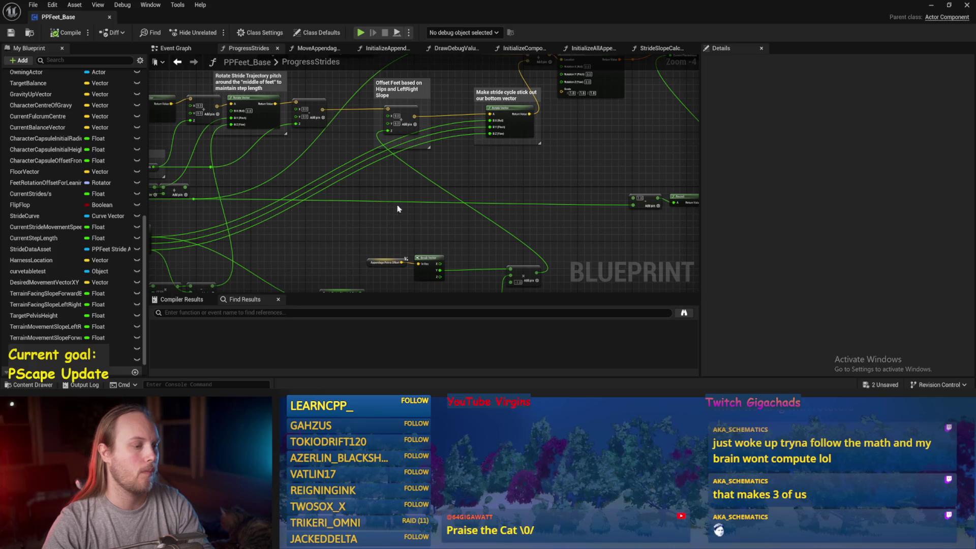
{"action": "left_click_drag", "start_coordinate": [394, 207], "coordinate": [436, 166]}
{"action": "mouse_move", "coordinate": [524, 213]}
{"action": "left_mouse_down"}
{"action": "mouse_move", "coordinate": [491, 212]}
{"action": "mouse_move", "coordinate": [463, 189]}
{"action": "left_mouse_up"}
{"action": "scroll", "coordinate": [465, 190], "scroll_direction": "up", "scroll_amount": 1}
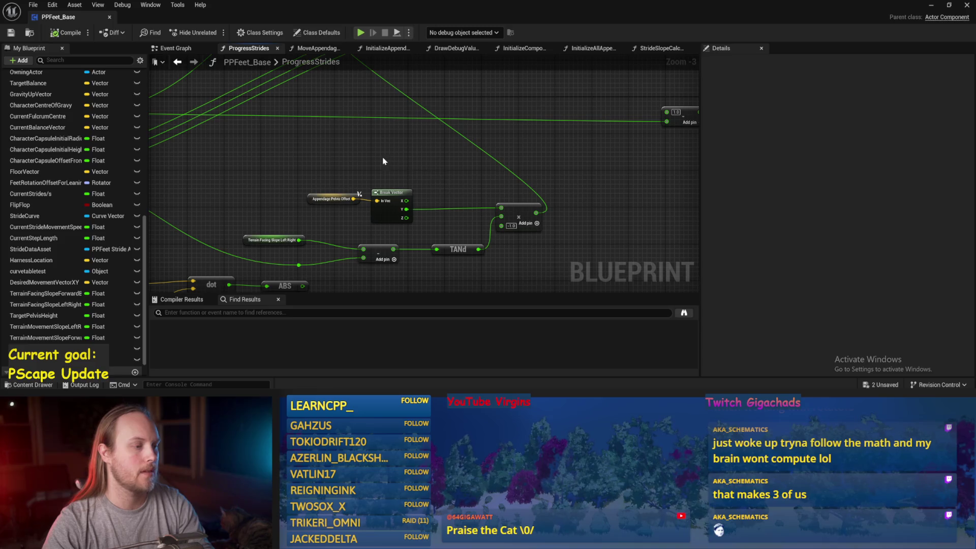
{"action": "scroll", "coordinate": [342, 174], "scroll_direction": "down", "scroll_amount": 2}
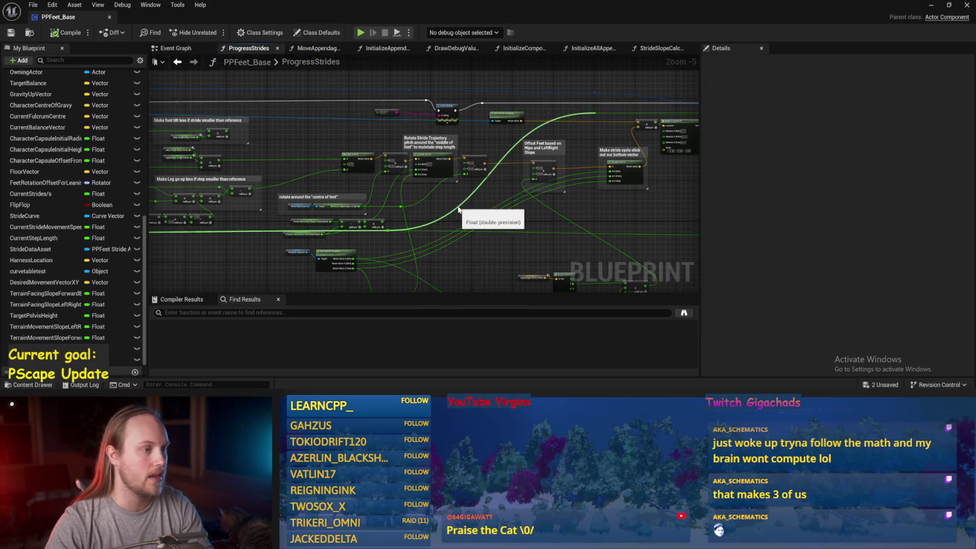
{"action": "scroll", "coordinate": [384, 113], "scroll_direction": "up", "scroll_amount": 2}
{"action": "key", "text": "Delete"}
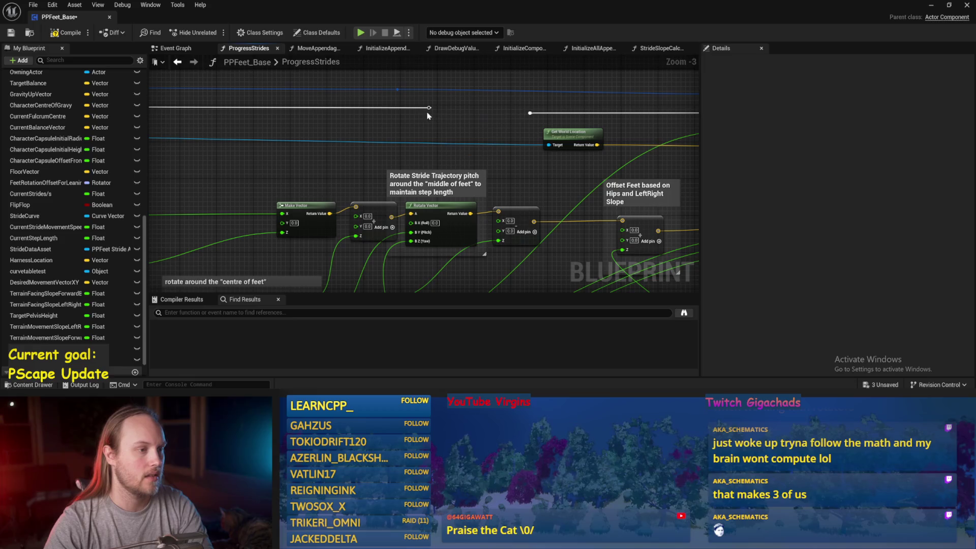
{"action": "mouse_move", "coordinate": [430, 108]}
{"action": "left_mouse_down"}
{"action": "mouse_move", "coordinate": [526, 115]}
{"action": "mouse_move", "coordinate": [282, 120]}
{"action": "left_mouse_up"}
- Review the TANd, dot and ABS nodes and save the Blueprint
{"action": "mouse_move", "coordinate": [396, 176]}
{"action": "left_mouse_down"}
{"action": "mouse_move", "coordinate": [398, 163]}
{"action": "mouse_move", "coordinate": [436, 159]}
{"action": "mouse_move", "coordinate": [428, 150]}
{"action": "left_mouse_up"}
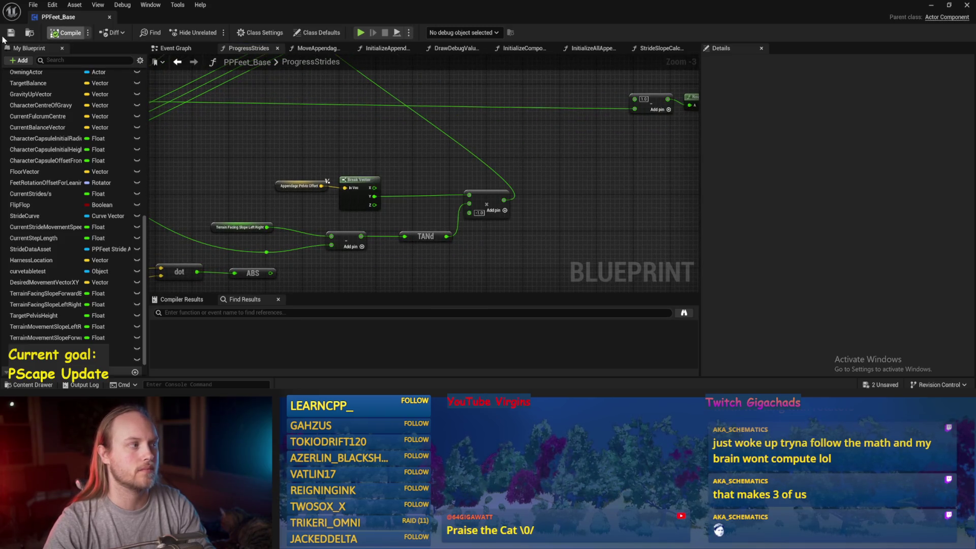
{"action": "scroll", "coordinate": [496, 206], "scroll_direction": "down", "scroll_amount": 2}
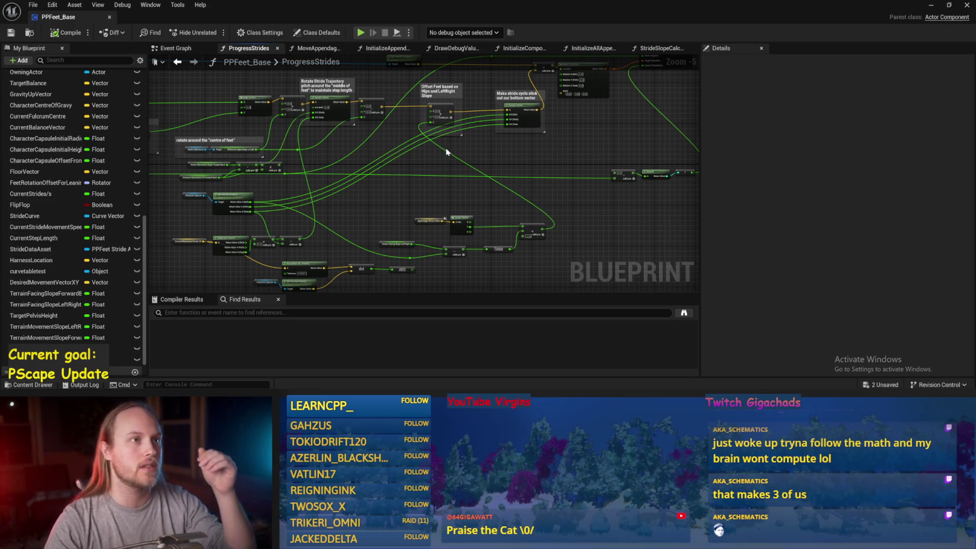
{"action": "scroll", "coordinate": [458, 150], "scroll_direction": "up", "scroll_amount": 2}
{"action": "key", "text": "ctrl+s"}
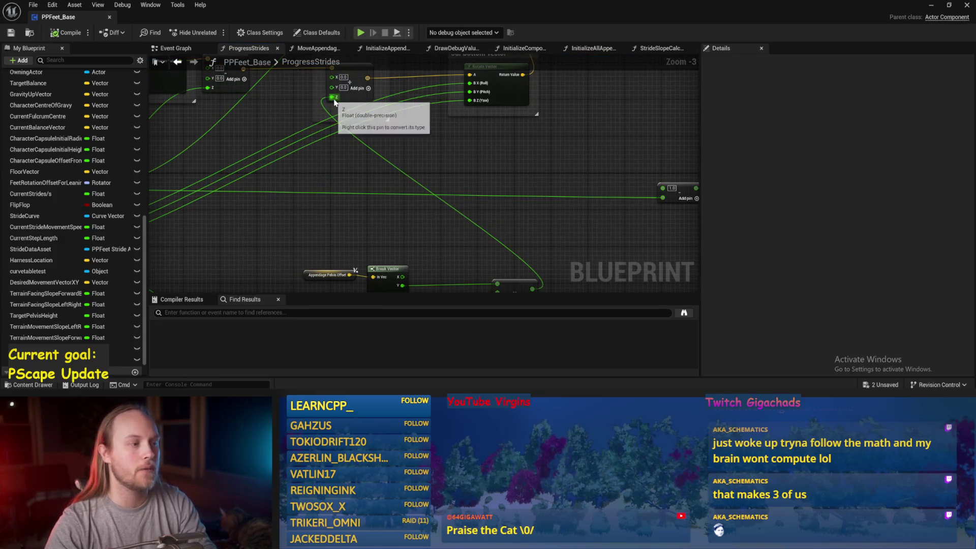
- Move the Add and Round nodes beside the Rotate Vector wiring
{"action": "left_click_drag", "start_coordinate": [461, 141], "coordinate": [464, 111]}
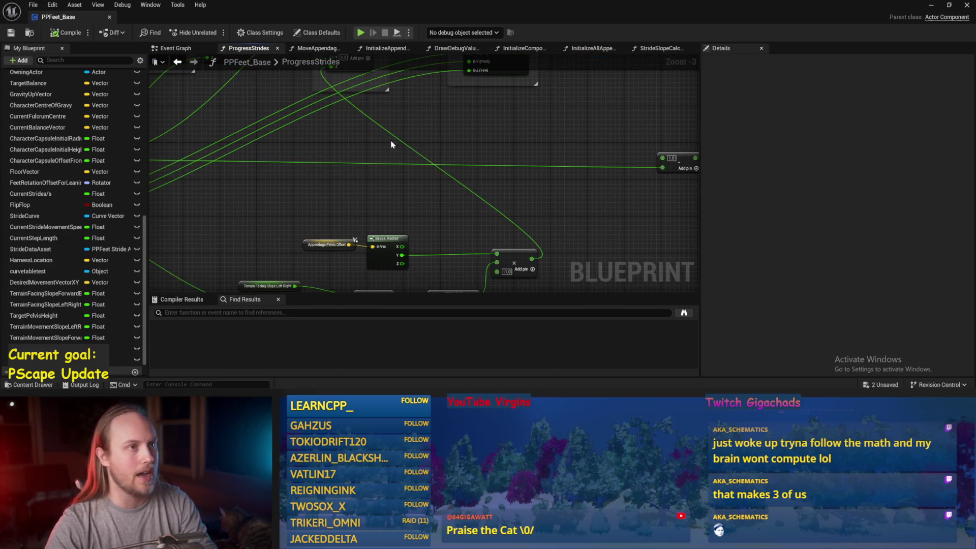
{"action": "left_click_drag", "start_coordinate": [486, 144], "coordinate": [483, 170]}
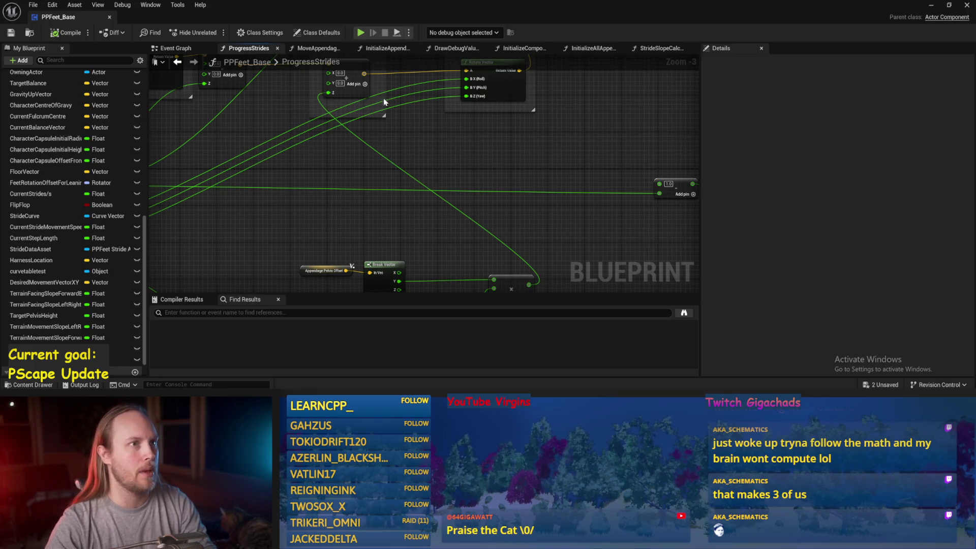
{"action": "mouse_move", "coordinate": [392, 102]}
{"action": "left_mouse_down"}
{"action": "mouse_move", "coordinate": [526, 195]}
{"action": "mouse_move", "coordinate": [495, 194]}
{"action": "left_mouse_up"}
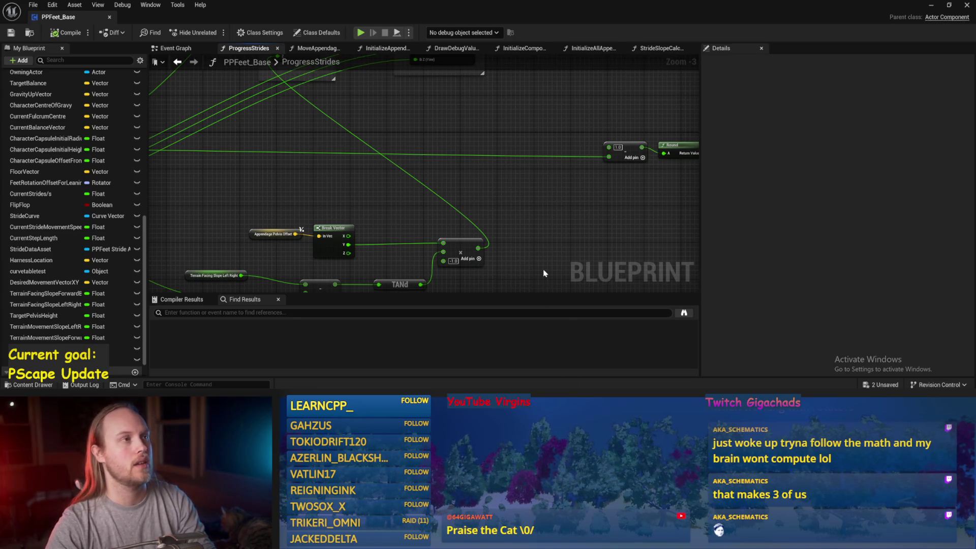
{"action": "mouse_move", "coordinate": [519, 171]}
{"action": "left_mouse_down"}
{"action": "mouse_move", "coordinate": [538, 222]}
{"action": "mouse_move", "coordinate": [383, 137]}
{"action": "left_mouse_up"}
{"action": "left_click_drag", "start_coordinate": [605, 119], "coordinate": [484, 131]}
{"action": "scroll", "coordinate": [547, 168], "scroll_direction": "down", "scroll_amount": 2}
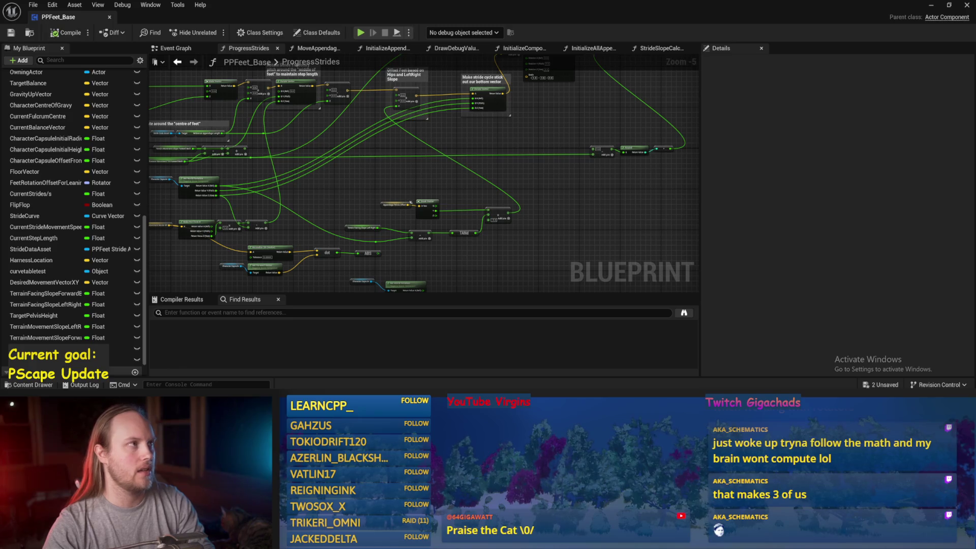
{"action": "scroll", "coordinate": [512, 171], "scroll_direction": "up", "scroll_amount": 2}
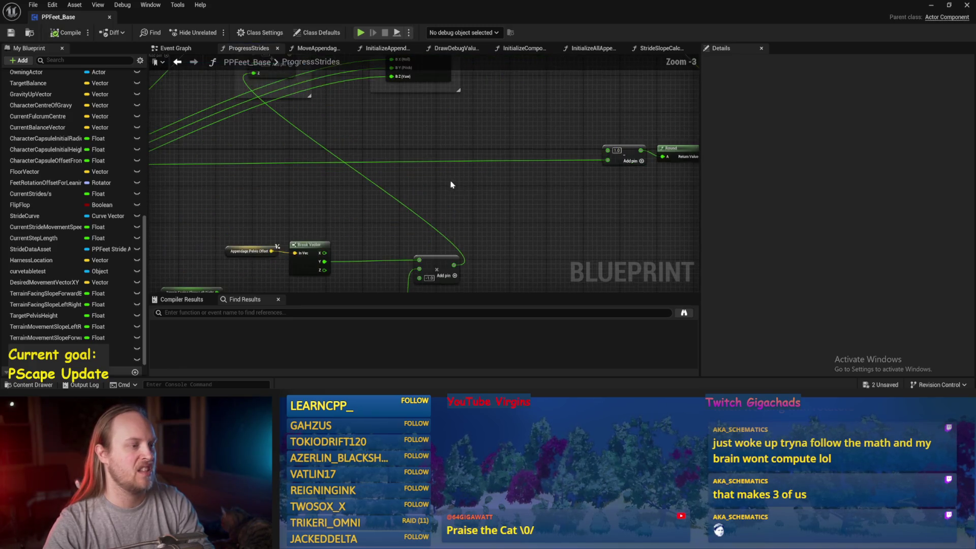
{"action": "scroll", "coordinate": [290, 135], "scroll_direction": "down", "scroll_amount": 4}
{"action": "scroll", "coordinate": [520, 224], "scroll_direction": "up", "scroll_amount": 3}
- Compile and save PPFeet_Base, then minimize its editor to return to the test level
{"action": "left_click_drag", "start_coordinate": [521, 224], "coordinate": [542, 185]}
{"action": "scroll", "coordinate": [371, 183], "scroll_direction": "up", "scroll_amount": 2}
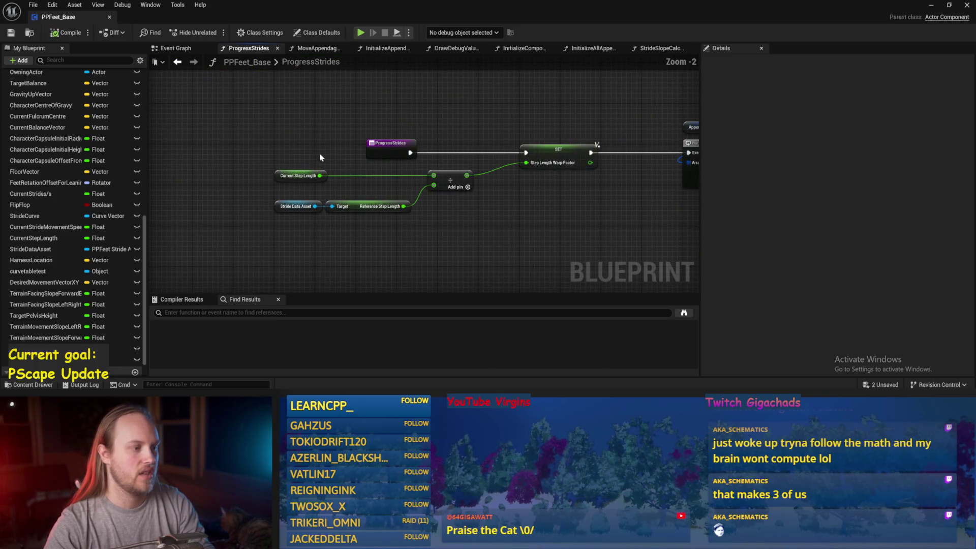
{"action": "left_click", "coordinate": [300, 175]}
{"action": "left_click", "coordinate": [499, 214]}
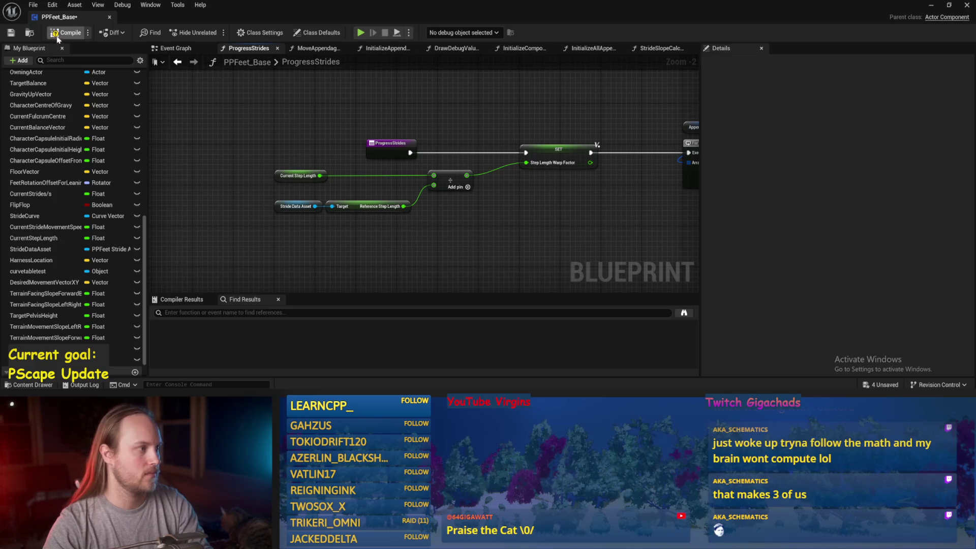
{"action": "left_click", "coordinate": [6, 32]}
{"action": "left_click_drag", "start_coordinate": [584, 214], "coordinate": [433, 202]}
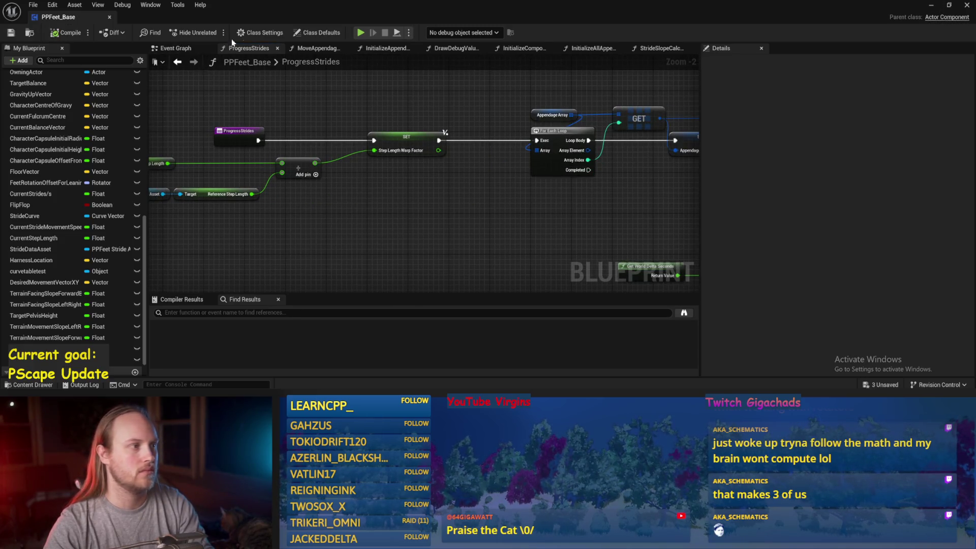
{"action": "left_click", "coordinate": [931, 5]}
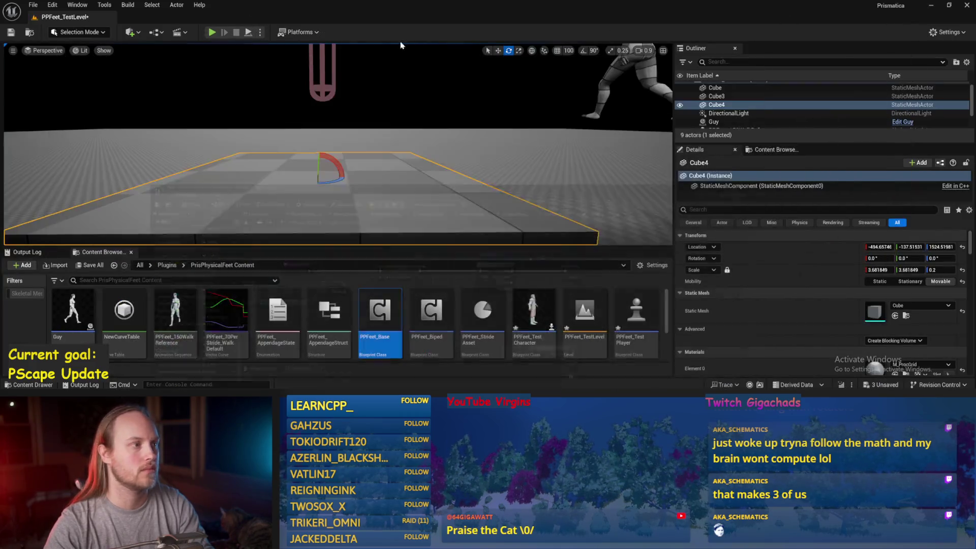
- Tilt Cube4 to about 54–56° in play to test the feet, then reopen PPFeet_Base
{"action": "mouse_move", "coordinate": [340, 171]}
{"action": "left_mouse_down"}
{"action": "mouse_move", "coordinate": [360, 164]}
{"action": "mouse_move", "coordinate": [335, 149]}
{"action": "left_mouse_up"}
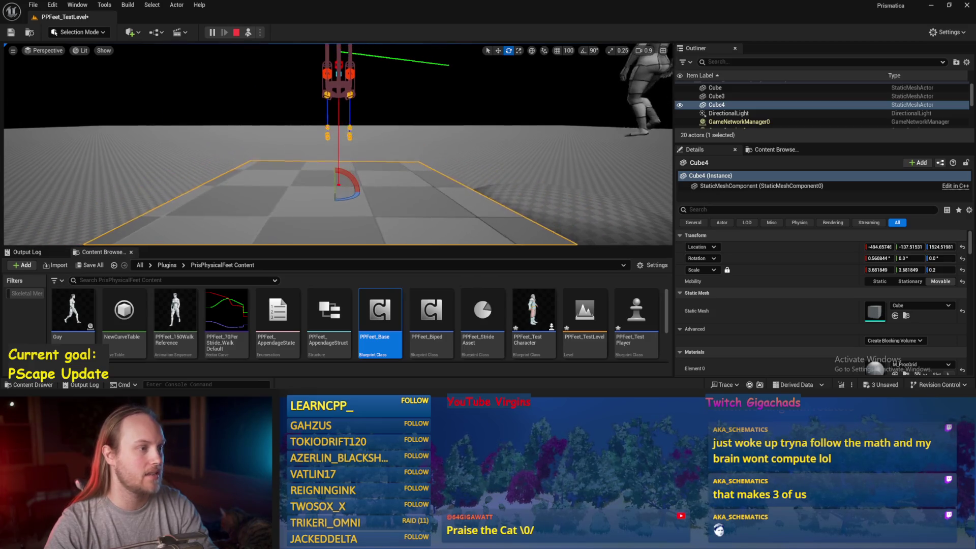
{"action": "scroll", "coordinate": [353, 146], "scroll_direction": "down", "scroll_amount": 3}
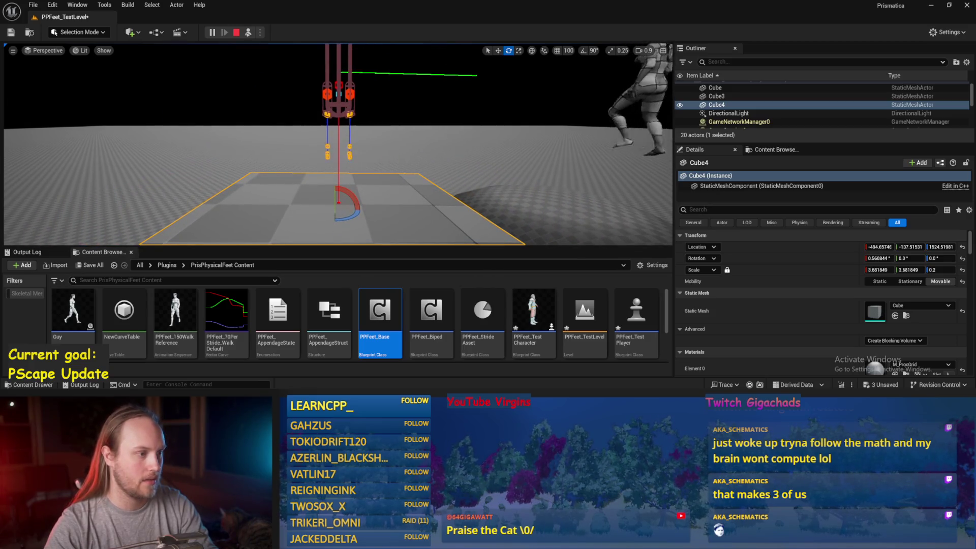
{"action": "scroll", "coordinate": [353, 147], "scroll_direction": "up", "scroll_amount": 3}
{"action": "scroll", "coordinate": [346, 142], "scroll_direction": "down", "scroll_amount": 3}
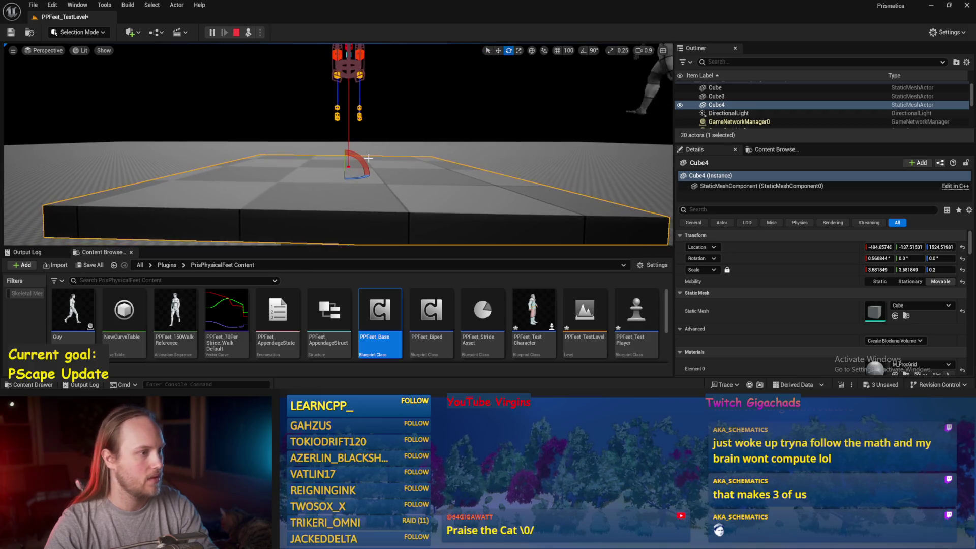
{"action": "scroll", "coordinate": [346, 141], "scroll_direction": "up", "scroll_amount": 2}
{"action": "mouse_move", "coordinate": [348, 170]}
{"action": "left_mouse_down"}
{"action": "mouse_move", "coordinate": [359, 174]}
{"action": "mouse_move", "coordinate": [318, 206]}
{"action": "mouse_move", "coordinate": [310, 201]}
{"action": "mouse_move", "coordinate": [337, 164]}
{"action": "left_mouse_up"}
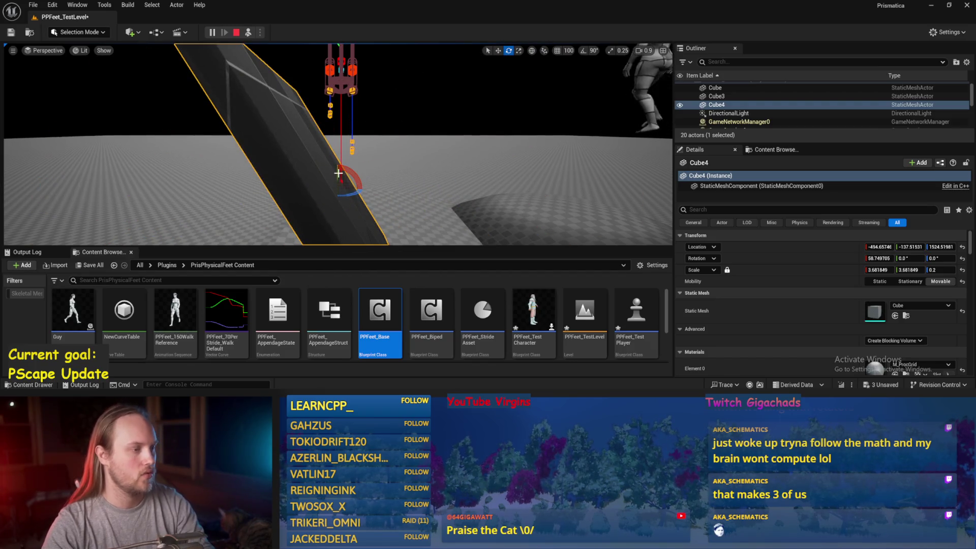
{"action": "double_click", "coordinate": [380, 313]}
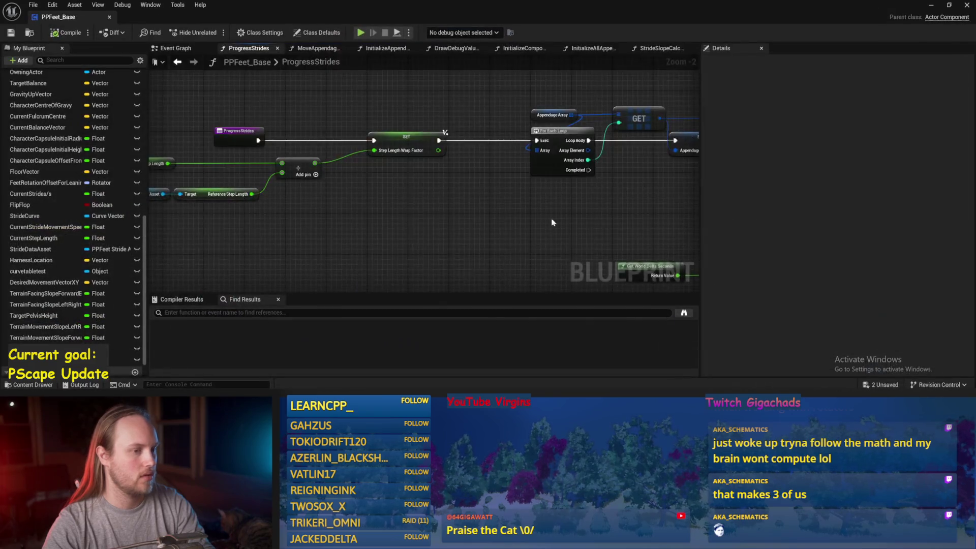
- Compile PPFeet_Base and drag a new connection from the Add node's float result
{"action": "mouse_move", "coordinate": [552, 223]}
{"action": "left_mouse_down"}
{"action": "mouse_move", "coordinate": [480, 178]}
{"action": "mouse_move", "coordinate": [508, 173]}
{"action": "mouse_move", "coordinate": [516, 191]}
{"action": "mouse_move", "coordinate": [463, 213]}
{"action": "mouse_move", "coordinate": [449, 233]}
{"action": "mouse_move", "coordinate": [520, 137]}
{"action": "left_mouse_up"}
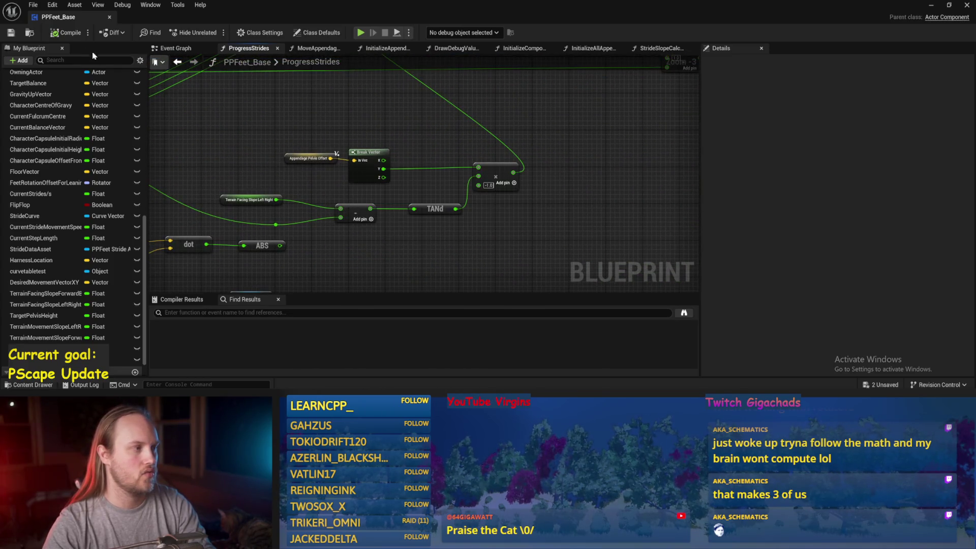
{"action": "left_click", "coordinate": [49, 37]}
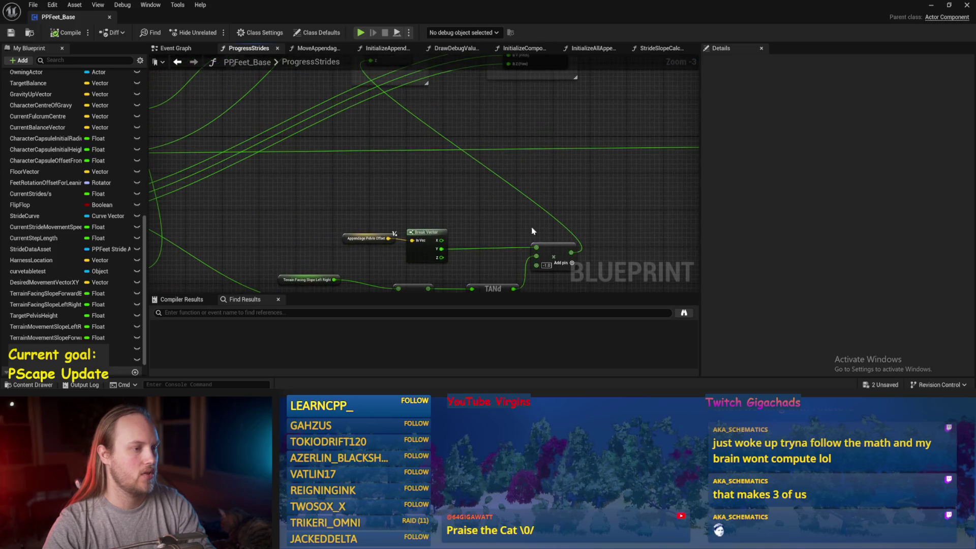
{"action": "mouse_move", "coordinate": [379, 127]}
{"action": "left_mouse_down"}
{"action": "mouse_move", "coordinate": [406, 108]}
{"action": "mouse_move", "coordinate": [295, 58]}
{"action": "left_mouse_up"}
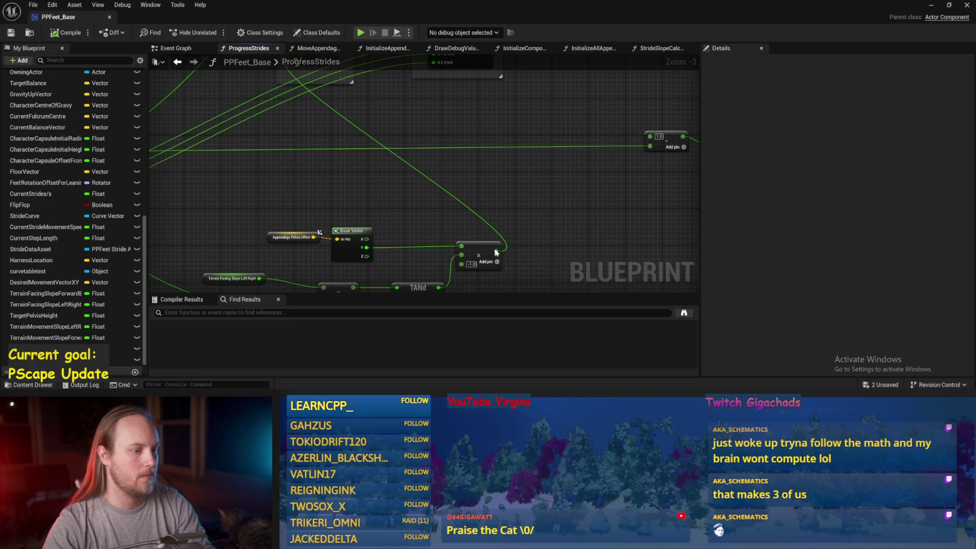
{"action": "left_click_drag", "start_coordinate": [498, 252], "coordinate": [542, 209]}
- Place a Clamp (Float) node on the Add result, then delete it
{"action": "type", "text": "clamp"}
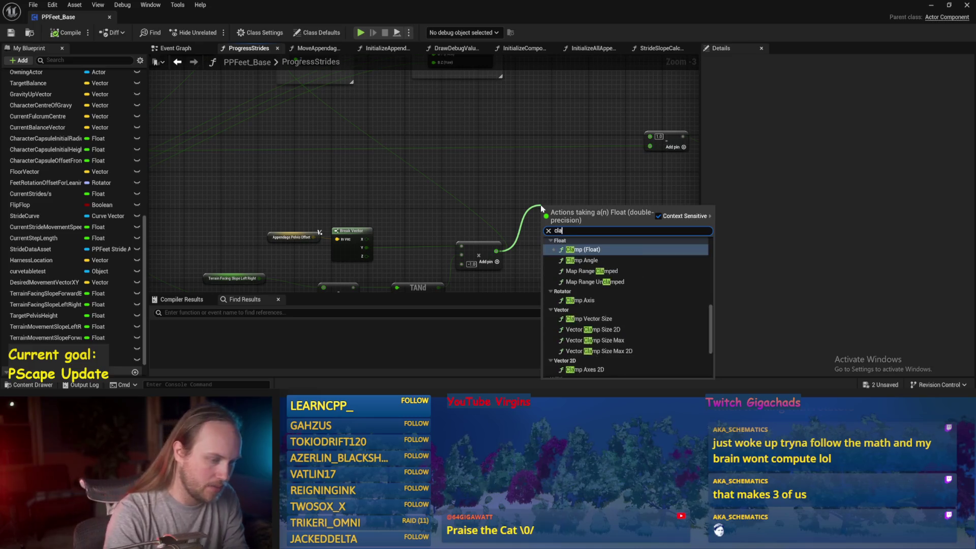
{"action": "key", "text": "Return"}
{"action": "mouse_move", "coordinate": [447, 188]}
{"action": "left_mouse_down"}
{"action": "mouse_move", "coordinate": [463, 169]}
{"action": "mouse_move", "coordinate": [504, 171]}
{"action": "mouse_move", "coordinate": [536, 264]}
{"action": "mouse_move", "coordinate": [510, 247]}
{"action": "left_mouse_up"}
{"action": "left_click_drag", "start_coordinate": [575, 185], "coordinate": [458, 96]}
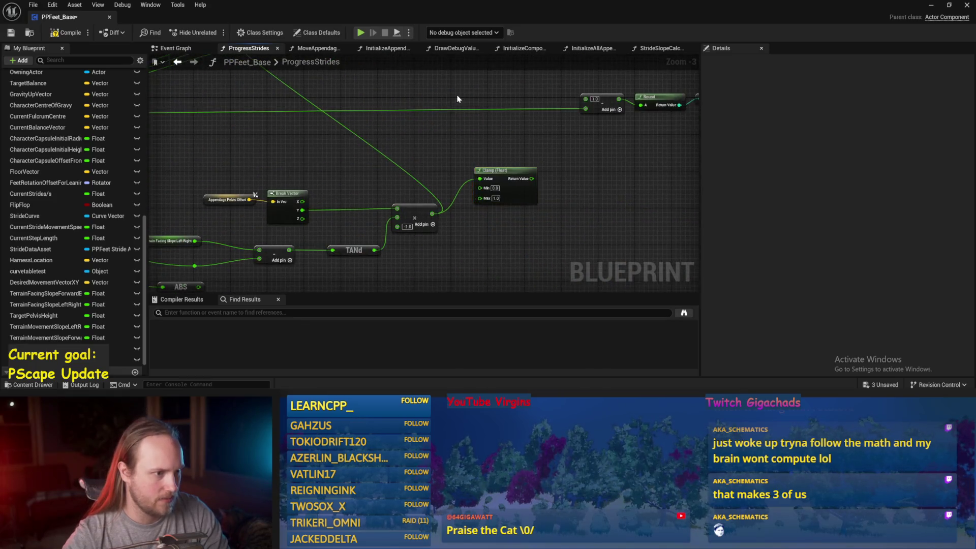
{"action": "scroll", "coordinate": [452, 159], "scroll_direction": "up", "scroll_amount": 1}
{"action": "mouse_move", "coordinate": [434, 148]}
{"action": "left_mouse_down"}
{"action": "mouse_move", "coordinate": [476, 162]}
{"action": "mouse_move", "coordinate": [519, 137]}
{"action": "mouse_move", "coordinate": [604, 137]}
{"action": "left_mouse_up"}
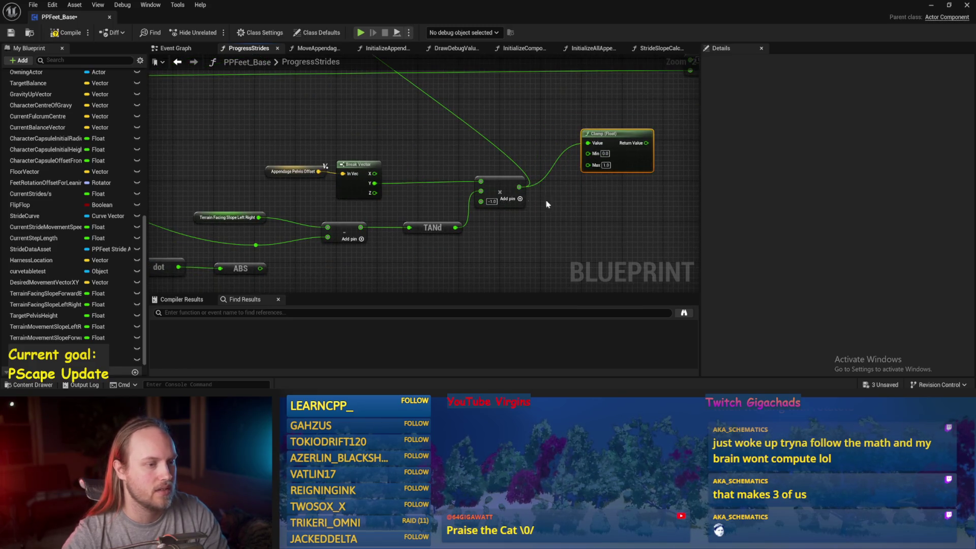
{"action": "left_click_drag", "start_coordinate": [530, 198], "coordinate": [527, 216]}
{"action": "left_click", "coordinate": [544, 181]}
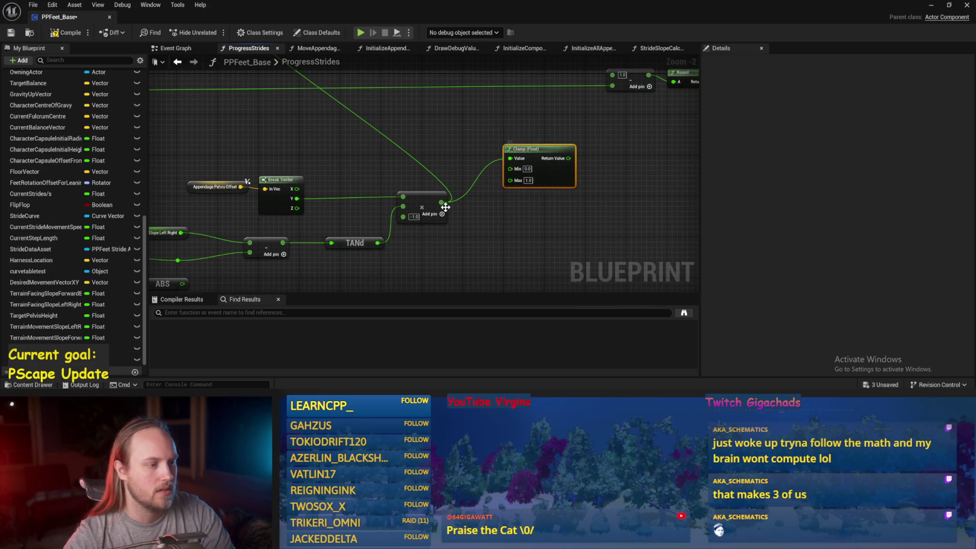
{"action": "key", "text": "Delete"}
- Feed the multiply result into a MAX node followed by a ×2.0 multiply
{"action": "left_click_drag", "start_coordinate": [441, 202], "coordinate": [479, 175]}
{"action": "type", "text": "max"}
{"action": "key", "text": "Return"}
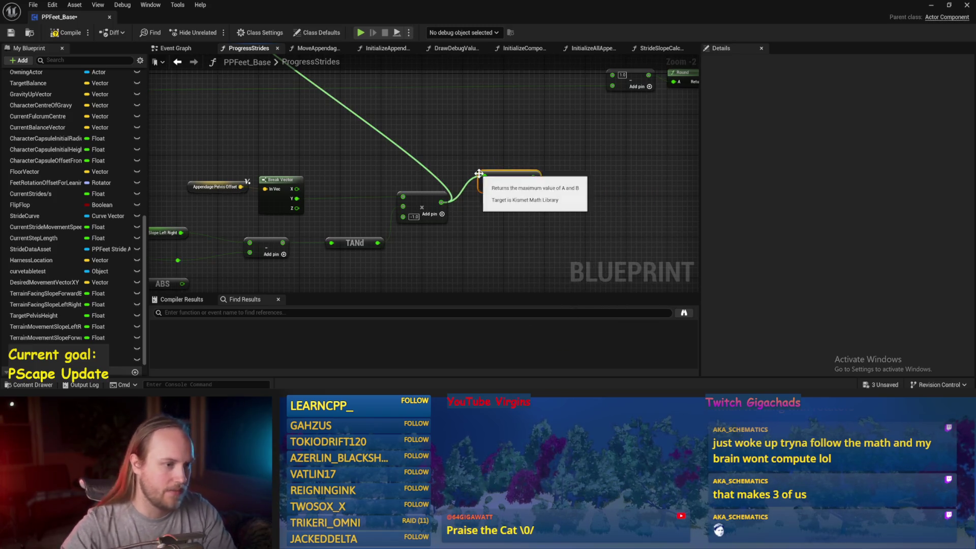
{"action": "scroll", "coordinate": [501, 141], "scroll_direction": "up", "scroll_amount": 1}
{"action": "mouse_move", "coordinate": [528, 199]}
{"action": "left_mouse_down"}
{"action": "mouse_move", "coordinate": [546, 182]}
{"action": "mouse_move", "coordinate": [589, 184]}
{"action": "left_mouse_up"}
{"action": "type", "text": "*"}
{"action": "key", "text": "Return"}
{"action": "type", "text": "2"}
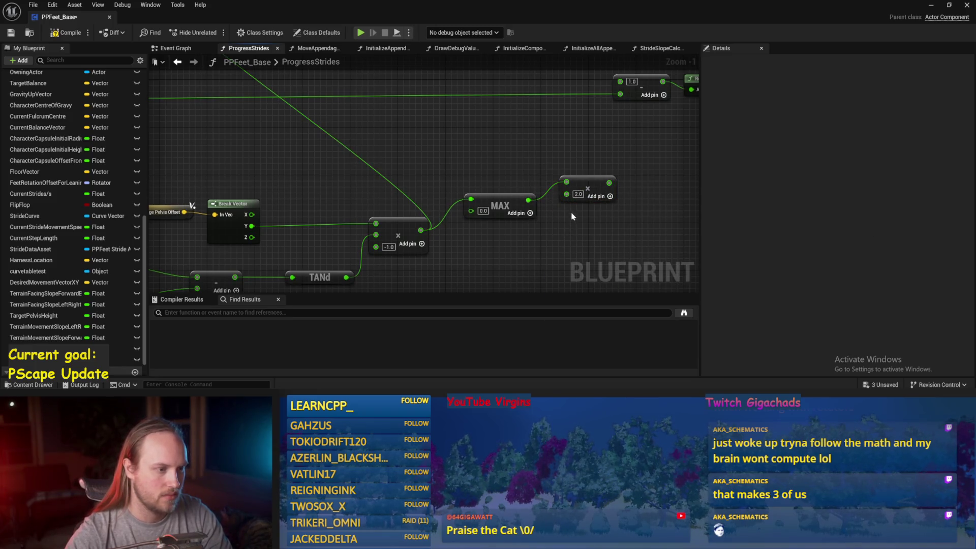
{"action": "left_click_drag", "start_coordinate": [509, 165], "coordinate": [551, 164]}
- Connect MAX into the 2.0 multiply, wire the doubled value upstream, and save
{"action": "mouse_move", "coordinate": [458, 182]}
{"action": "left_mouse_down"}
{"action": "mouse_move", "coordinate": [529, 214]}
{"action": "mouse_move", "coordinate": [502, 210]}
{"action": "left_mouse_up"}
{"action": "type", "text": "ab"}
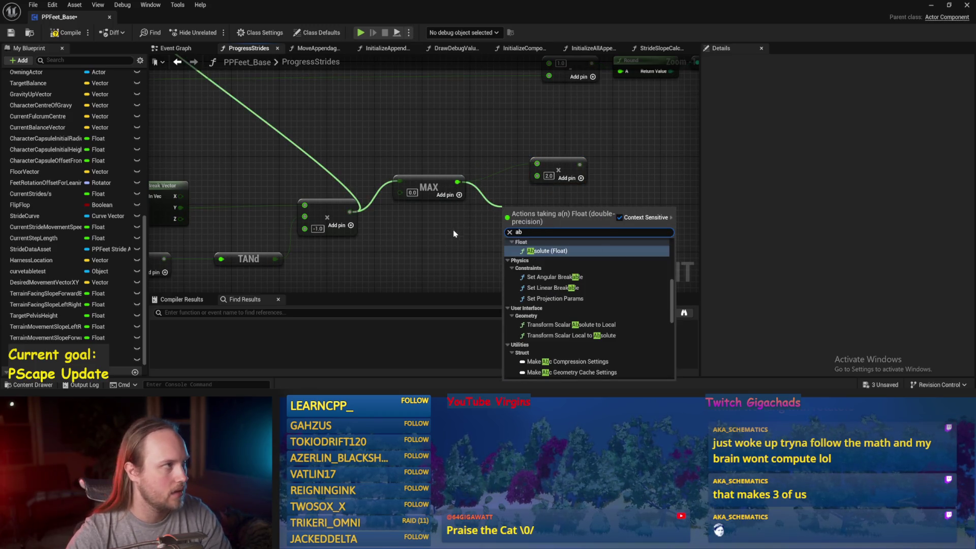
{"action": "key", "text": "Escape"}
{"action": "left_click_drag", "start_coordinate": [457, 181], "coordinate": [537, 163]}
{"action": "scroll", "coordinate": [520, 164], "scroll_direction": "down", "scroll_amount": 2}
{"action": "mouse_move", "coordinate": [577, 203]}
{"action": "left_mouse_down"}
{"action": "mouse_move", "coordinate": [399, 92]}
{"action": "mouse_move", "coordinate": [205, 119]}
{"action": "left_mouse_up"}
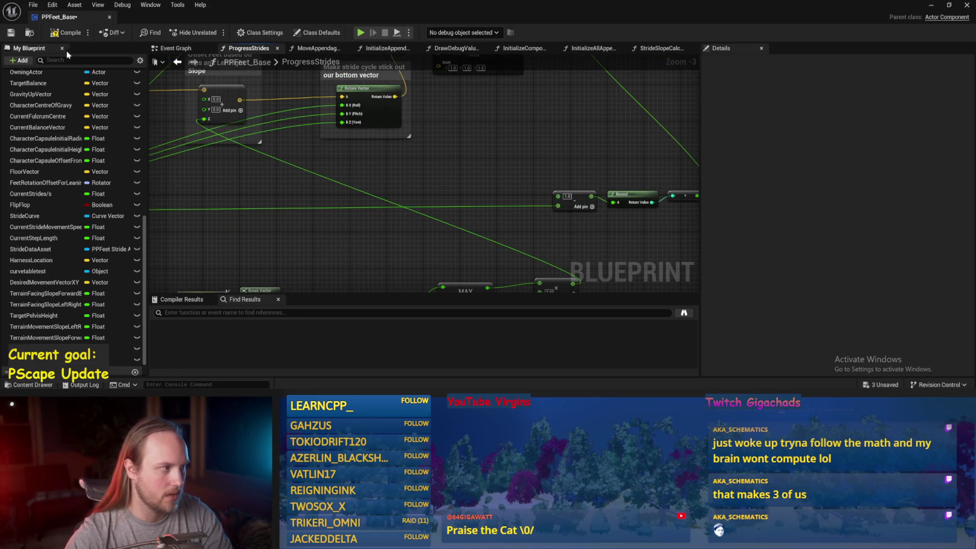
{"action": "left_click", "coordinate": [10, 33]}
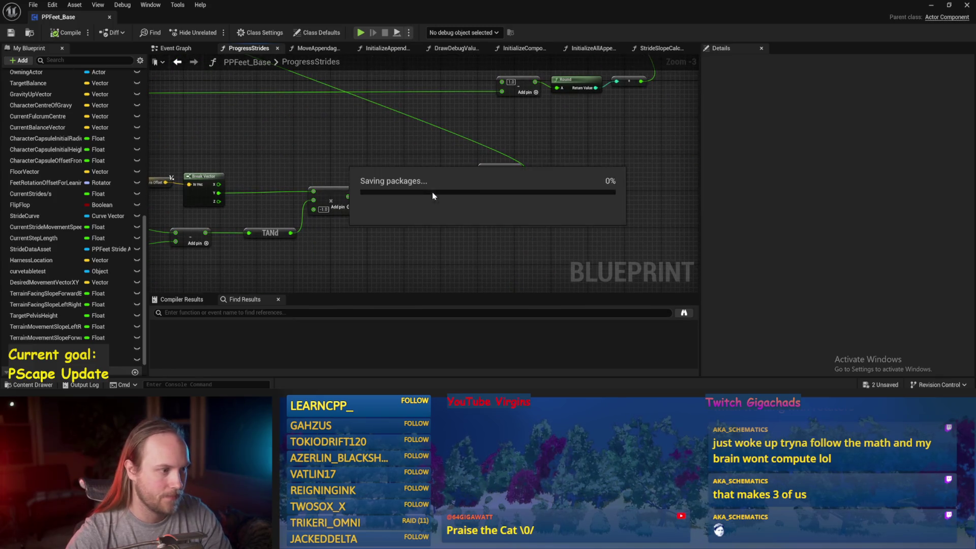
- Return to the test level, start Simulate, and tilt Cube4 about 34°
{"action": "left_click", "coordinate": [932, 6]}
{"action": "key", "text": "alt+s"}
{"action": "mouse_move", "coordinate": [358, 176]}
{"action": "left_mouse_down"}
{"action": "mouse_move", "coordinate": [367, 166]}
{"action": "mouse_move", "coordinate": [373, 174]}
{"action": "mouse_move", "coordinate": [327, 163]}
{"action": "mouse_move", "coordinate": [313, 173]}
{"action": "mouse_move", "coordinate": [377, 208]}
{"action": "mouse_move", "coordinate": [362, 169]}
{"action": "mouse_move", "coordinate": [324, 159]}
{"action": "mouse_move", "coordinate": [350, 159]}
{"action": "mouse_move", "coordinate": [361, 163]}
{"action": "mouse_move", "coordinate": [349, 174]}
{"action": "mouse_move", "coordinate": [335, 162]}
{"action": "mouse_move", "coordinate": [359, 168]}
{"action": "mouse_move", "coordinate": [337, 195]}
{"action": "mouse_move", "coordinate": [343, 121]}
{"action": "left_mouse_up"}
- Rotate the test player further around X, stop the session, and reopen PPFeet_Base
{"action": "scroll", "coordinate": [354, 170], "scroll_direction": "down", "scroll_amount": 3}
{"action": "left_click", "coordinate": [344, 122]}
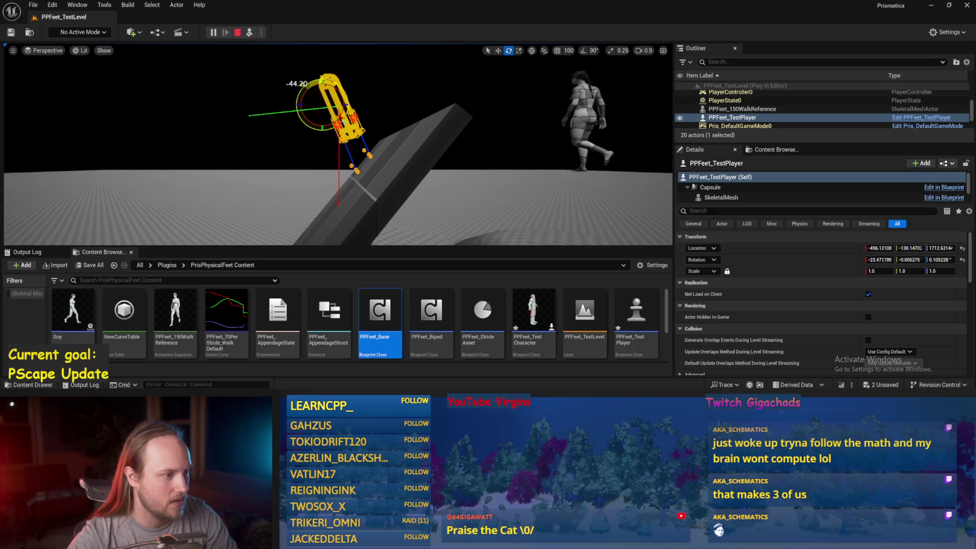
{"action": "mouse_move", "coordinate": [298, 107]}
{"action": "left_mouse_down"}
{"action": "mouse_move", "coordinate": [327, 136]}
{"action": "mouse_move", "coordinate": [298, 135]}
{"action": "mouse_move", "coordinate": [283, 95]}
{"action": "mouse_move", "coordinate": [328, 73]}
{"action": "mouse_move", "coordinate": [337, 85]}
{"action": "mouse_move", "coordinate": [330, 78]}
{"action": "left_mouse_up"}
{"action": "key", "text": "Escape"}
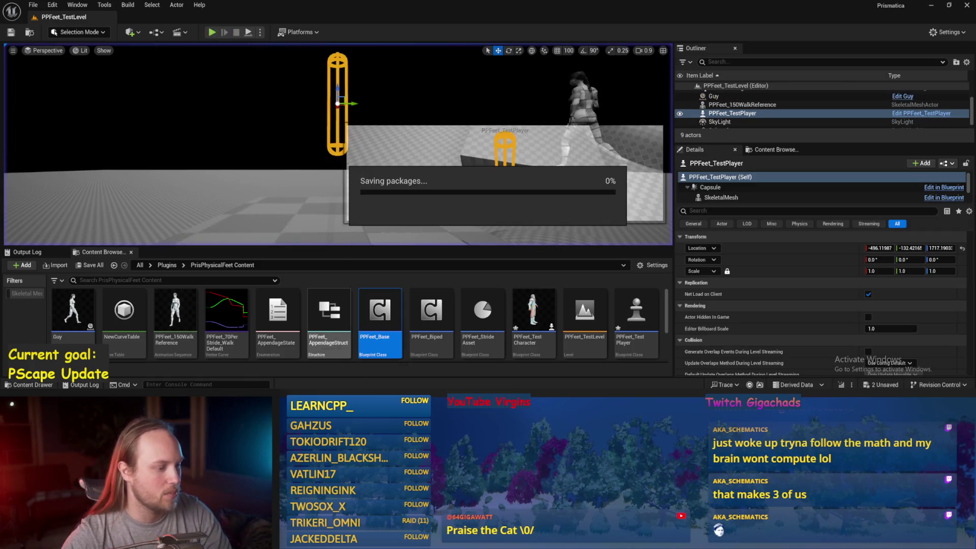
{"action": "double_click", "coordinate": [380, 315]}
{"action": "left_click", "coordinate": [399, 199]}
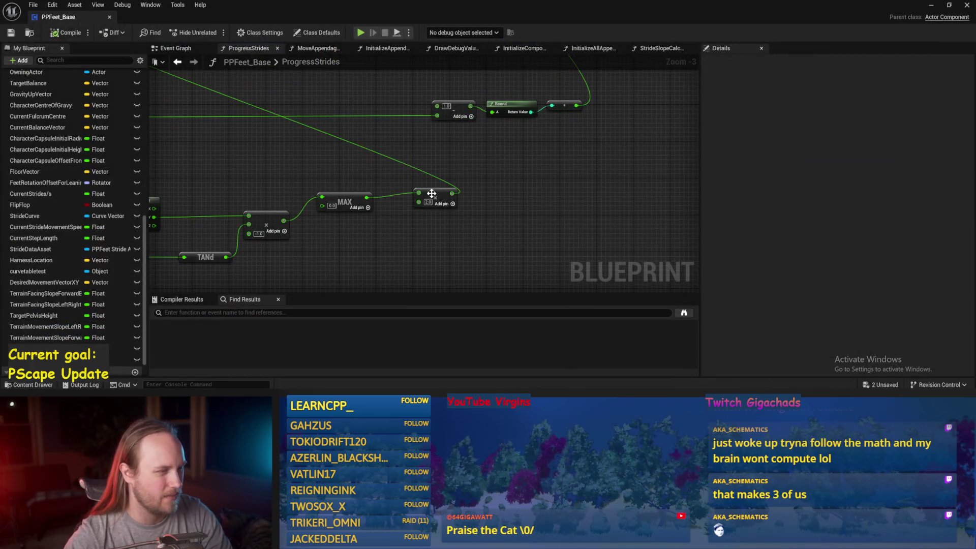
- Add a Max Appendage Length getter near the slope calculation nodes
{"action": "scroll", "coordinate": [399, 199], "scroll_direction": "down", "scroll_amount": 2}
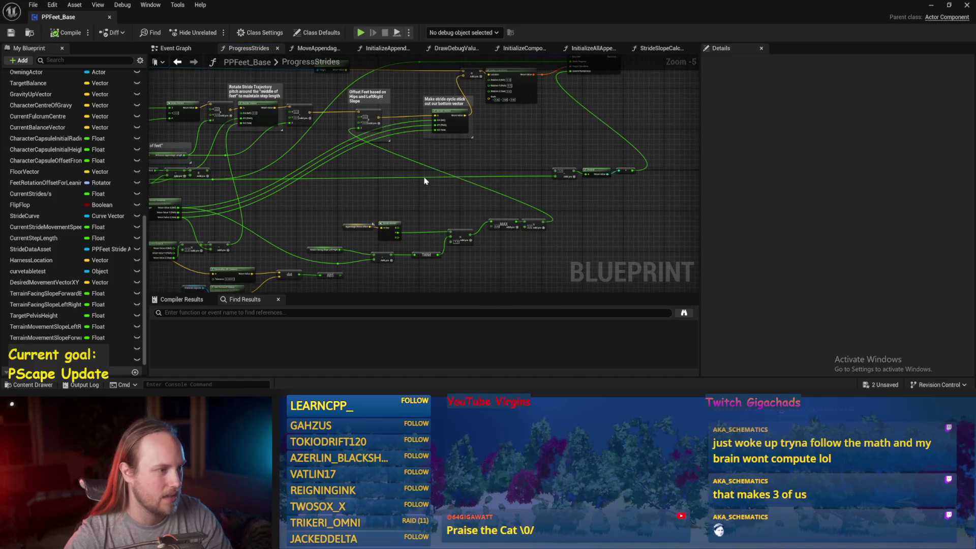
{"action": "scroll", "coordinate": [421, 179], "scroll_direction": "up", "scroll_amount": 1}
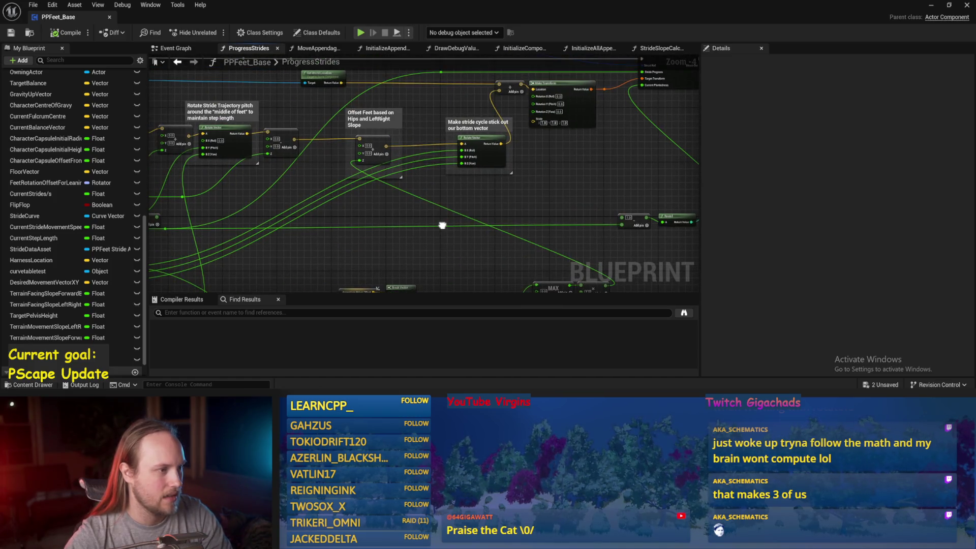
{"action": "mouse_move", "coordinate": [442, 225]}
{"action": "left_mouse_down"}
{"action": "mouse_move", "coordinate": [487, 219]}
{"action": "mouse_move", "coordinate": [542, 155]}
{"action": "left_mouse_up"}
{"action": "left_click_drag", "start_coordinate": [435, 123], "coordinate": [392, 163]}
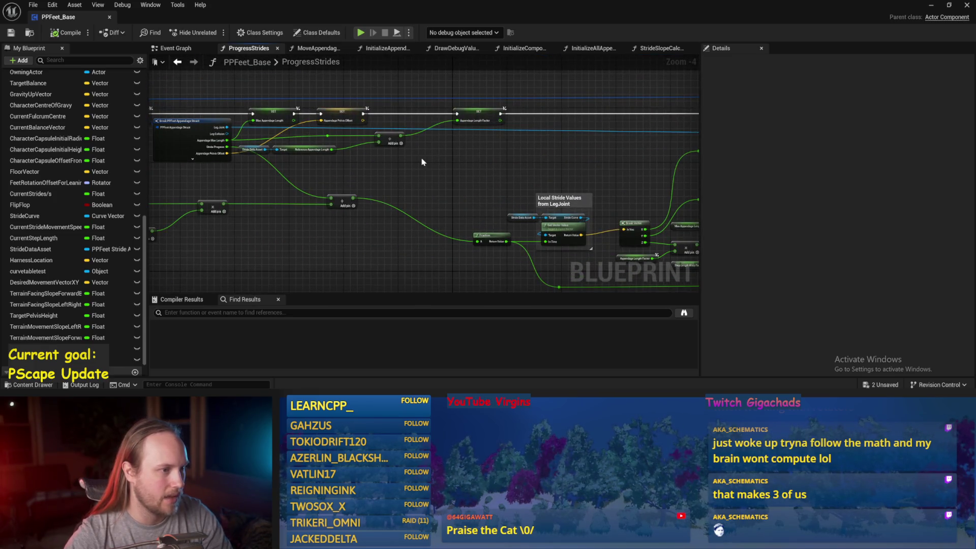
{"action": "left_click_drag", "start_coordinate": [460, 196], "coordinate": [414, 183]}
{"action": "right_click", "coordinate": [414, 183]}
{"action": "type", "text": "max appendage"}
{"action": "key", "text": "Return"}
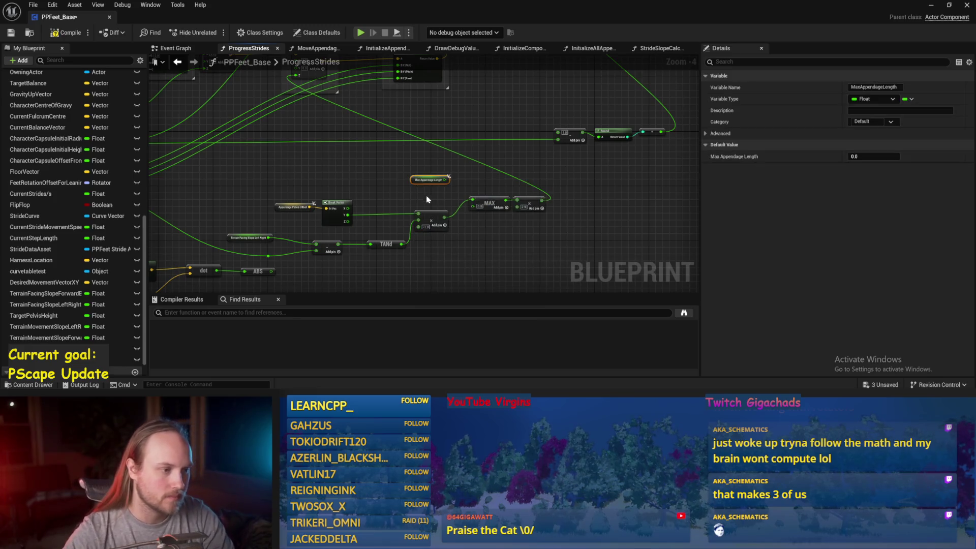
- Multiply Max Appendage Length by -0.8 in a new Multiply node, shifting MAX aside
{"action": "scroll", "coordinate": [424, 198], "scroll_direction": "up", "scroll_amount": 2}
{"action": "left_click_drag", "start_coordinate": [441, 176], "coordinate": [473, 167]}
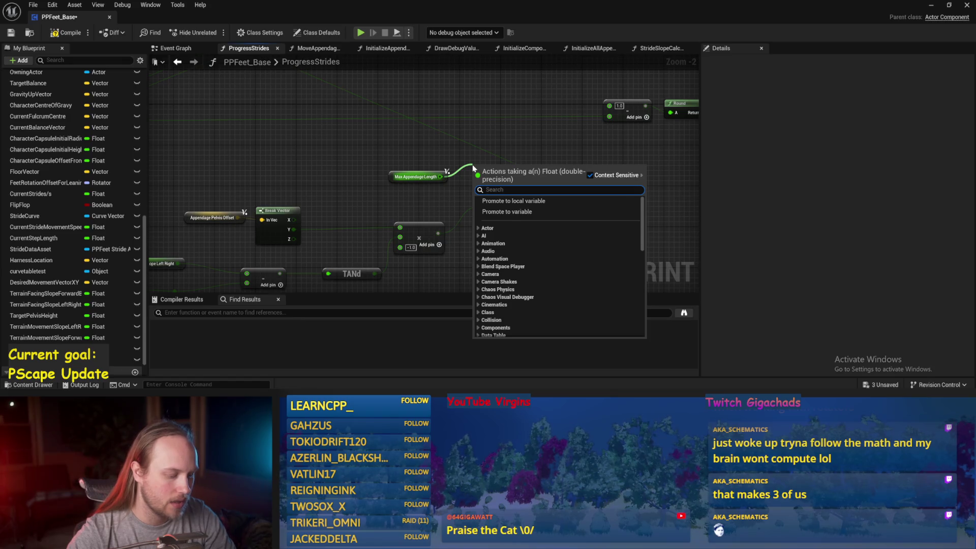
{"action": "type", "text": "m"}
{"action": "key", "text": "Escape"}
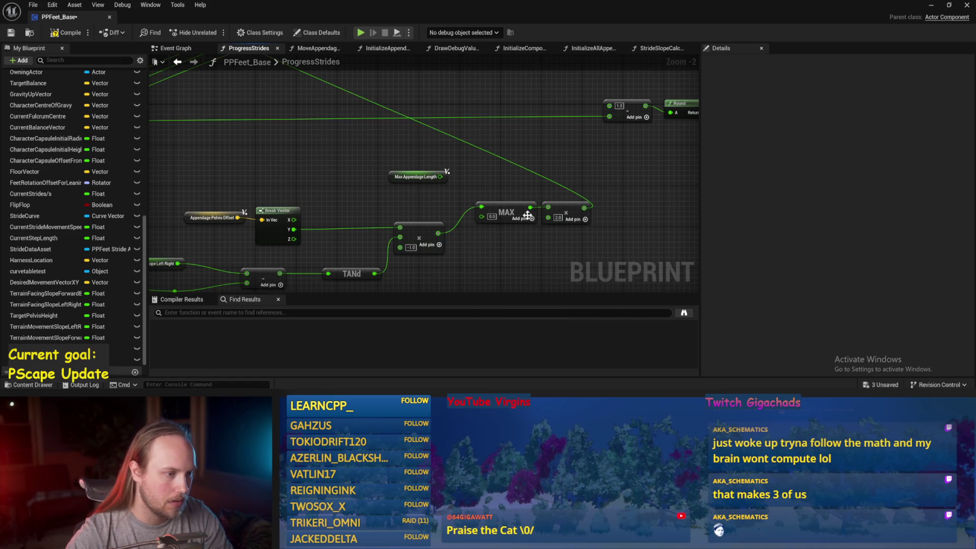
{"action": "mouse_move", "coordinate": [515, 203]}
{"action": "left_mouse_down"}
{"action": "mouse_move", "coordinate": [483, 226]}
{"action": "mouse_move", "coordinate": [496, 223]}
{"action": "left_mouse_up"}
{"action": "mouse_move", "coordinate": [441, 181]}
{"action": "left_mouse_down"}
{"action": "mouse_move", "coordinate": [429, 176]}
{"action": "mouse_move", "coordinate": [446, 184]}
{"action": "mouse_move", "coordinate": [466, 164]}
{"action": "left_mouse_up"}
{"action": "type", "text": "*"}
{"action": "key", "text": "Return"}
{"action": "scroll", "coordinate": [474, 174], "scroll_direction": "up", "scroll_amount": 1}
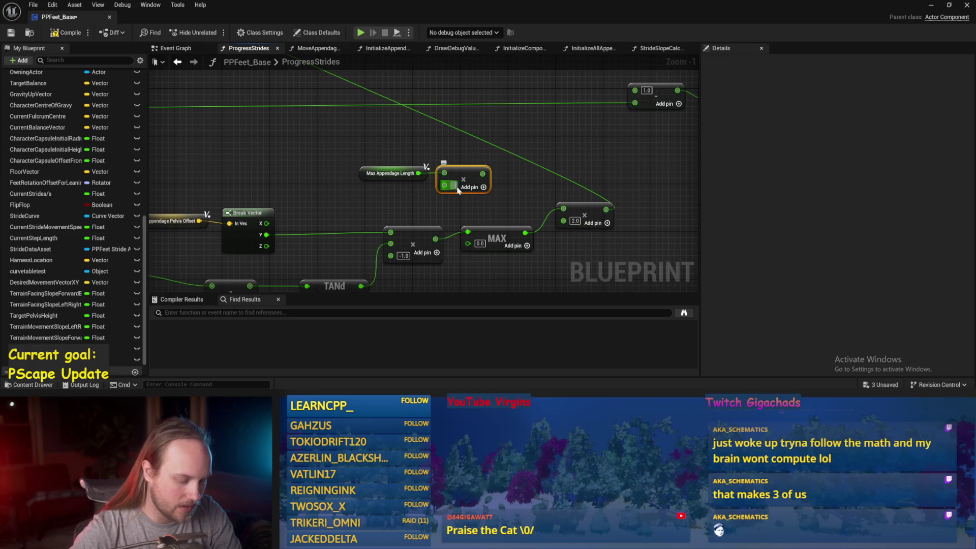
- Search for a Min node from the multiply result, deleting the wrongly placed node
{"action": "left_click_drag", "start_coordinate": [455, 179], "coordinate": [497, 153]}
{"action": "type", "text": "mi"}
{"action": "key", "text": "BackSpace"}
{"action": "key", "text": "BackSpace"}
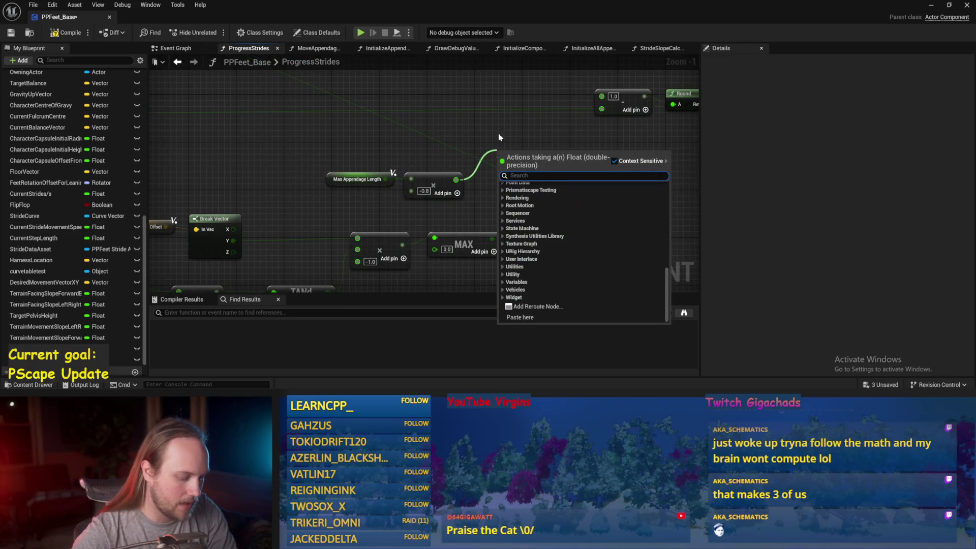
{"action": "type", "text": ",m"}
{"action": "key", "text": "BackSpace"}
{"action": "key", "text": "BackSpace"}
{"action": "type", "text": "min"}
{"action": "key", "text": "Return"}
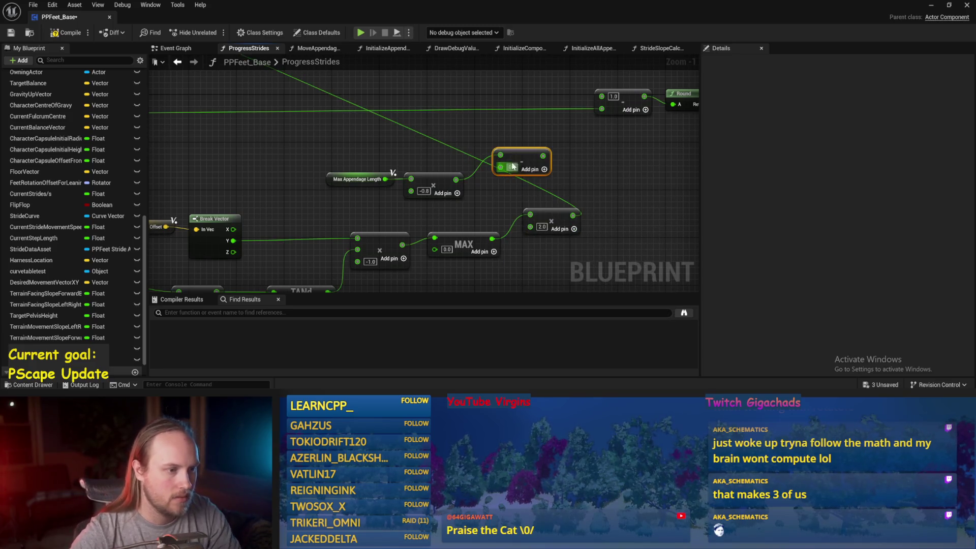
{"action": "key", "text": "Delete"}
- Add a MIN node on the multiply result, wire it into the slope chain, and save
{"action": "left_click_drag", "start_coordinate": [455, 179], "coordinate": [501, 146]}
{"action": "type", "text": "min"}
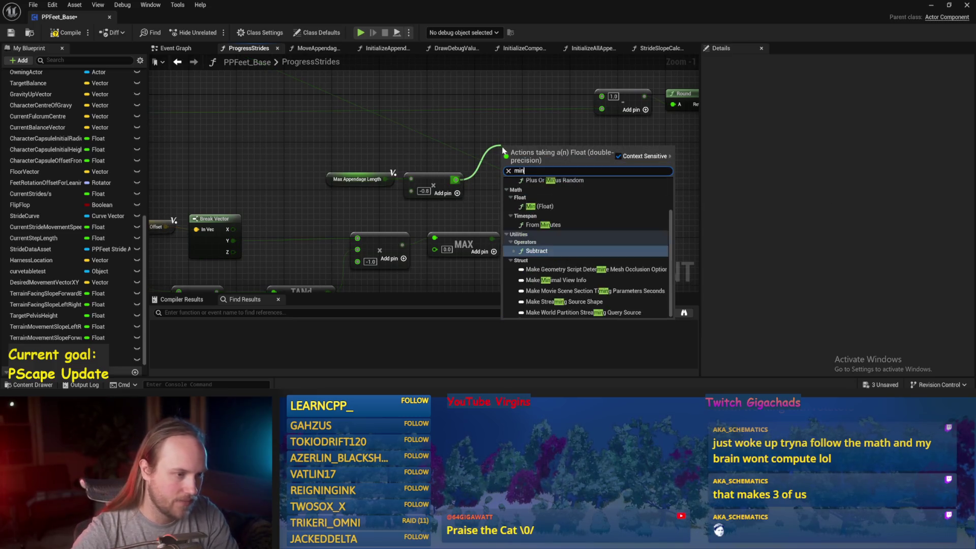
{"action": "left_click", "coordinate": [507, 210]}
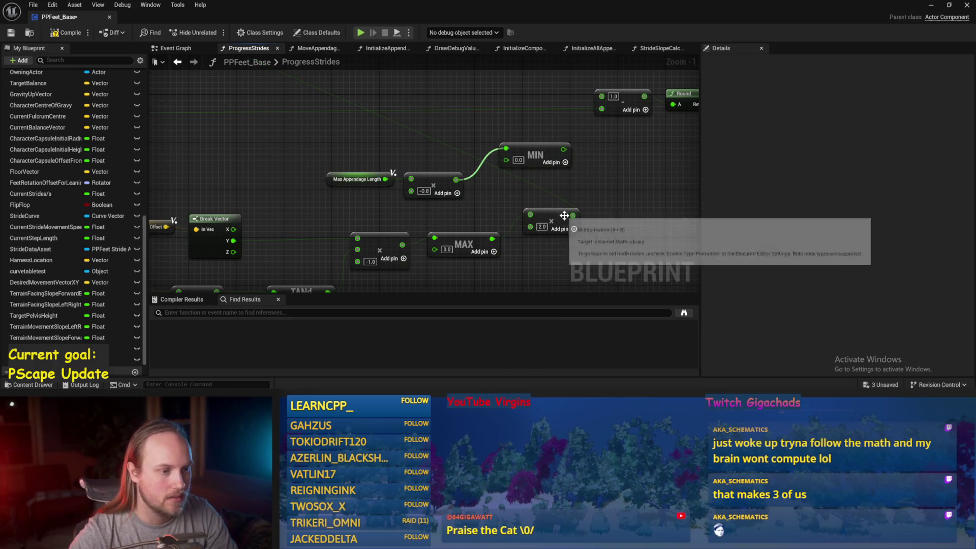
{"action": "left_click_drag", "start_coordinate": [573, 216], "coordinate": [565, 153]}
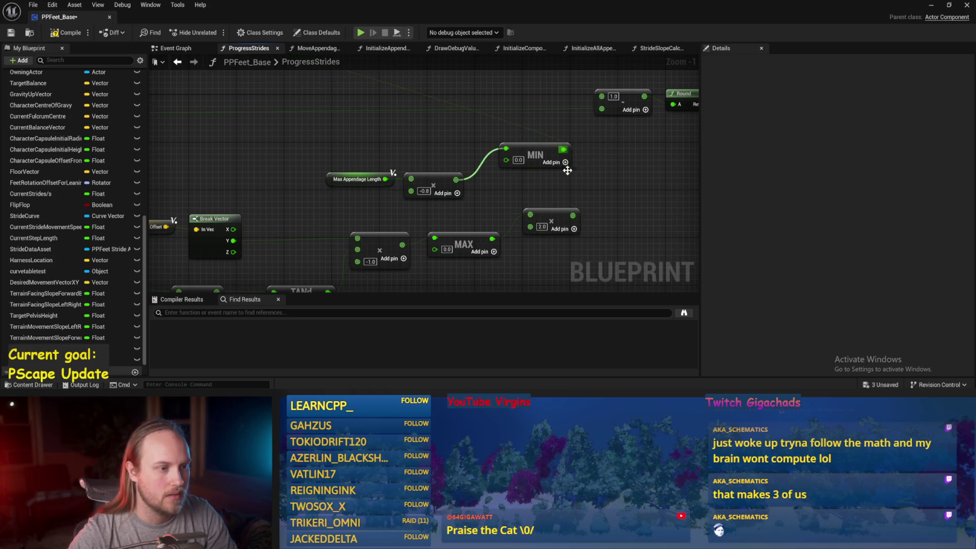
{"action": "key", "text": "ctrl+s"}
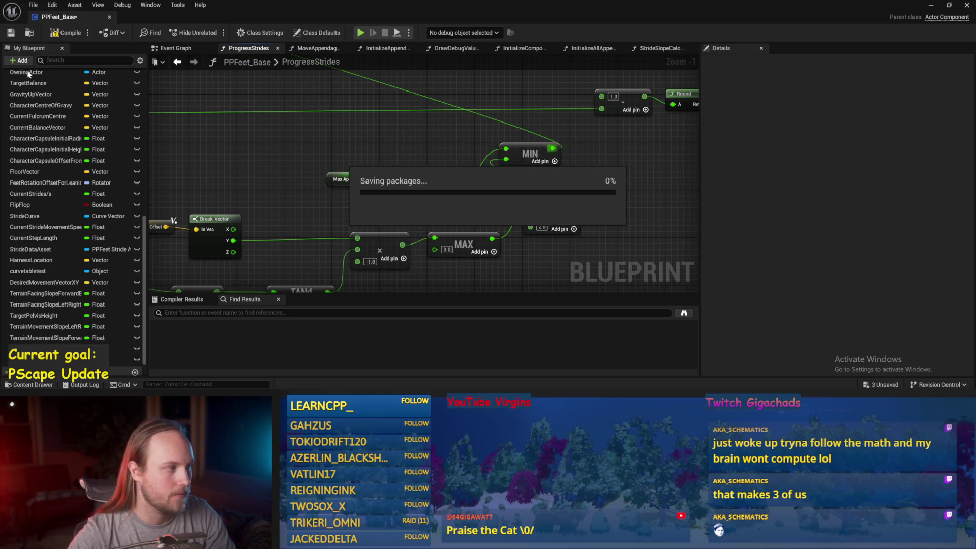
{"action": "scroll", "coordinate": [607, 181], "scroll_direction": "down", "scroll_amount": 1}
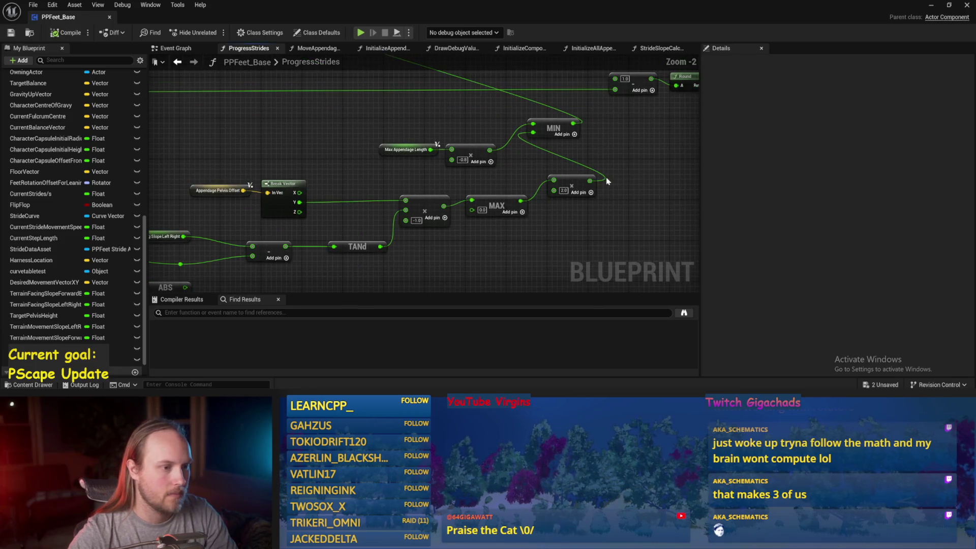
- Comment the MAX and multiply nodes: 'Ensures that legs don't get LONGER… just gets double short'
{"action": "left_click_drag", "start_coordinate": [458, 218], "coordinate": [477, 216]}
{"action": "type", "text": "cEnsures that "}
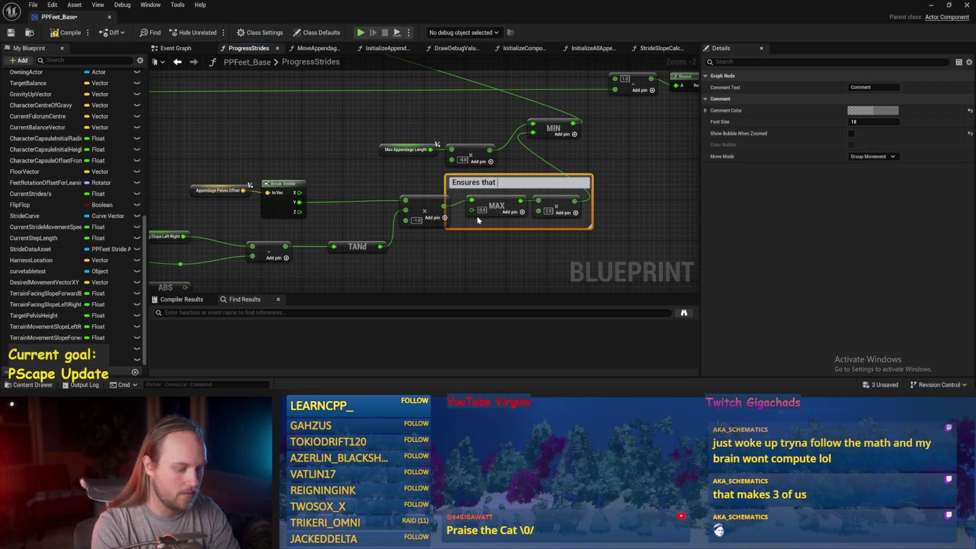
{"action": "type", "text": "legs"}
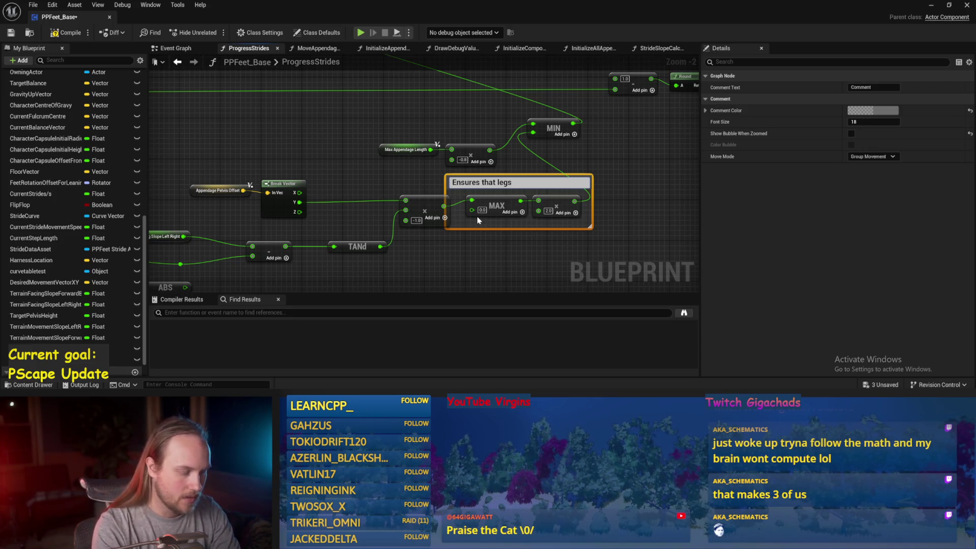
{"action": "type", "text": " don't get "}
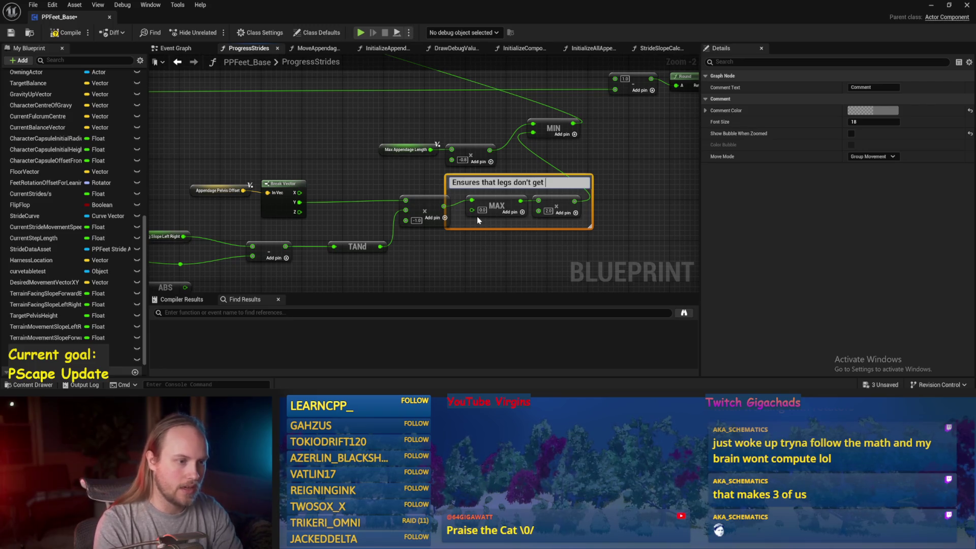
{"action": "type", "text": "LONGER, the"}
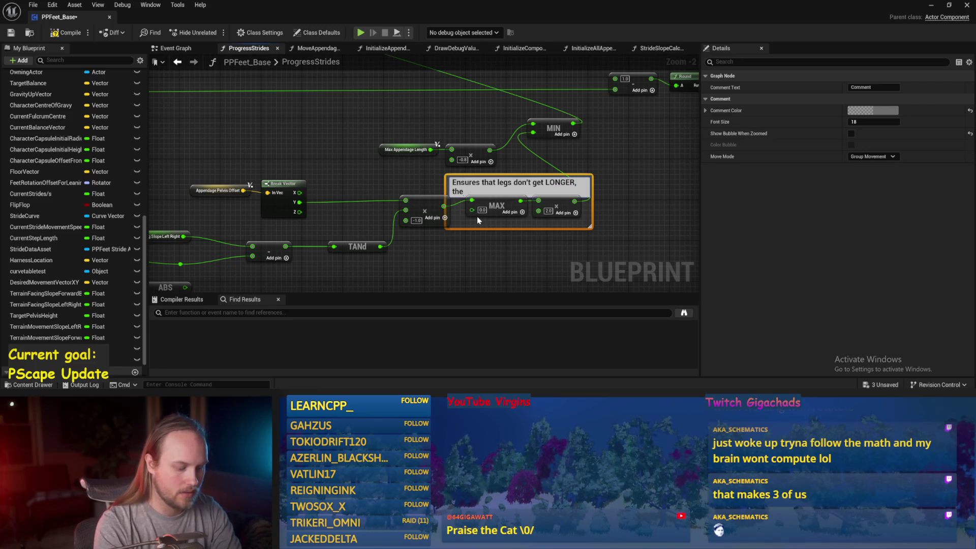
{"action": "type", "text": " gets sho"}
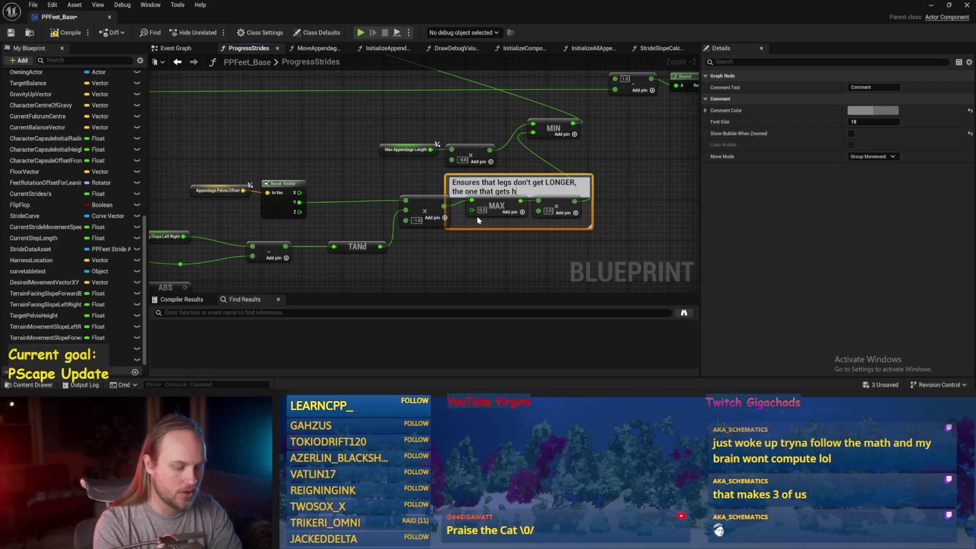
{"action": "type", "text": "ju"}
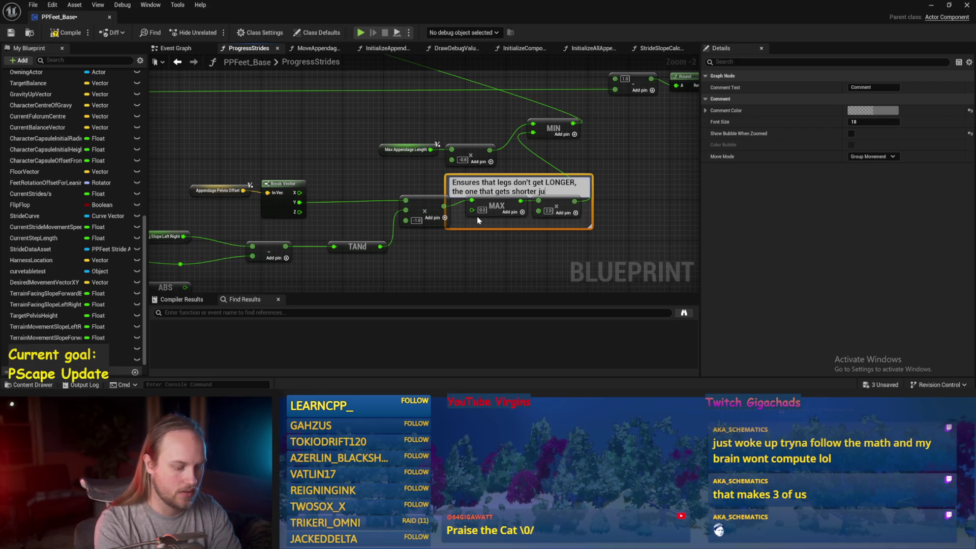
{"action": "type", "text": "st gets double short"}
{"action": "key", "text": "Return"}
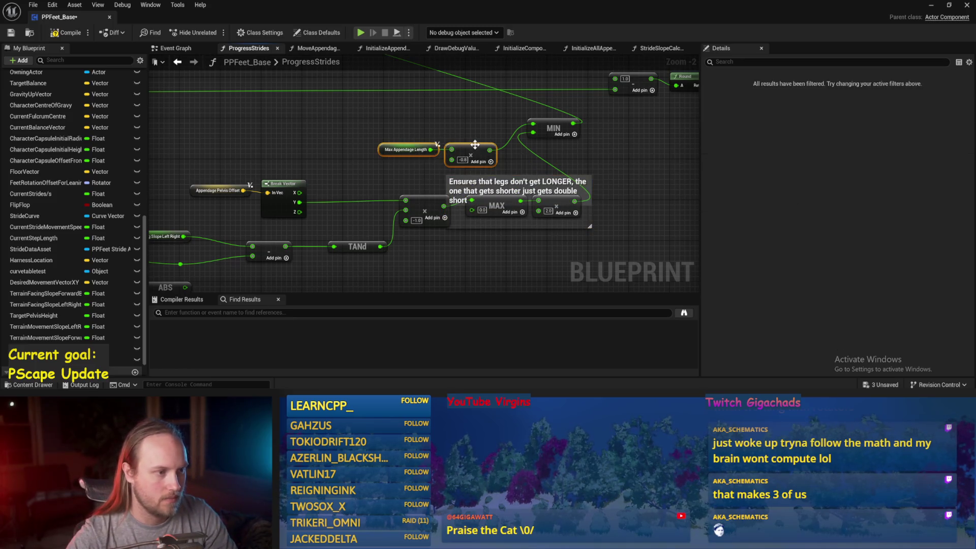
- Group Max Appendage Length, multiply and MIN in a 'Don't let foot in anus' comment and save
{"action": "left_click_drag", "start_coordinate": [487, 153], "coordinate": [507, 127]}
{"action": "left_click_drag", "start_coordinate": [592, 118], "coordinate": [400, 132]}
{"action": "key", "text": "c"}
{"action": "type", "text": "Don't let foot in an"}
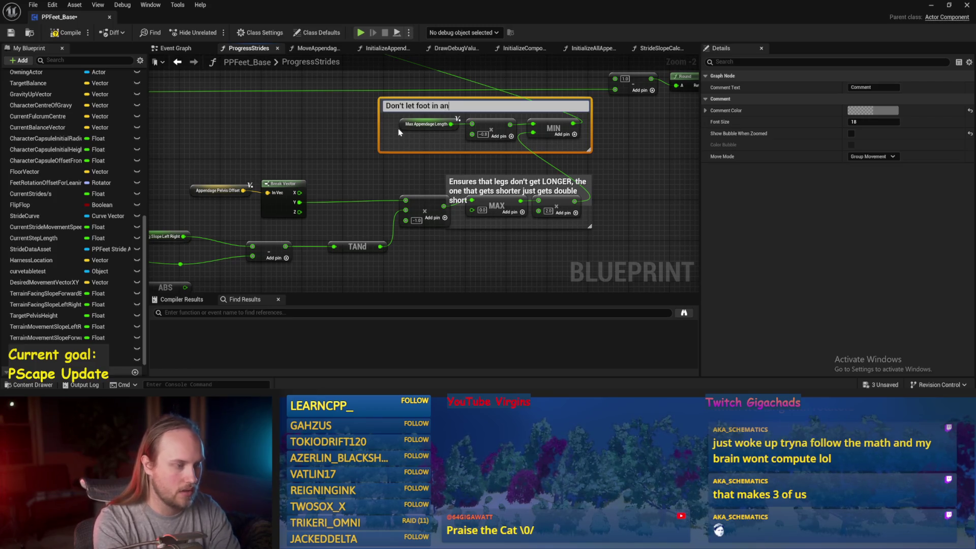
{"action": "type", "text": "us"}
{"action": "key", "text": "Return"}
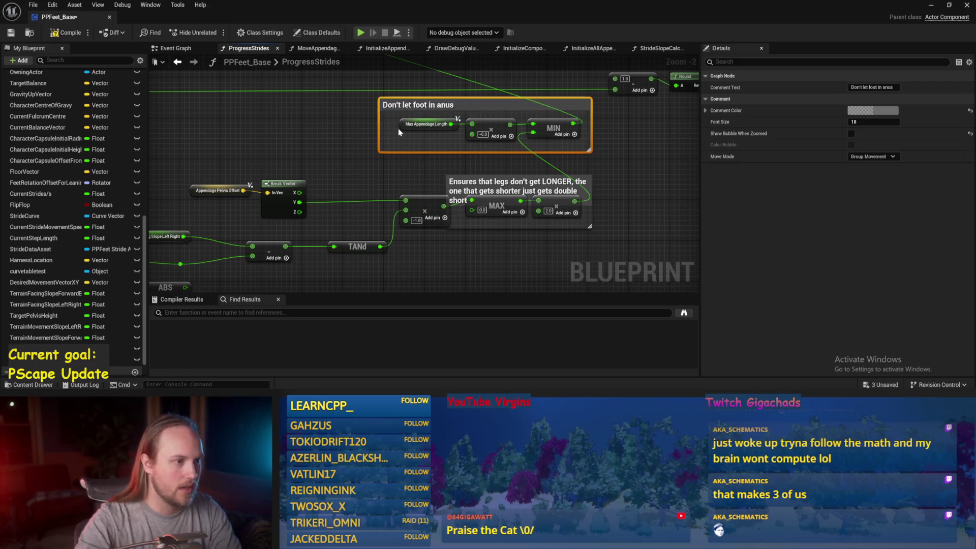
{"action": "left_click", "coordinate": [653, 163]}
{"action": "key", "text": "ctrl+s"}
{"action": "scroll", "coordinate": [467, 191], "scroll_direction": "down", "scroll_amount": 2}
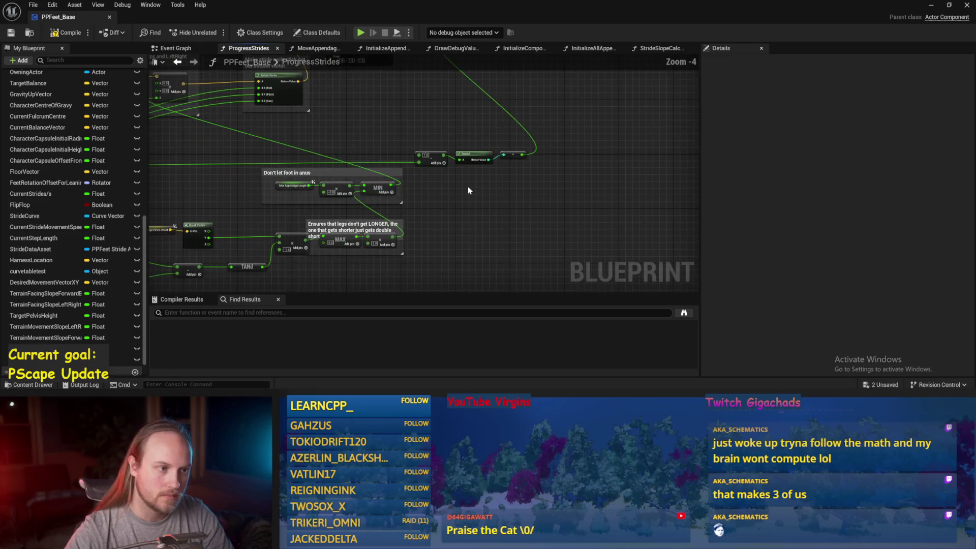
{"action": "mouse_move", "coordinate": [526, 141]}
{"action": "left_mouse_down"}
{"action": "mouse_move", "coordinate": [414, 173]}
{"action": "mouse_move", "coordinate": [468, 130]}
{"action": "left_mouse_up"}
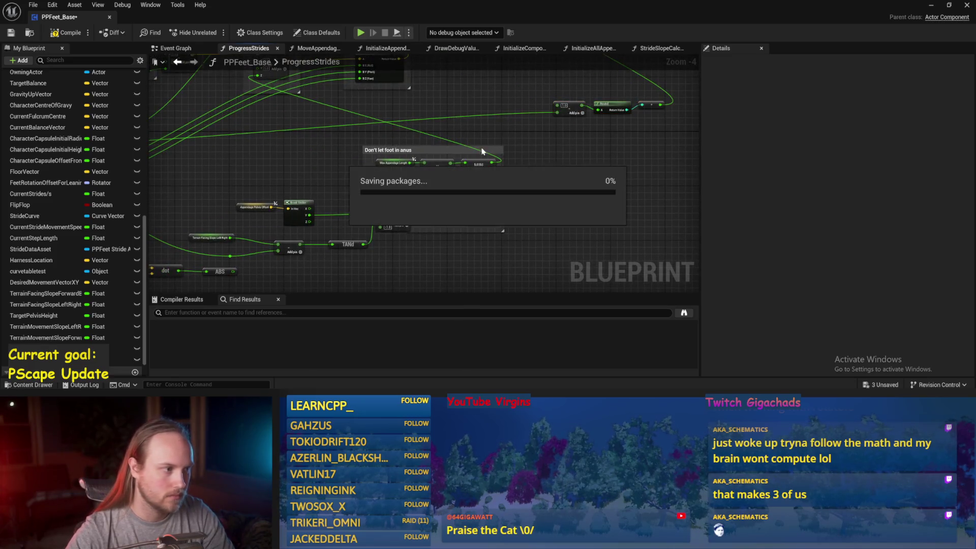
{"action": "left_click_drag", "start_coordinate": [578, 182], "coordinate": [564, 170]}
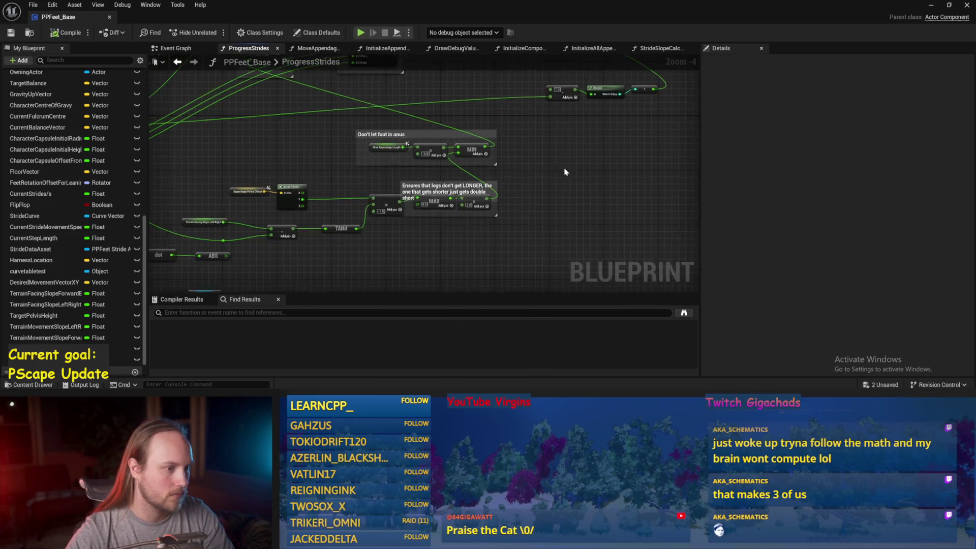
- Play the test level with Cube4 tilted to about -56°, then reopen PPFeet_Base's ProgressStrides
{"action": "left_click", "coordinate": [930, 6]}
{"action": "key", "text": "alt+p"}
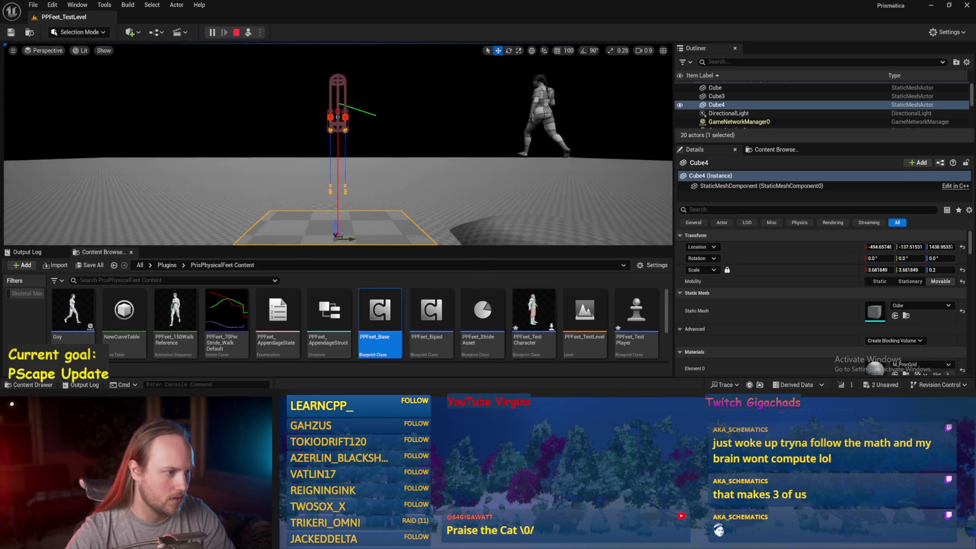
{"action": "key", "text": "e"}
{"action": "left_click_drag", "start_coordinate": [358, 218], "coordinate": [368, 204]}
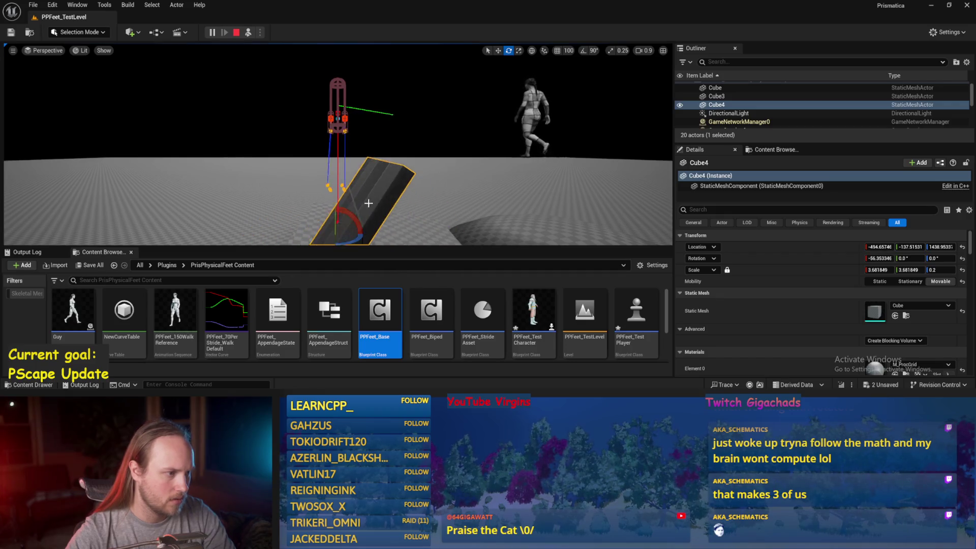
{"action": "key", "text": "Escape"}
{"action": "double_click", "coordinate": [380, 310]}
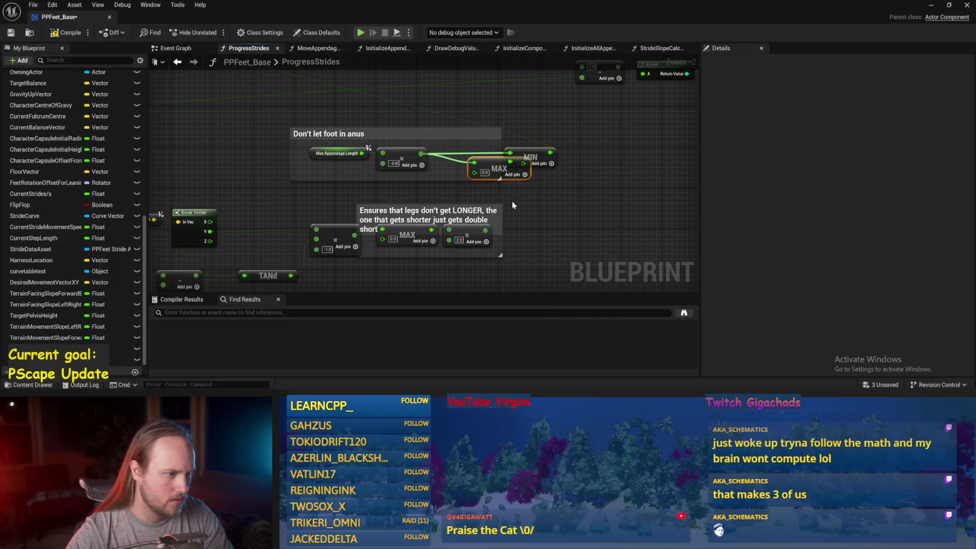
- Insert the MAX node between the multiply and MIN nodes, wire multiply into MIN, and save
{"action": "left_click", "coordinate": [570, 225]}
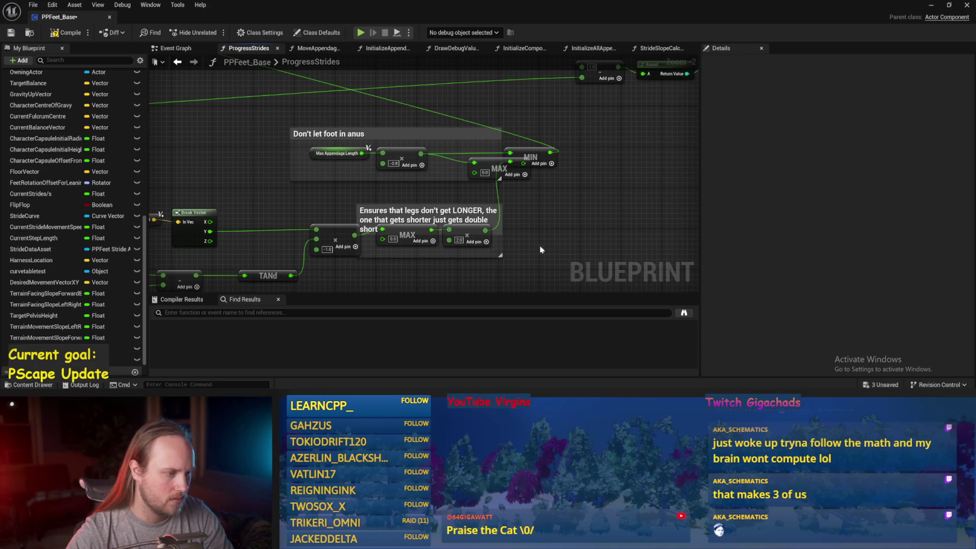
{"action": "mouse_move", "coordinate": [569, 214]}
{"action": "left_mouse_down"}
{"action": "mouse_move", "coordinate": [573, 244]}
{"action": "mouse_move", "coordinate": [519, 237]}
{"action": "mouse_move", "coordinate": [540, 241]}
{"action": "left_mouse_up"}
{"action": "mouse_move", "coordinate": [466, 207]}
{"action": "left_mouse_down"}
{"action": "mouse_move", "coordinate": [439, 202]}
{"action": "mouse_move", "coordinate": [480, 195]}
{"action": "left_mouse_up"}
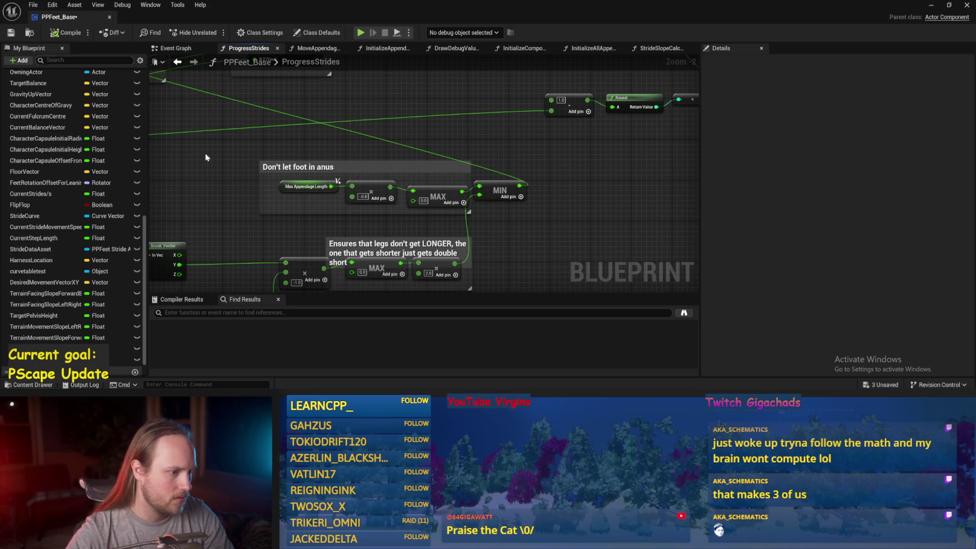
{"action": "mouse_move", "coordinate": [521, 259]}
{"action": "left_mouse_down"}
{"action": "mouse_move", "coordinate": [573, 207]}
{"action": "mouse_move", "coordinate": [541, 229]}
{"action": "left_mouse_up"}
{"action": "key", "text": "ctrl+s"}
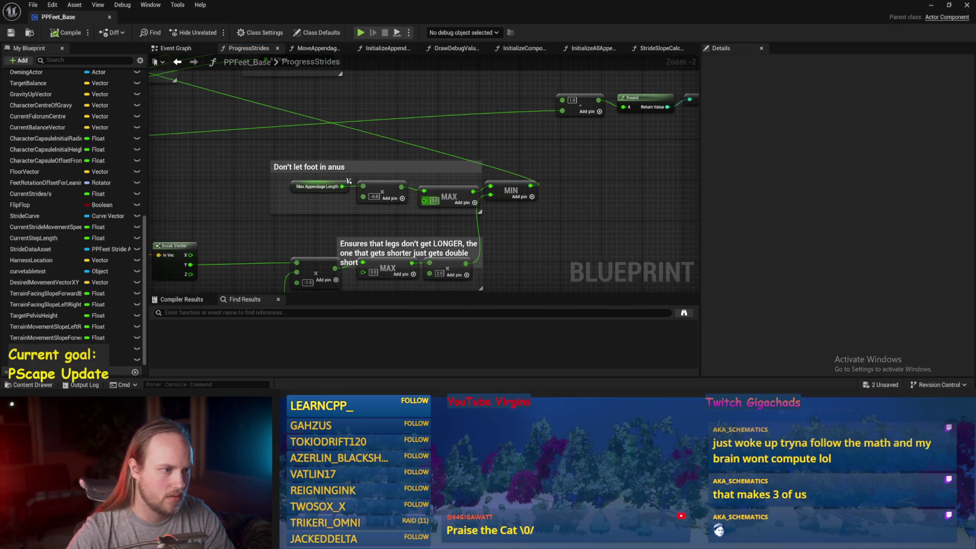
{"action": "left_click_drag", "start_coordinate": [399, 191], "coordinate": [490, 187]}
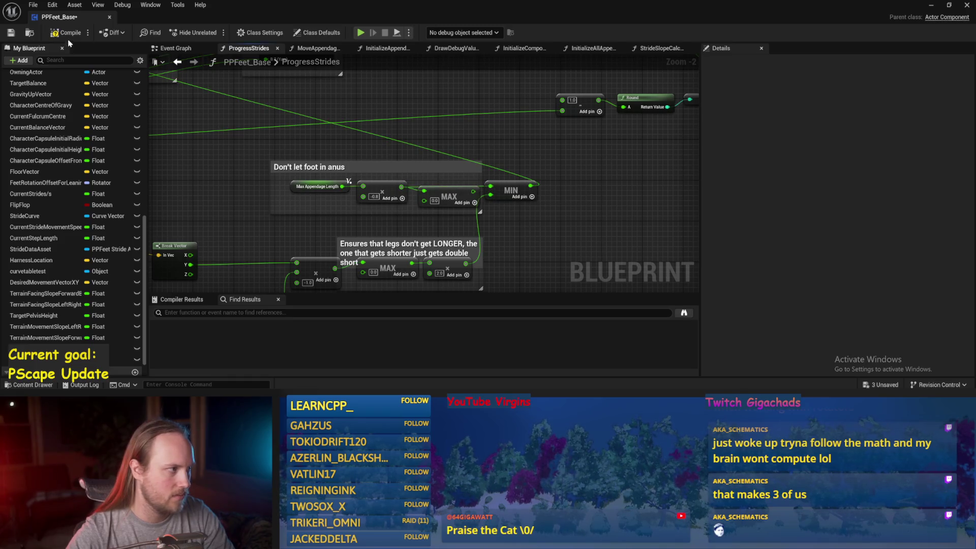
- Simulate the level to test the feet with the revised foot clamp, then stop
{"action": "key", "text": "super+Down"}
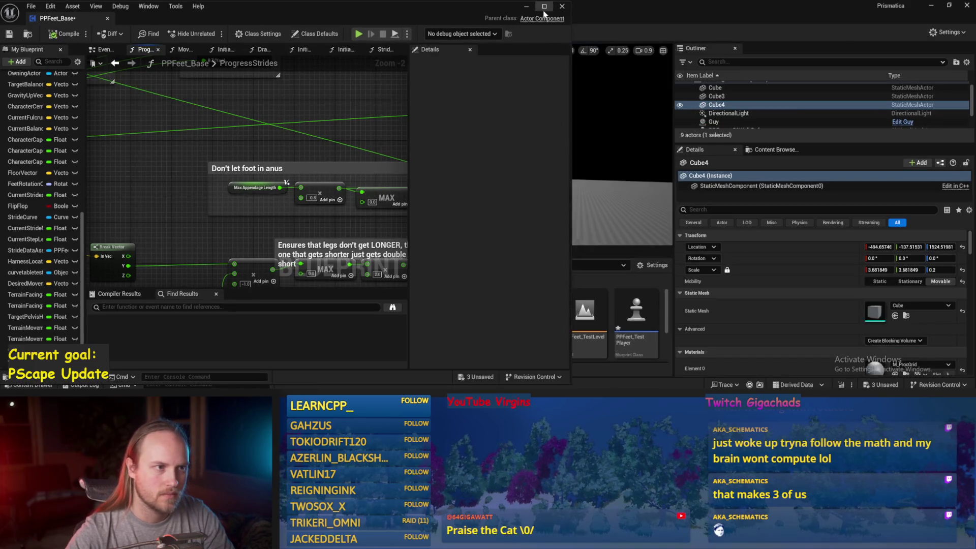
{"action": "left_click", "coordinate": [544, 8]}
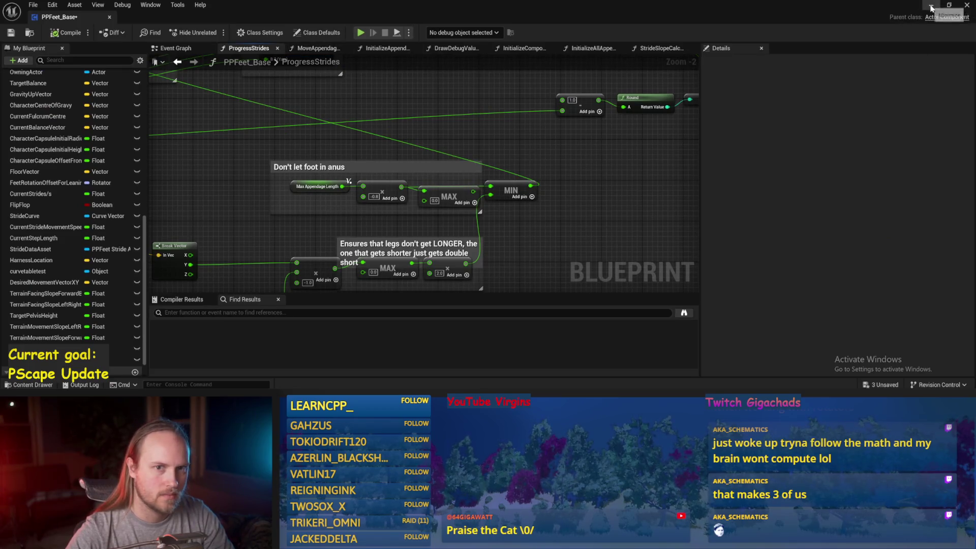
{"action": "left_click", "coordinate": [967, 5]}
{"action": "left_click", "coordinate": [251, 35]}
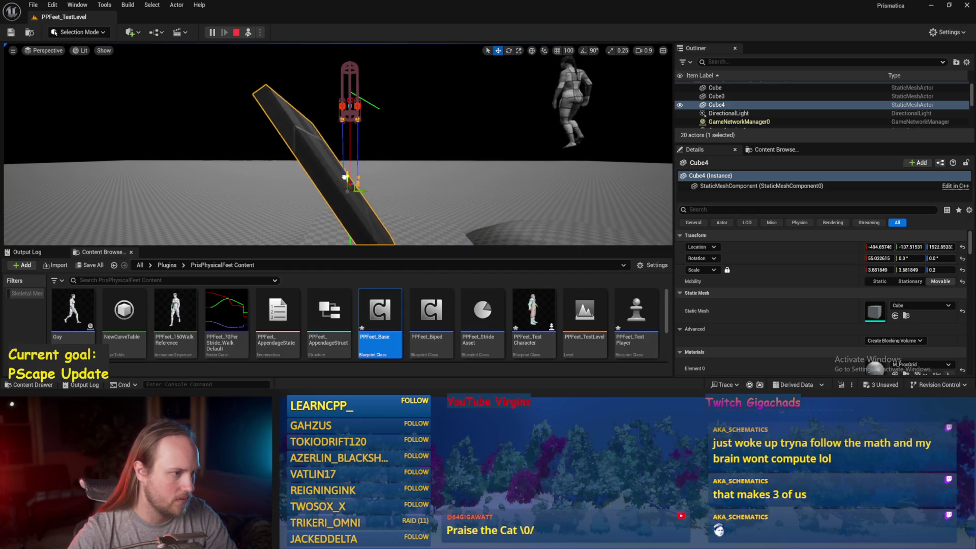
{"action": "mouse_move", "coordinate": [321, 388]}
{"action": "key", "text": "Escape"}
- Set the multiply factor to 0.8, connect the lower multiply into the upper MAX, and save PPFeet_Base
{"action": "double_click", "coordinate": [380, 310]}
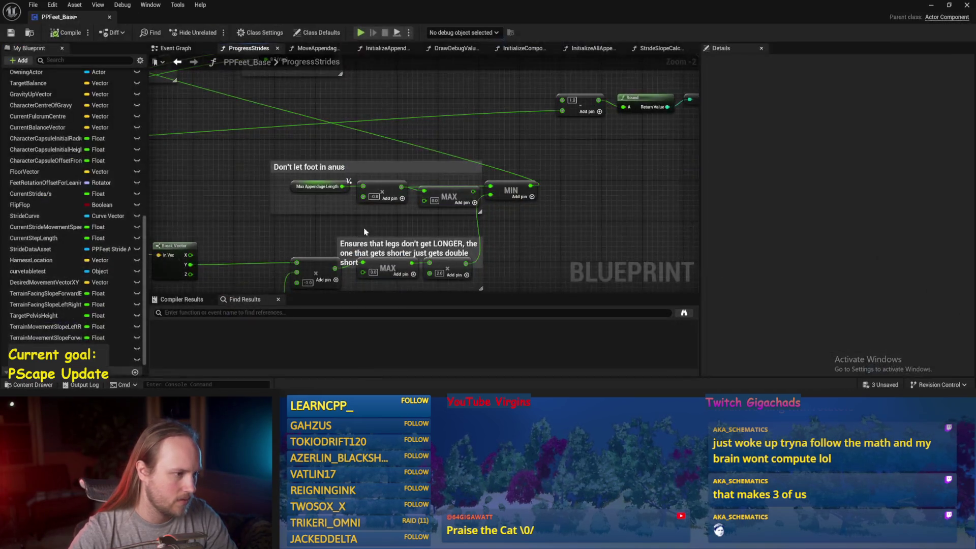
{"action": "type", "text": "0.8"}
{"action": "key", "text": "Return"}
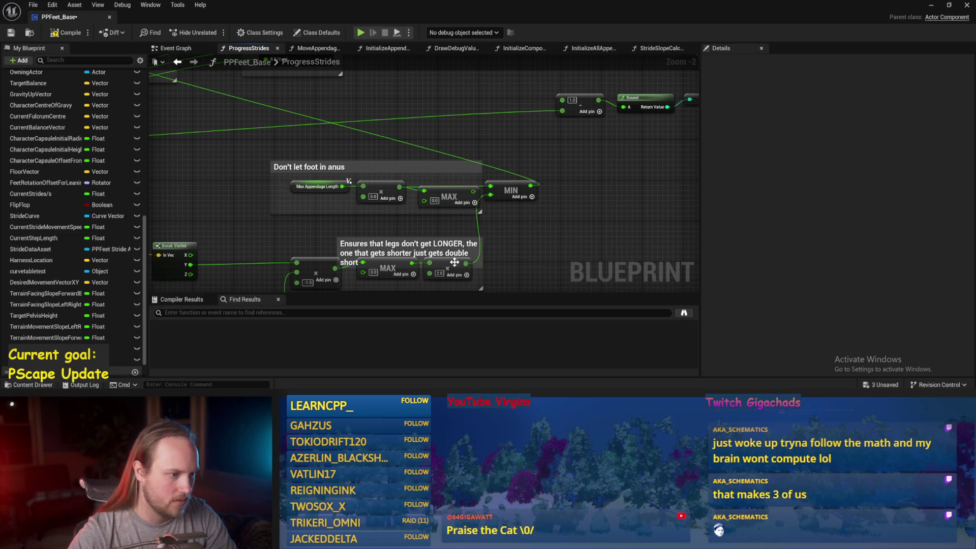
{"action": "left_click_drag", "start_coordinate": [466, 263], "coordinate": [424, 200]}
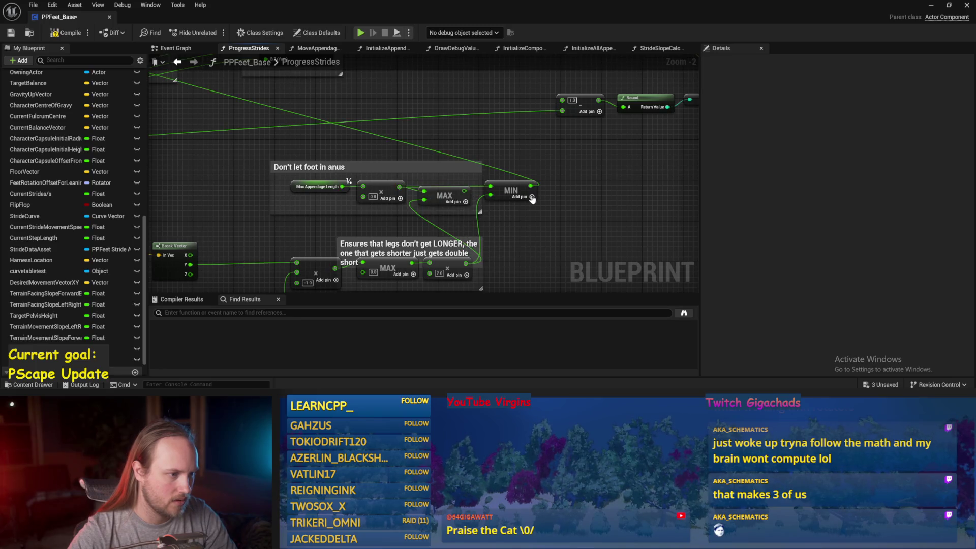
{"action": "scroll", "coordinate": [509, 226], "scroll_direction": "down", "scroll_amount": 2}
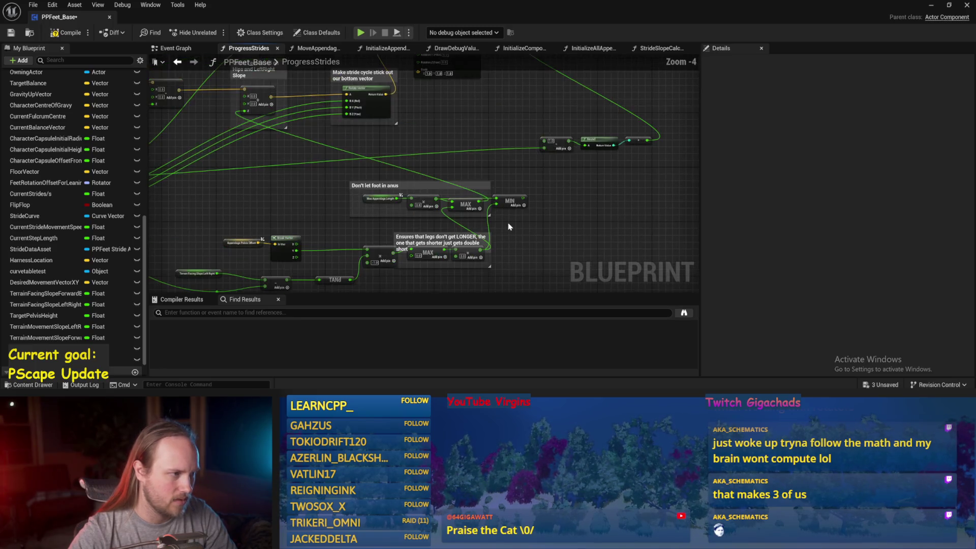
{"action": "left_click", "coordinate": [10, 33]}
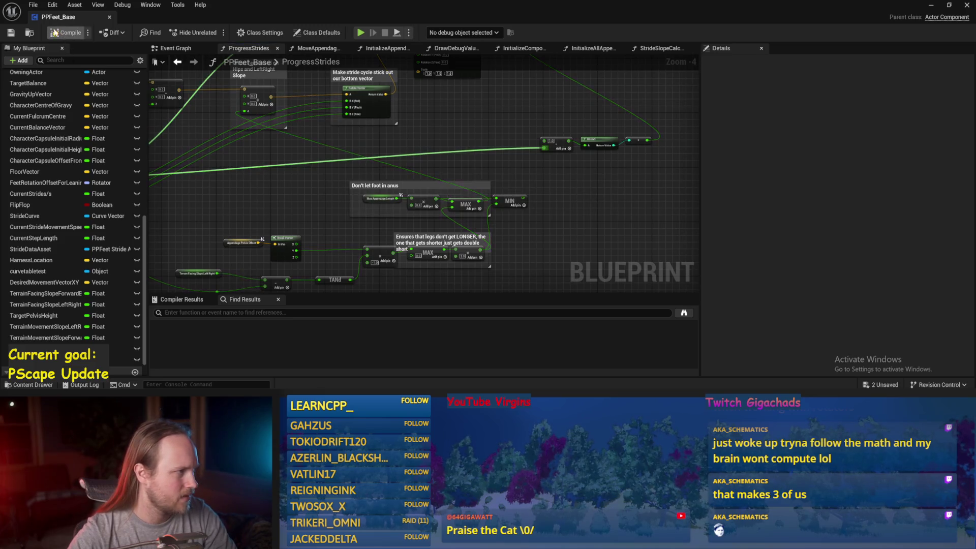
- Simulate with the platform tilted into a ramp, then reposition MAX above MIN in ProgressStrides
{"action": "left_click", "coordinate": [932, 5]}
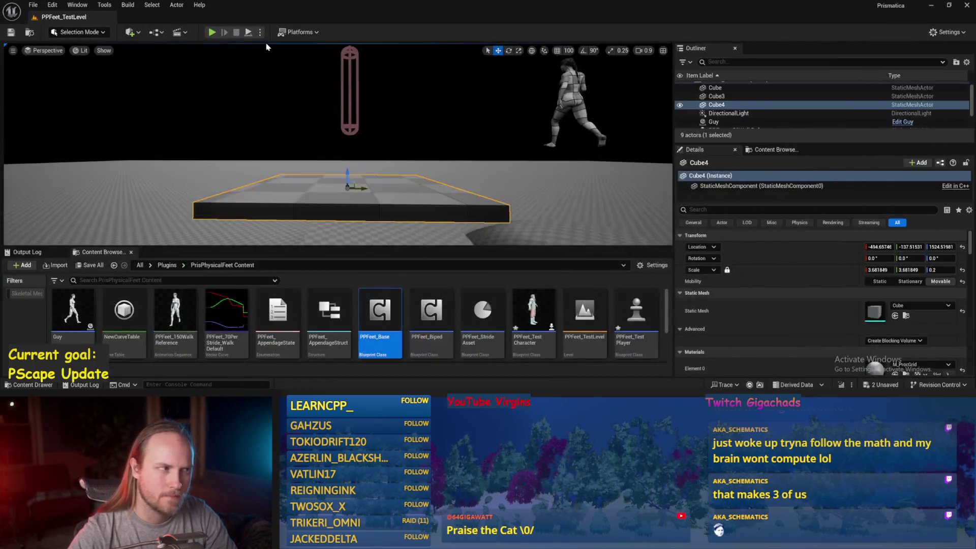
{"action": "left_click", "coordinate": [252, 34]}
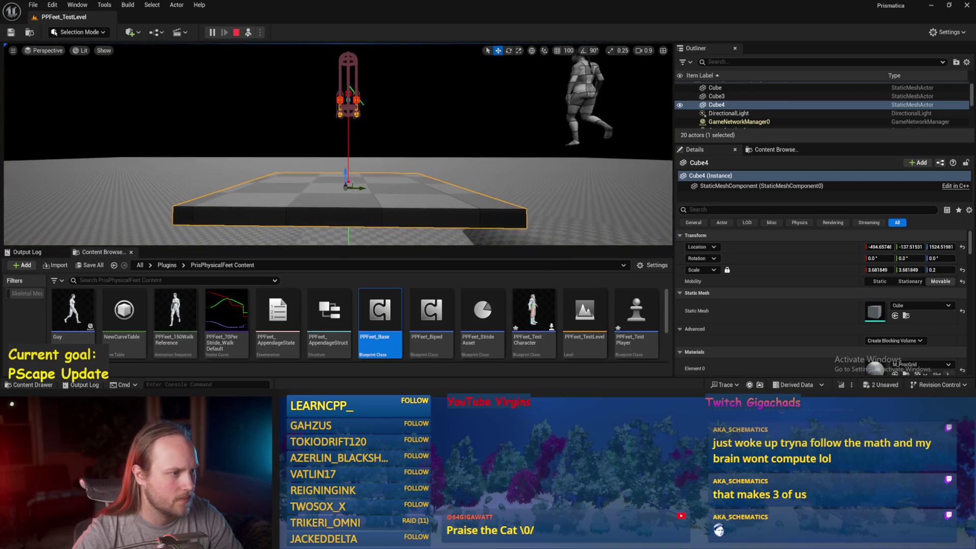
{"action": "key", "text": "e"}
{"action": "left_click_drag", "start_coordinate": [379, 184], "coordinate": [392, 192]}
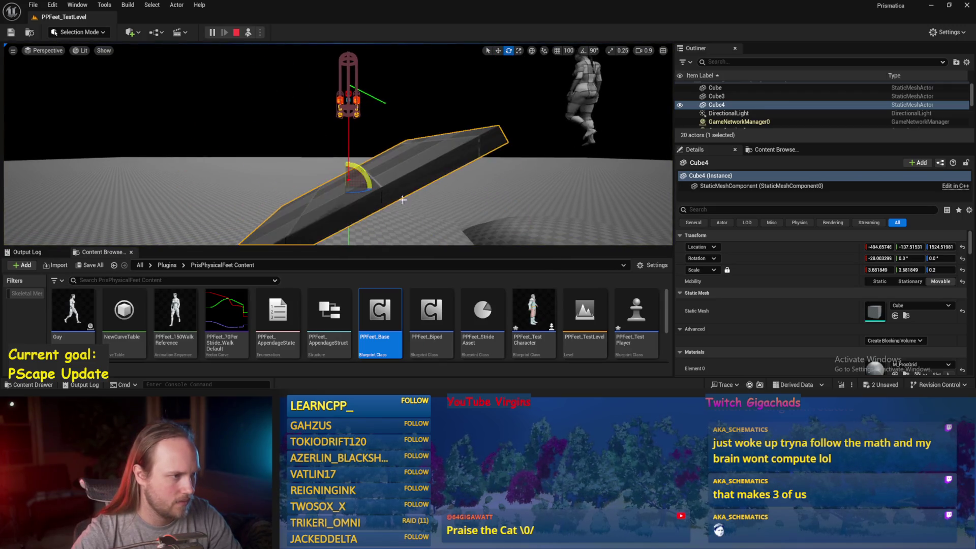
{"action": "key", "text": "Escape"}
{"action": "double_click", "coordinate": [382, 356]}
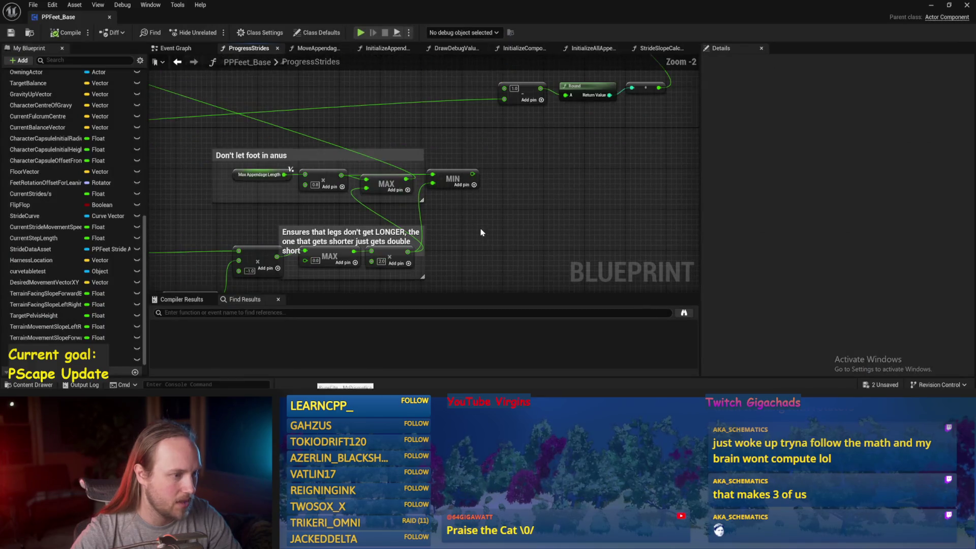
{"action": "mouse_move", "coordinate": [408, 186]}
{"action": "left_mouse_down"}
{"action": "mouse_move", "coordinate": [482, 175]}
{"action": "mouse_move", "coordinate": [374, 184]}
{"action": "mouse_move", "coordinate": [414, 157]}
{"action": "left_mouse_up"}
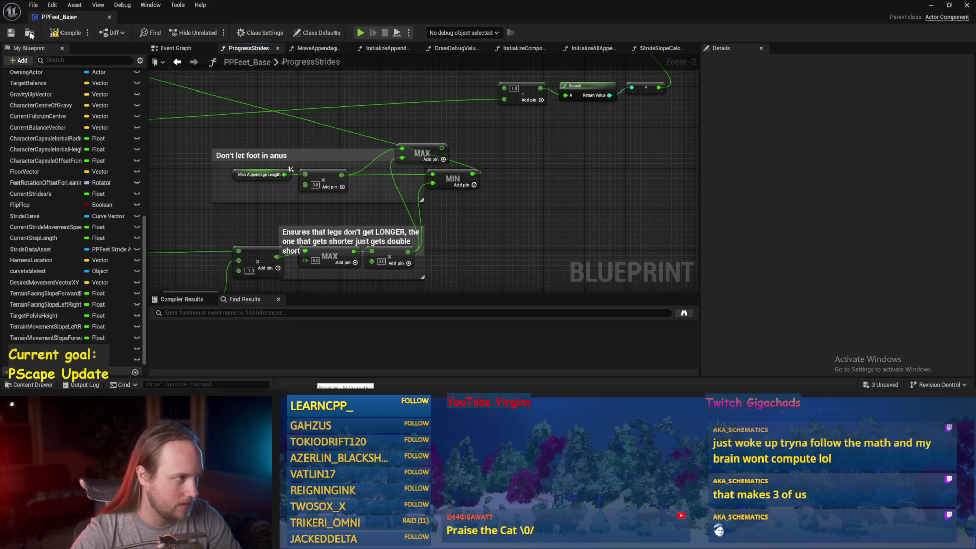
- Save PPFeet_Base and test in the level with the platform rotated nearly vertical
{"action": "left_click", "coordinate": [10, 32]}
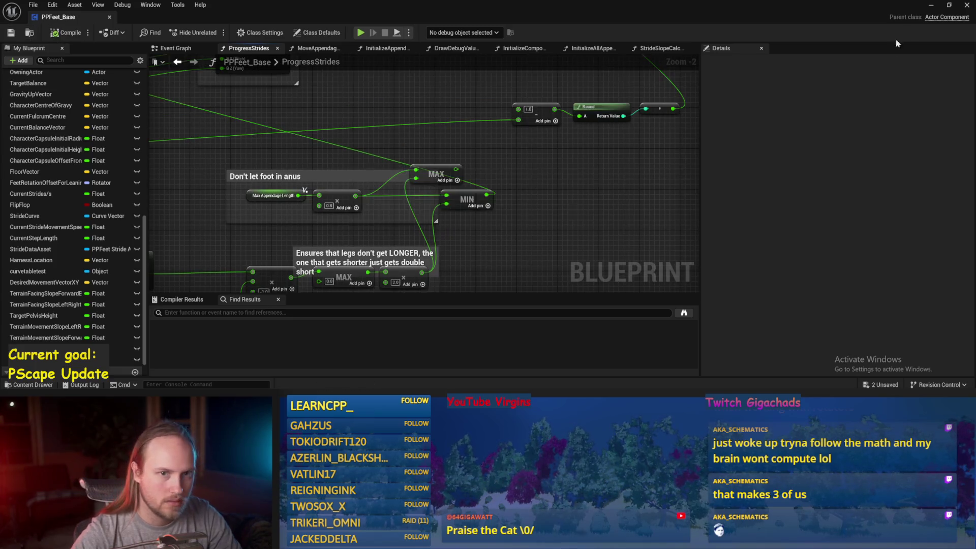
{"action": "left_click", "coordinate": [360, 32]}
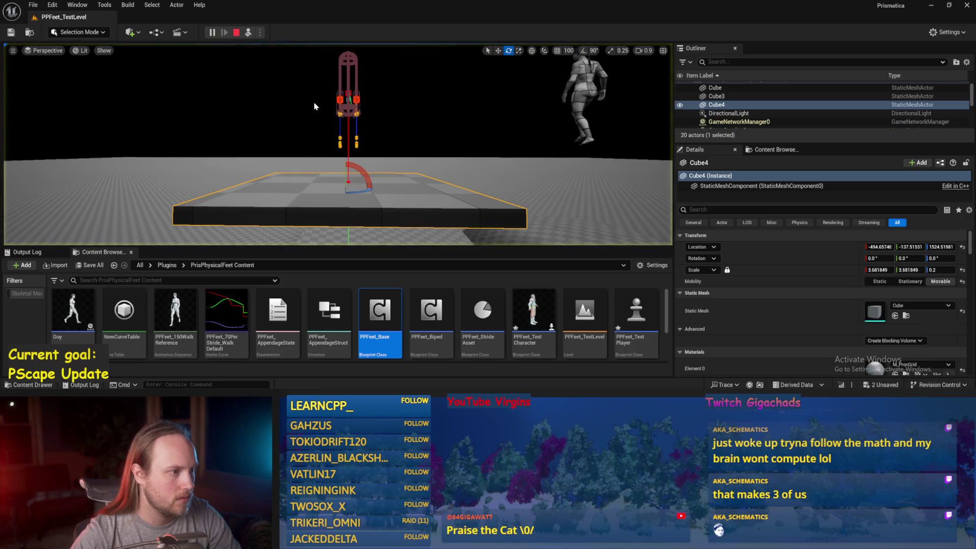
{"action": "mouse_move", "coordinate": [358, 174]}
{"action": "left_mouse_down"}
{"action": "mouse_move", "coordinate": [368, 200]}
{"action": "mouse_move", "coordinate": [369, 187]}
{"action": "mouse_move", "coordinate": [335, 165]}
{"action": "mouse_move", "coordinate": [321, 194]}
{"action": "left_mouse_up"}
{"action": "scroll", "coordinate": [335, 153], "scroll_direction": "up", "scroll_amount": 5}
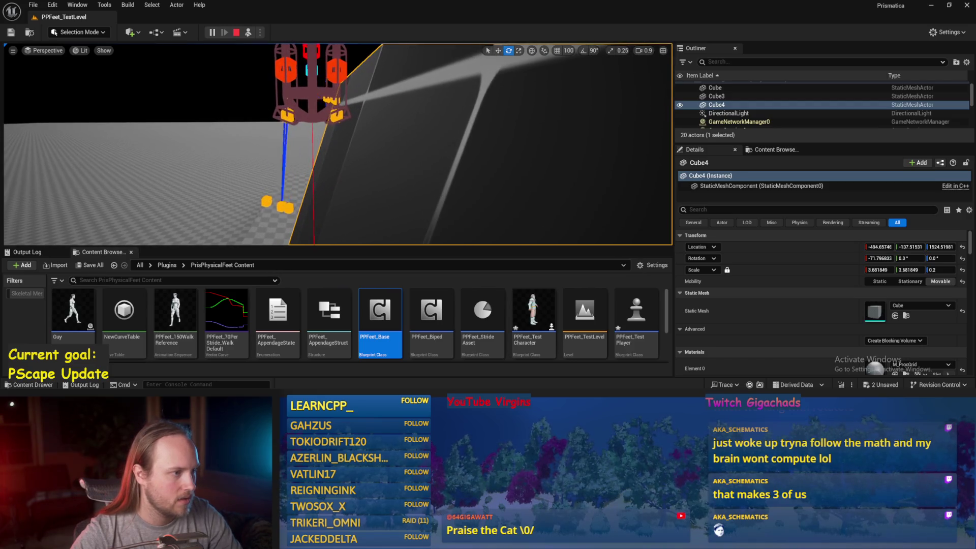
- Change the Max Appendage Length multiply factor in ProgressStrides to 0.75
{"action": "double_click", "coordinate": [380, 313]}
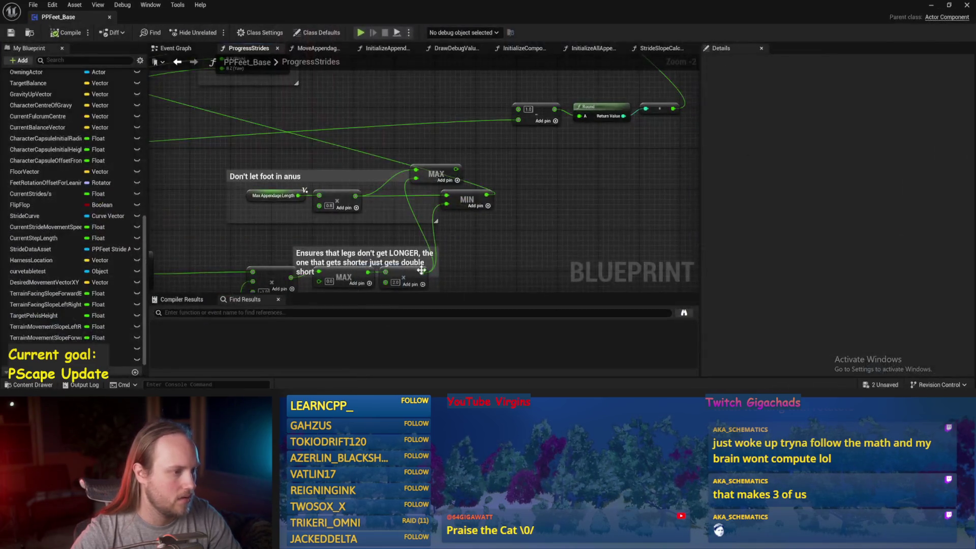
{"action": "left_click", "coordinate": [395, 171]}
{"action": "type", "text": "0.75"}
{"action": "key", "text": "Return"}
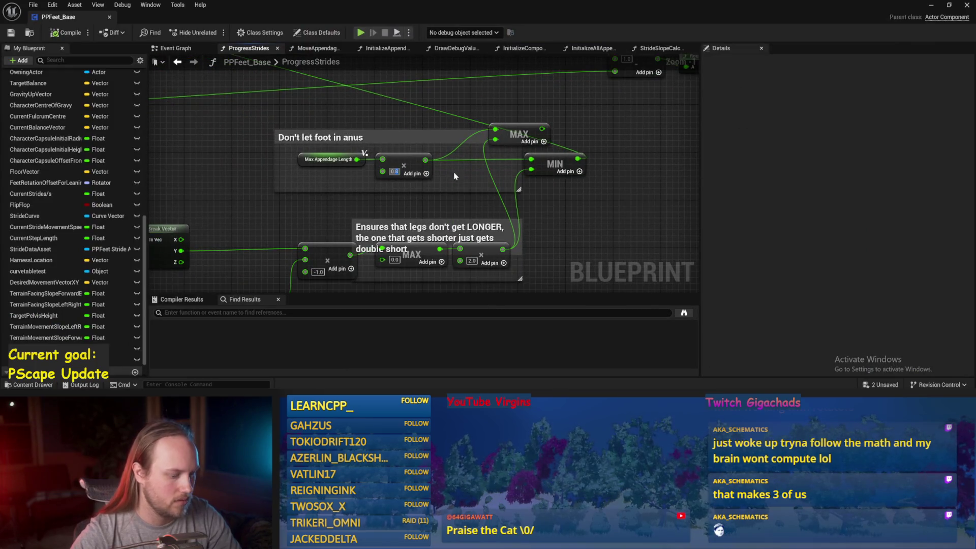
- Delete the MAX node from the foot clamp group and save the Blueprint
{"action": "scroll", "coordinate": [506, 222], "scroll_direction": "down", "scroll_amount": 2}
{"action": "left_click", "coordinate": [472, 193]}
{"action": "key", "text": "Delete"}
{"action": "key", "text": "ctrl+s"}
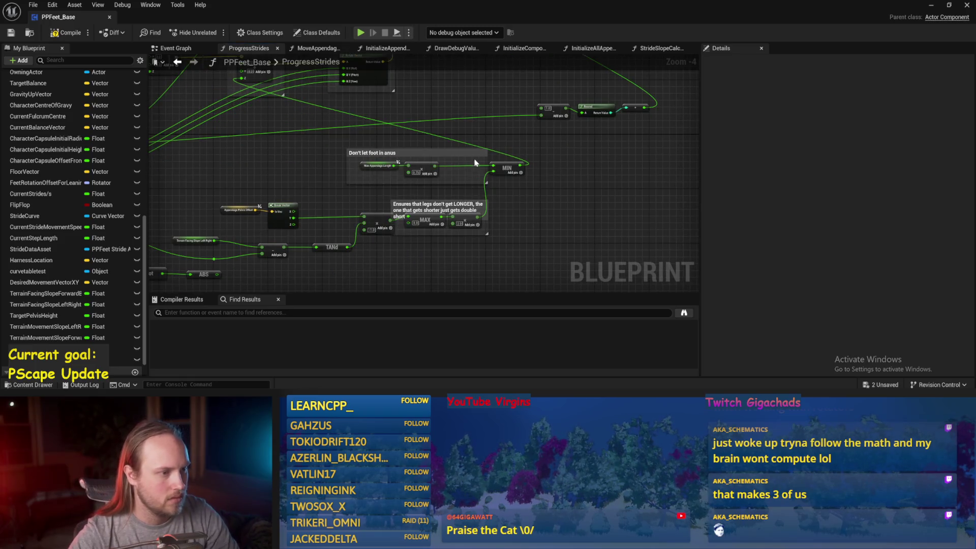
- Widen the comment box to enclose the MIN node, then compile and save PPFeet_Base
{"action": "left_click_drag", "start_coordinate": [487, 158], "coordinate": [534, 161]}
{"action": "scroll", "coordinate": [365, 167], "scroll_direction": "up", "scroll_amount": 2}
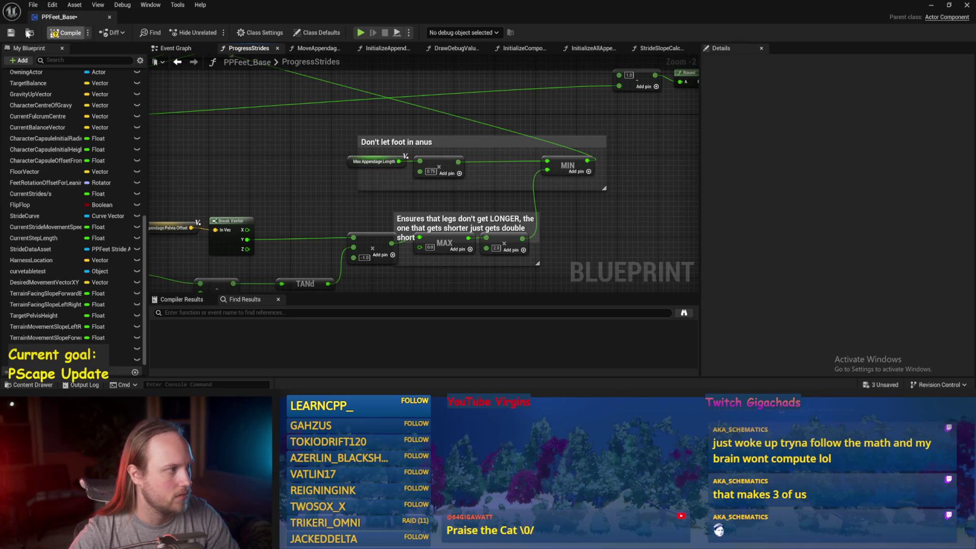
{"action": "left_click", "coordinate": [10, 33]}
{"action": "scroll", "coordinate": [315, 181], "scroll_direction": "down", "scroll_amount": 2}
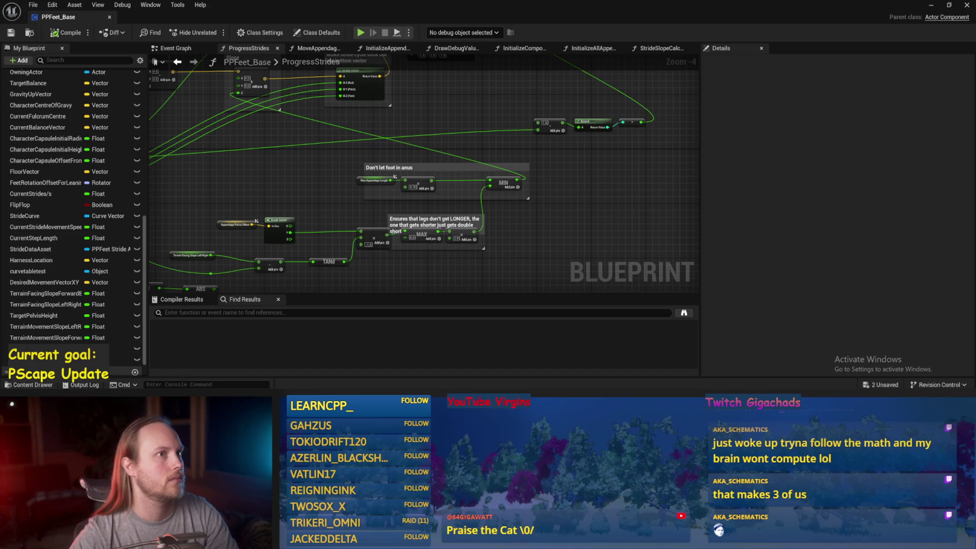
{"action": "mouse_move", "coordinate": [625, 217]}
{"action": "left_mouse_down"}
{"action": "mouse_move", "coordinate": [605, 168]}
{"action": "mouse_move", "coordinate": [555, 181]}
{"action": "left_mouse_up"}
{"action": "left_click", "coordinate": [9, 35]}
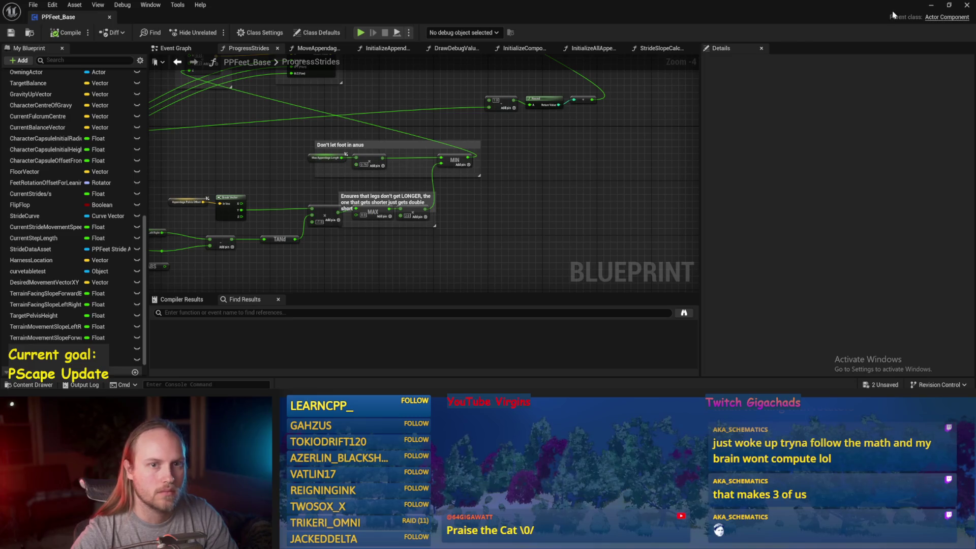
- Raise Cube4 slightly and simulate with it tilted into a ramp of about 26°
{"action": "left_click", "coordinate": [931, 6]}
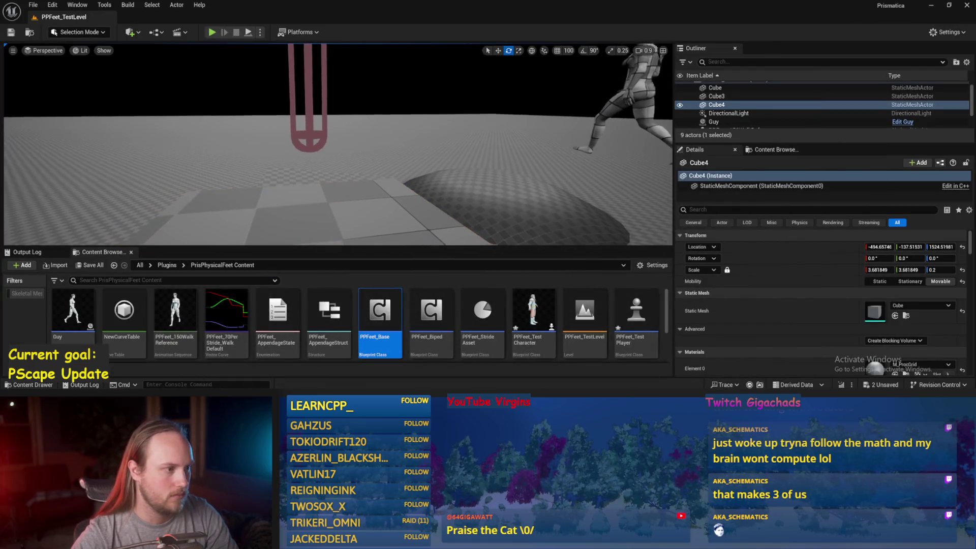
{"action": "key", "text": "f"}
{"action": "key", "text": "w"}
{"action": "left_click_drag", "start_coordinate": [349, 166], "coordinate": [349, 152]}
{"action": "left_click", "coordinate": [250, 32]}
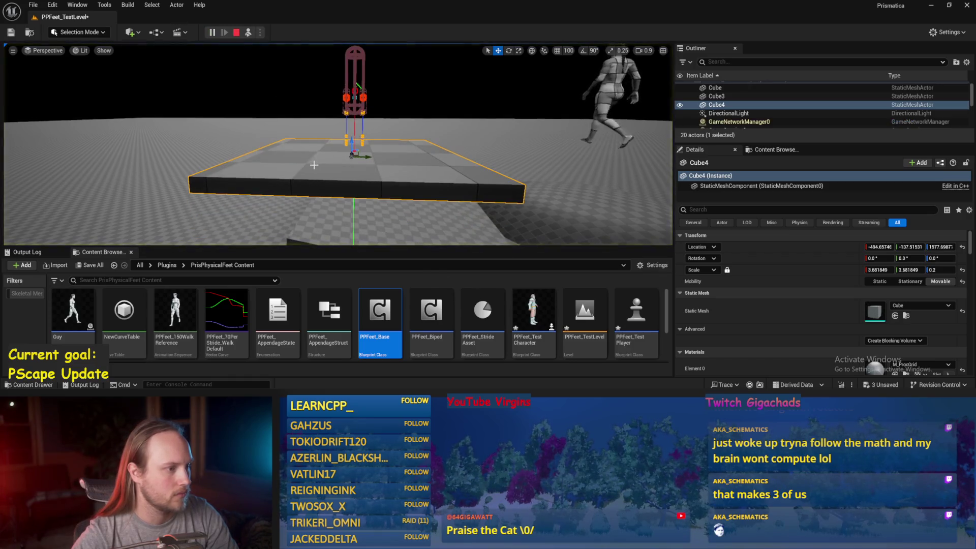
{"action": "key", "text": "e"}
{"action": "mouse_move", "coordinate": [340, 143]}
{"action": "left_mouse_down"}
{"action": "mouse_move", "coordinate": [322, 132]}
{"action": "mouse_move", "coordinate": [327, 141]}
{"action": "left_mouse_up"}
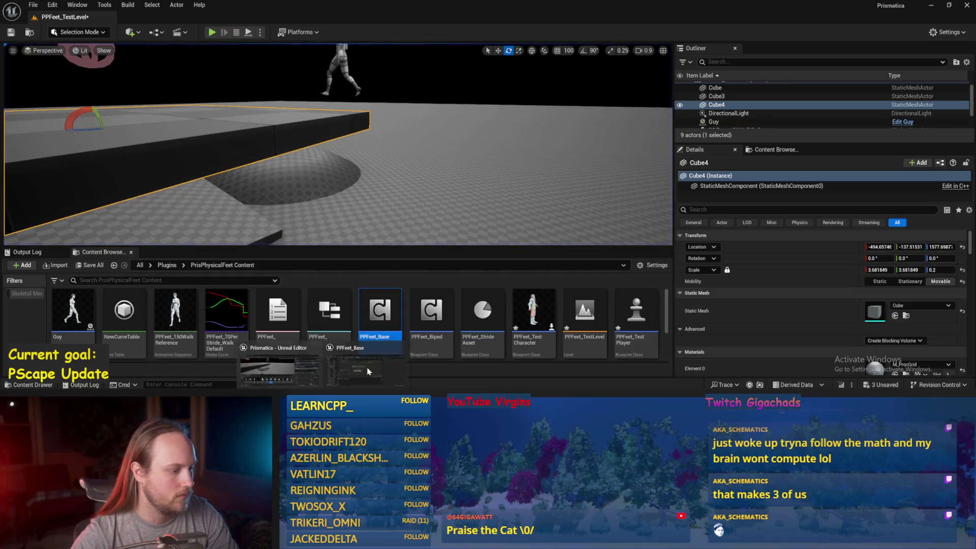
- Set the Current Step Length default to 200.0, compile, and close the Blueprint editor
{"action": "double_click", "coordinate": [380, 313]}
{"action": "scroll", "coordinate": [507, 193], "scroll_direction": "up", "scroll_amount": 6}
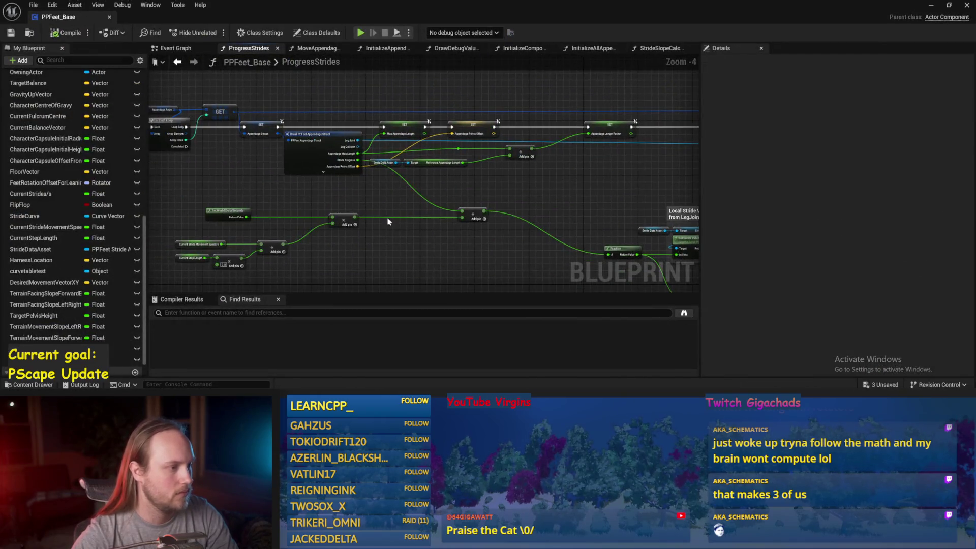
{"action": "left_click", "coordinate": [238, 124]}
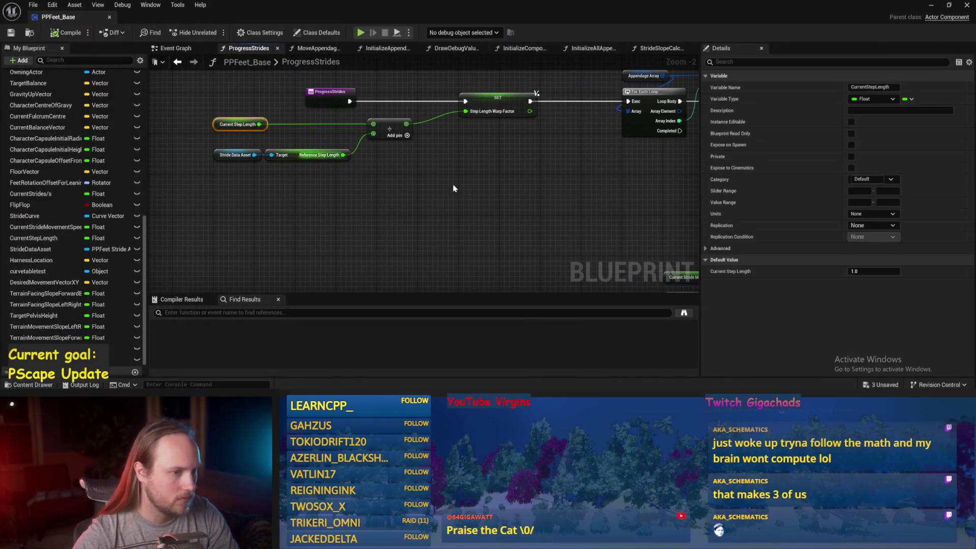
{"action": "key", "text": "Return"}
{"action": "mouse_move", "coordinate": [481, 184]}
{"action": "left_mouse_down"}
{"action": "mouse_move", "coordinate": [406, 198]}
{"action": "mouse_move", "coordinate": [389, 219]}
{"action": "left_mouse_up"}
{"action": "left_click", "coordinate": [69, 34]}
{"action": "left_click", "coordinate": [931, 4]}
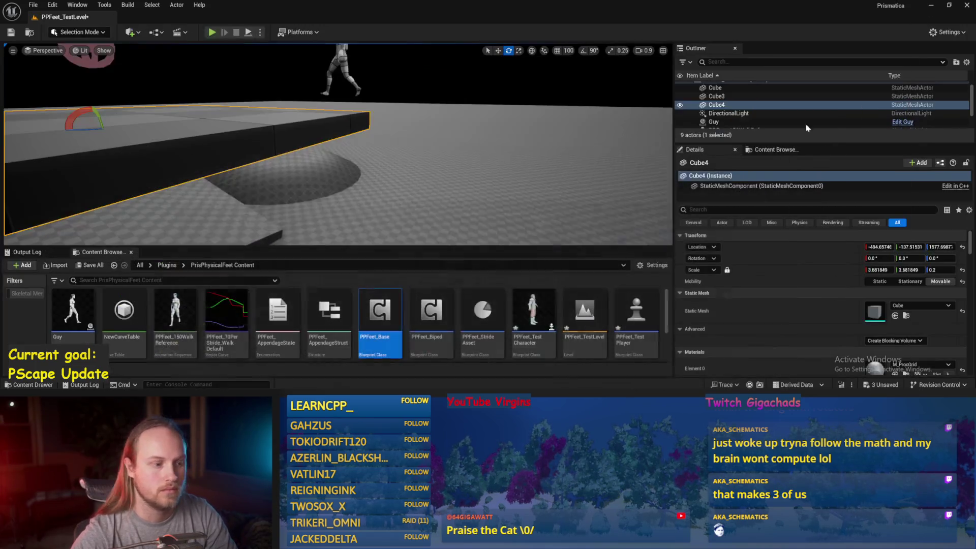
- Duplicate the WalkDefault stride curve and rename the copy PPFeet_70Per_Stride_FlatFoot_Testing
{"action": "double_click", "coordinate": [225, 303]}
{"action": "left_click", "coordinate": [968, 7]}
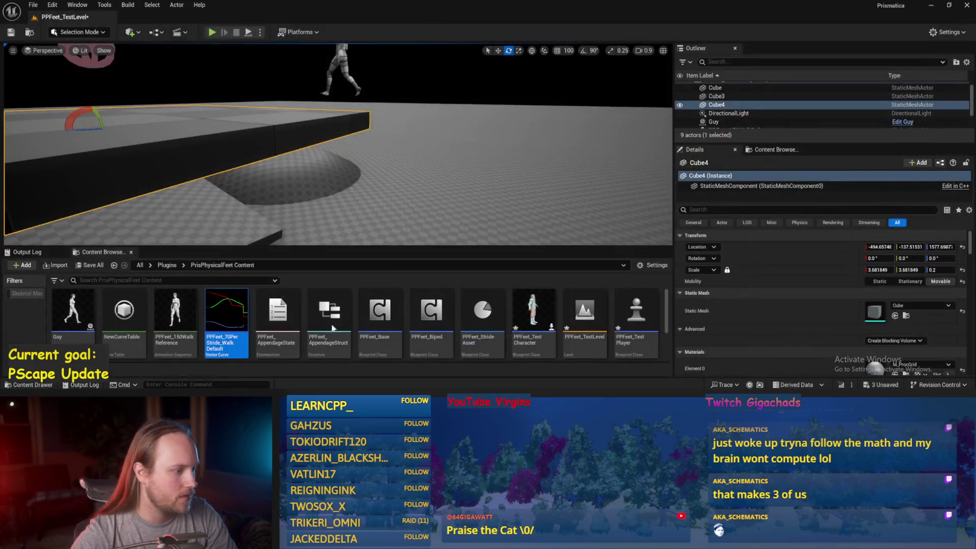
{"action": "right_click", "coordinate": [219, 316]}
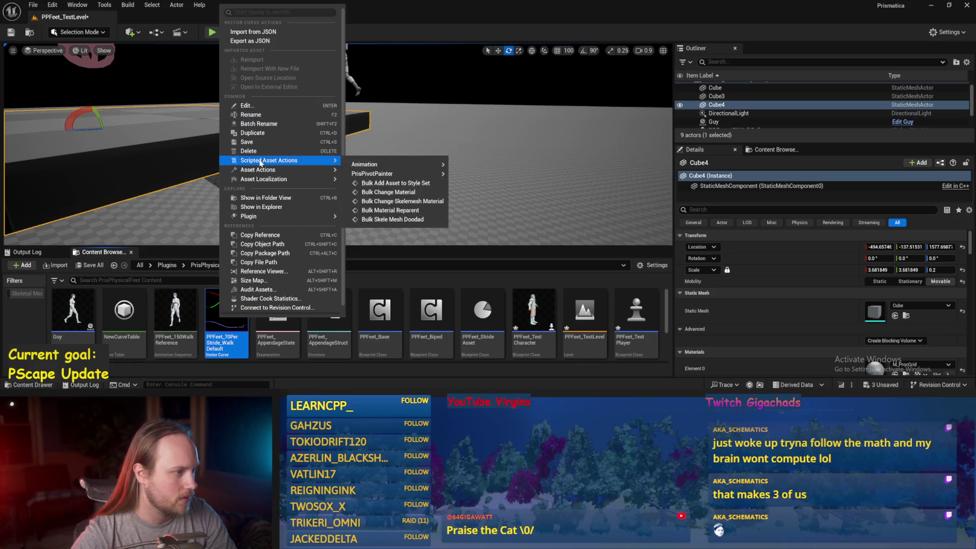
{"action": "left_click", "coordinate": [254, 138]}
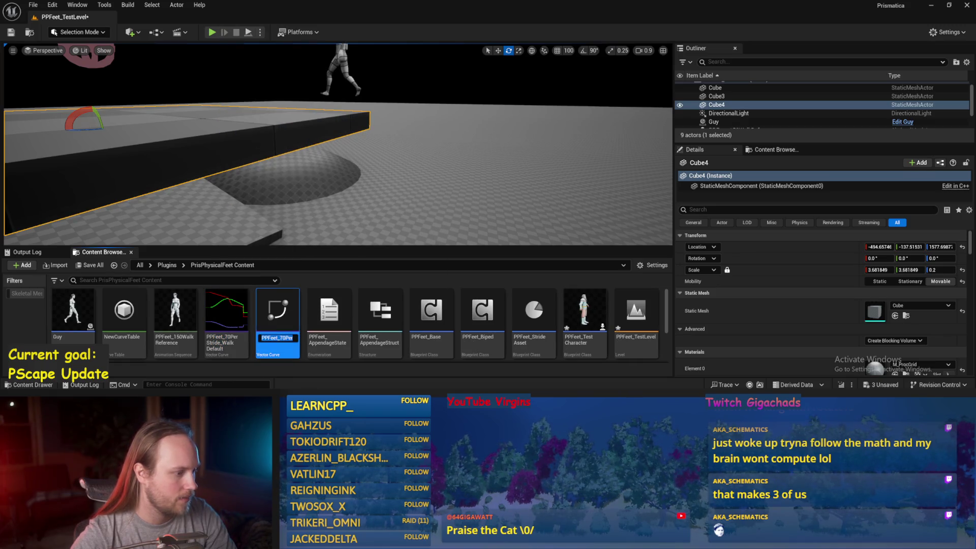
{"action": "double_click", "coordinate": [288, 338]}
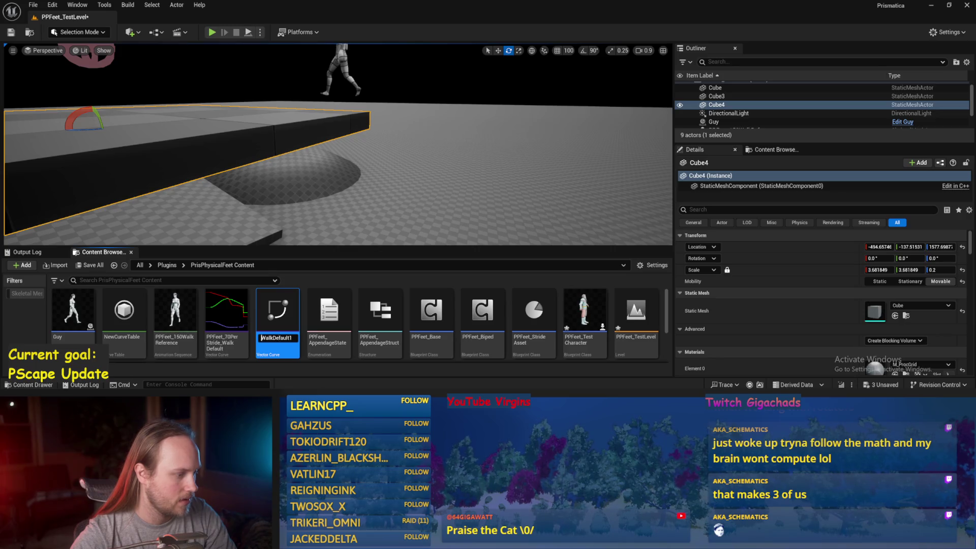
{"action": "key", "text": "ctrl+a"}
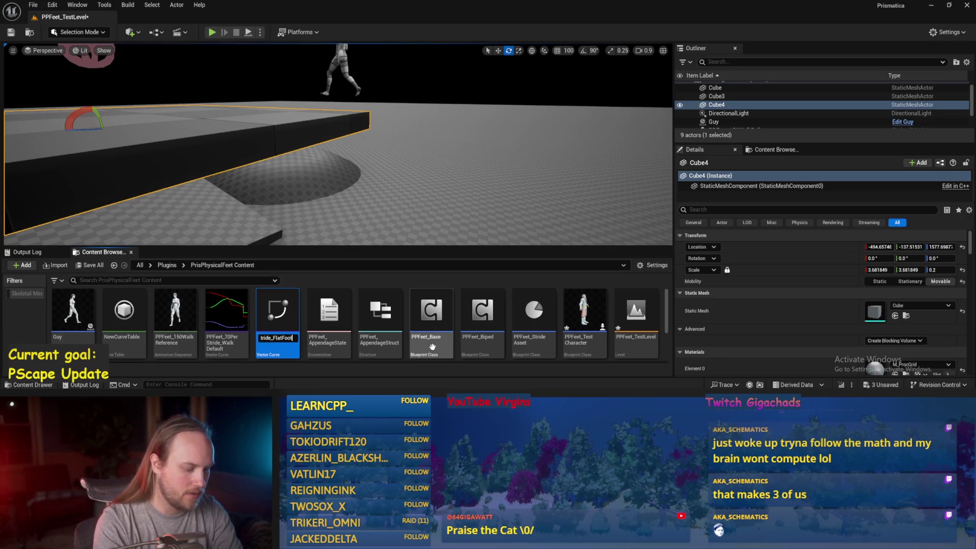
{"action": "key", "text": "Return"}
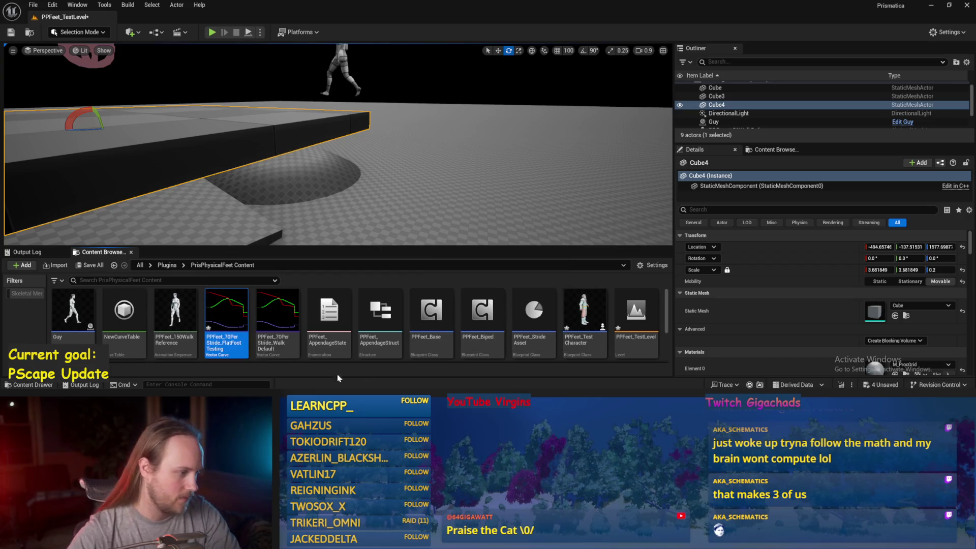
- In the FlatFoot testing curve, set the blue Z key at time 0.4 to -86
{"action": "double_click", "coordinate": [227, 316]}
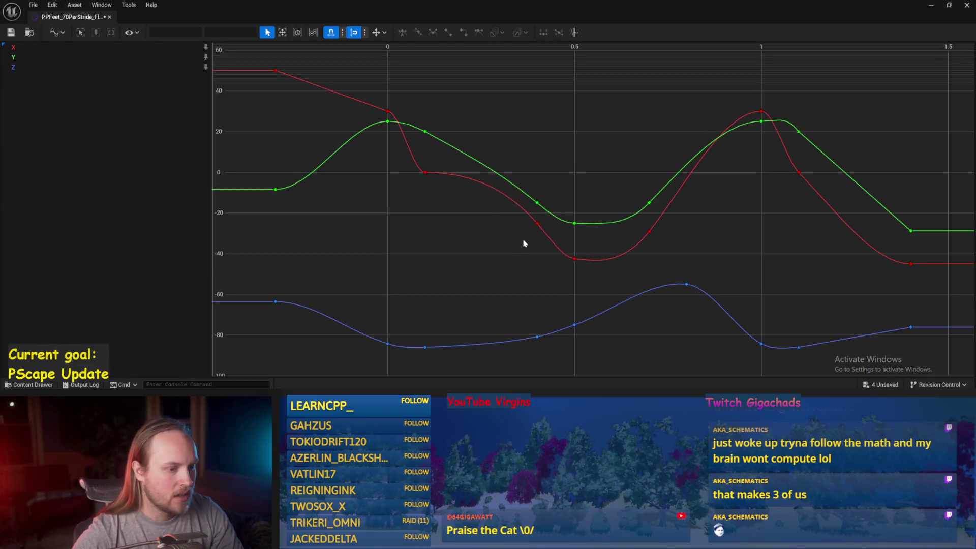
{"action": "left_click_drag", "start_coordinate": [344, 273], "coordinate": [346, 272]}
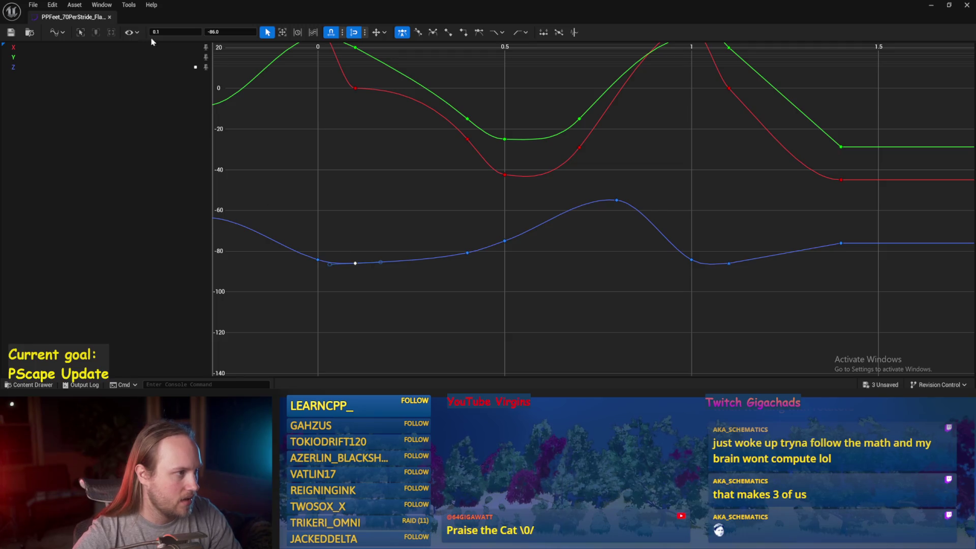
{"action": "left_click", "coordinate": [467, 252]}
{"action": "left_click", "coordinate": [219, 32]}
{"action": "type", "text": "-"}
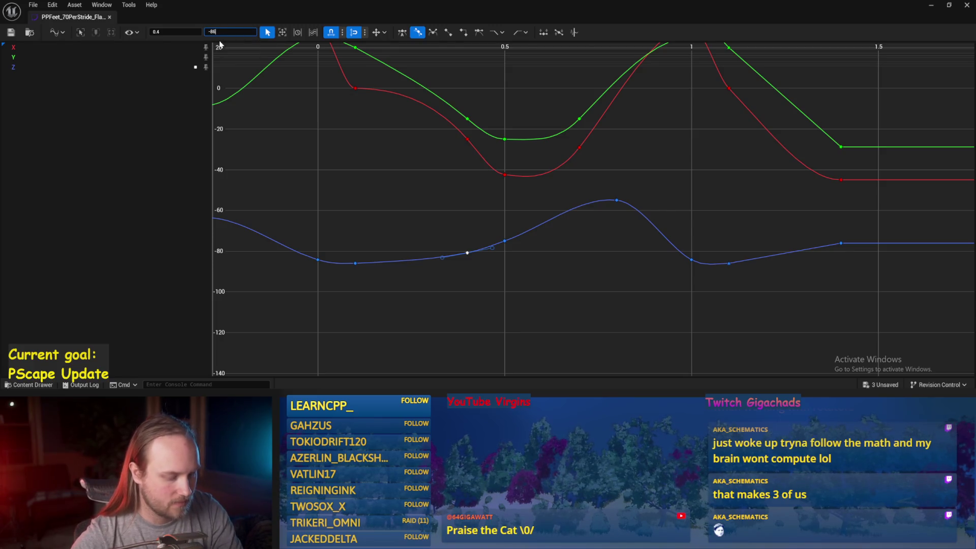
{"action": "key", "text": "Return"}
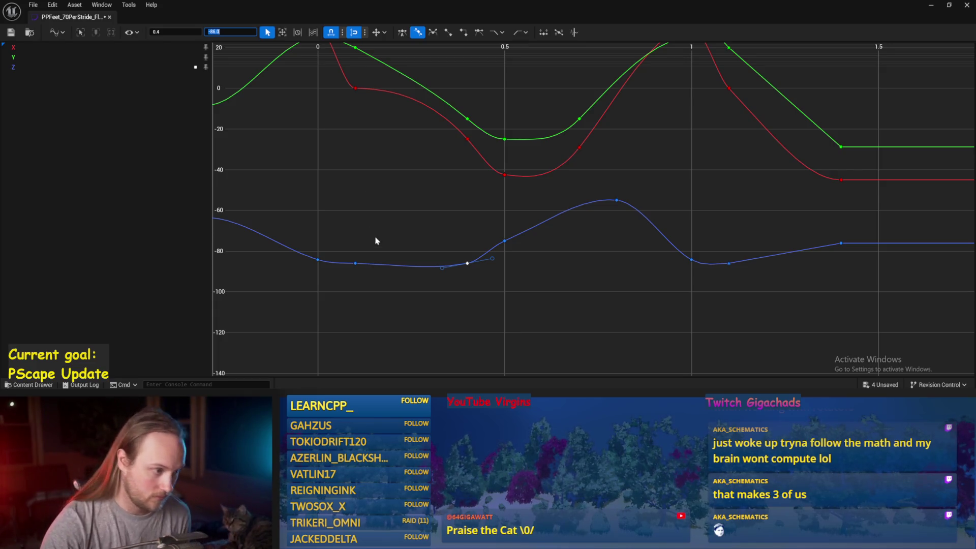
- Make two of the blue Z curve keys use linear interpolation
{"action": "mouse_move", "coordinate": [447, 289]}
{"action": "left_mouse_down"}
{"action": "mouse_move", "coordinate": [509, 294]}
{"action": "mouse_move", "coordinate": [472, 291]}
{"action": "left_mouse_up"}
{"action": "left_click", "coordinate": [383, 270]}
{"action": "right_click", "coordinate": [355, 264]}
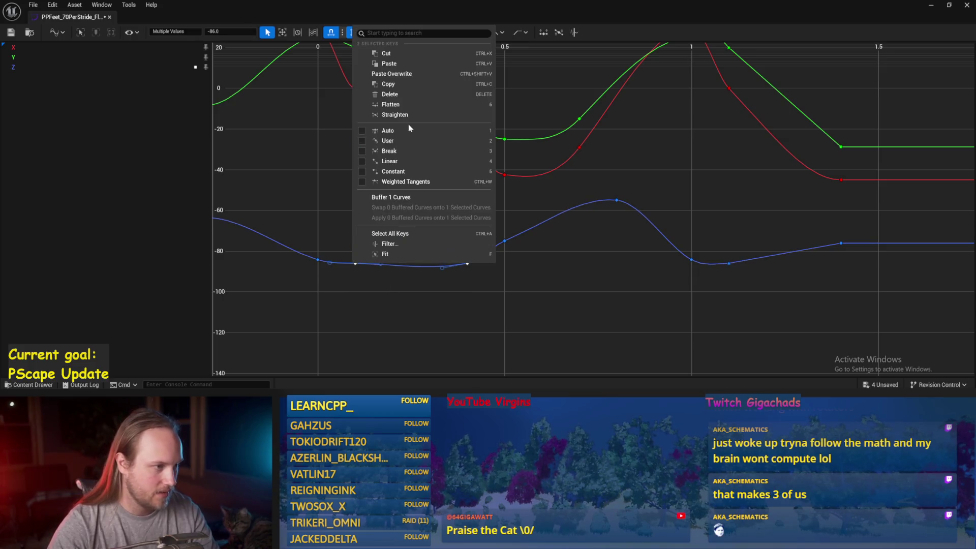
{"action": "left_click", "coordinate": [395, 162]}
{"action": "left_click", "coordinate": [462, 305]}
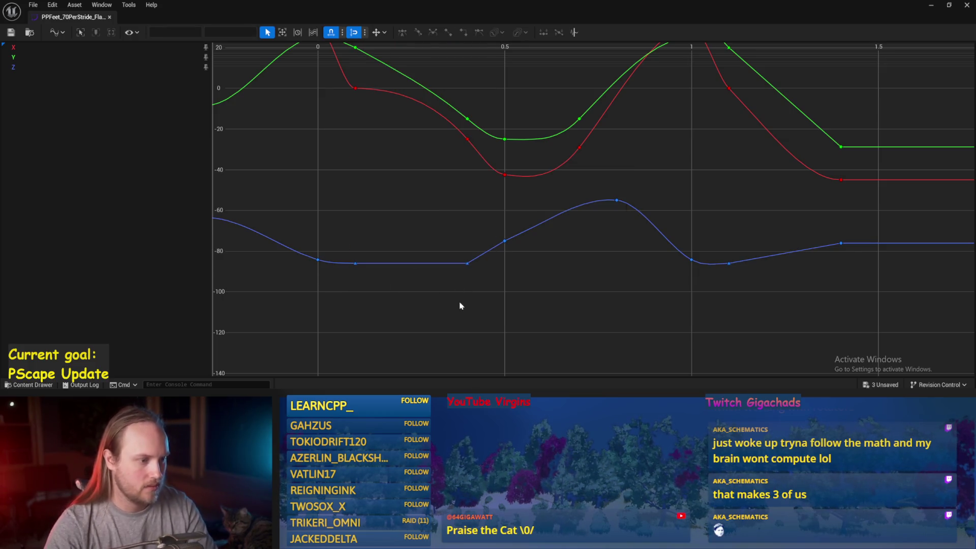
- Add a Z key at 0.5 and give the 0.4 key user tangents, steepening the curve
{"action": "middle_click", "coordinate": [503, 239]}
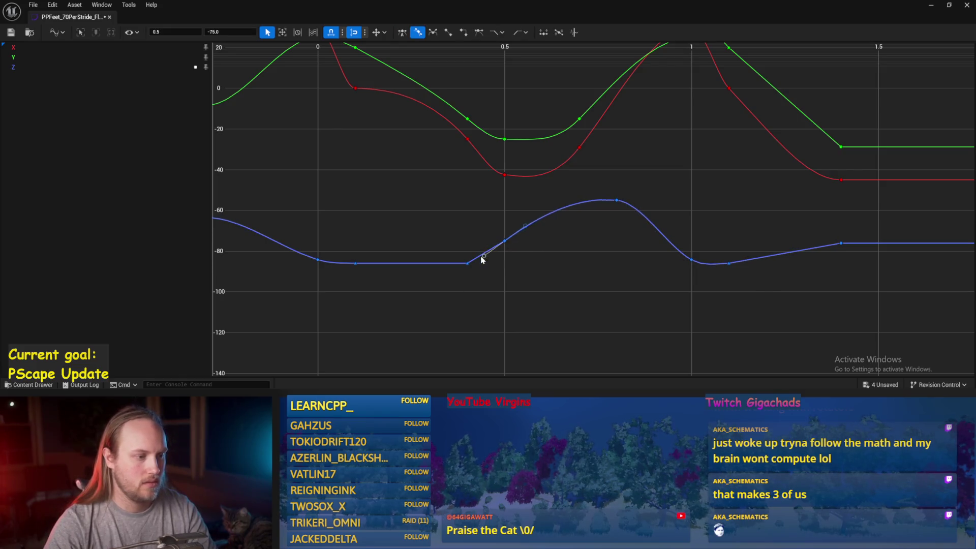
{"action": "left_click_drag", "start_coordinate": [472, 265], "coordinate": [469, 264]}
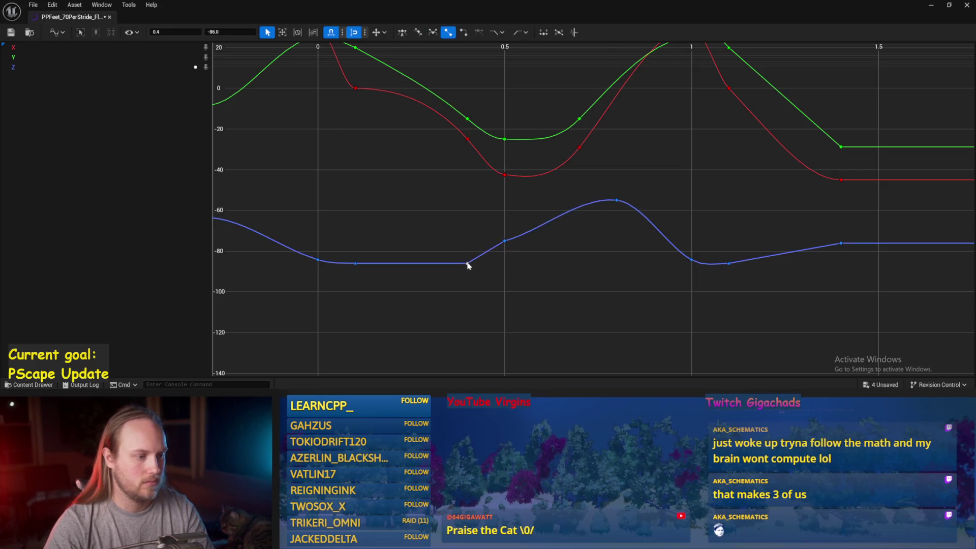
{"action": "right_click", "coordinate": [469, 263]}
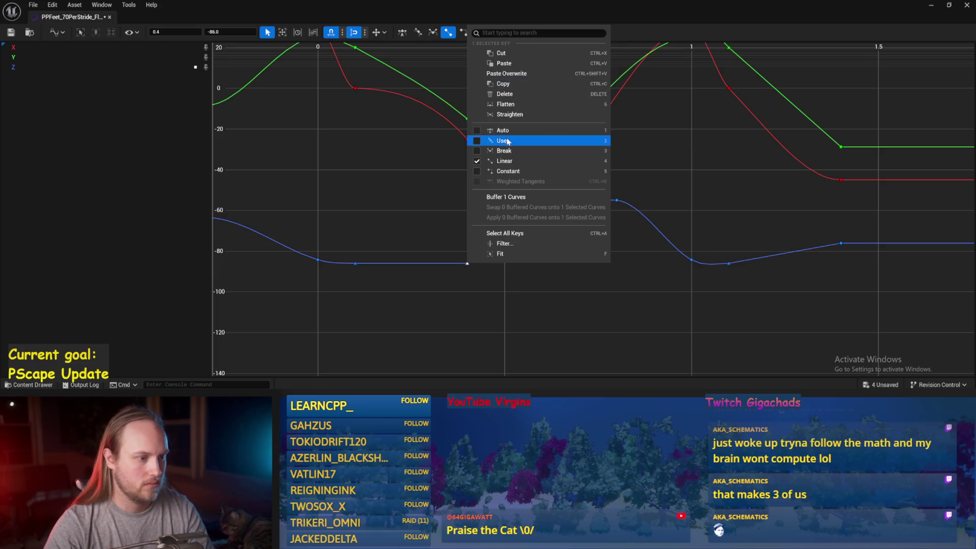
{"action": "left_click", "coordinate": [502, 140]}
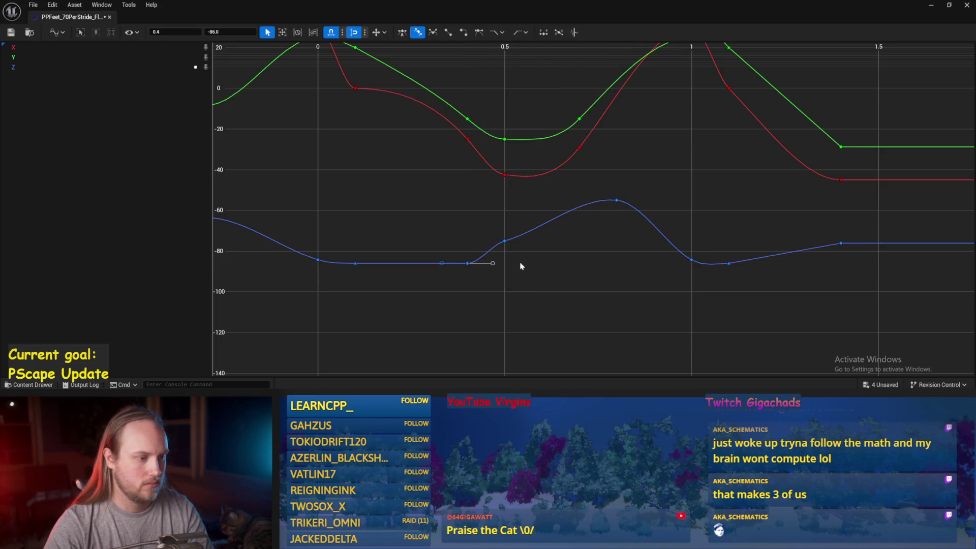
{"action": "left_click", "coordinate": [505, 241]}
{"action": "left_click_drag", "start_coordinate": [488, 247], "coordinate": [483, 269]}
{"action": "left_click", "coordinate": [583, 258]}
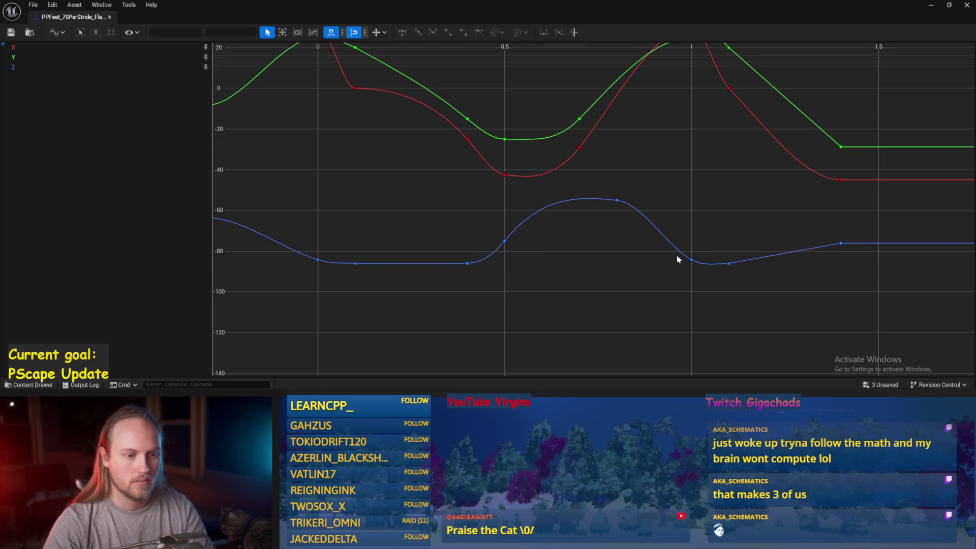
- Frame all curves, save the FlatFoot testing curve, and close the curve editor
{"action": "mouse_move", "coordinate": [352, 204]}
{"action": "left_mouse_down"}
{"action": "mouse_move", "coordinate": [501, 218]}
{"action": "mouse_move", "coordinate": [435, 233]}
{"action": "left_mouse_up"}
{"action": "scroll", "coordinate": [471, 250], "scroll_direction": "down", "scroll_amount": 1}
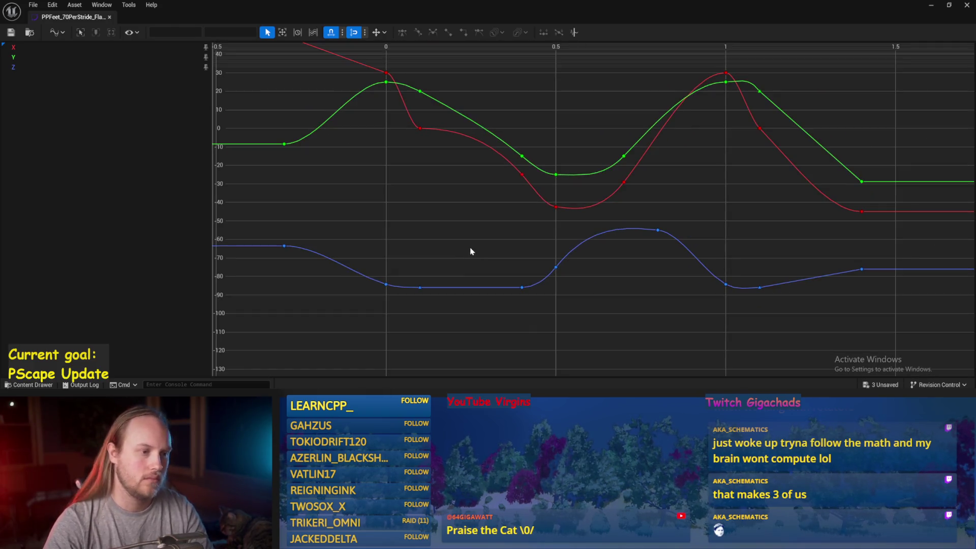
{"action": "key", "text": "f"}
{"action": "left_click", "coordinate": [11, 32]}
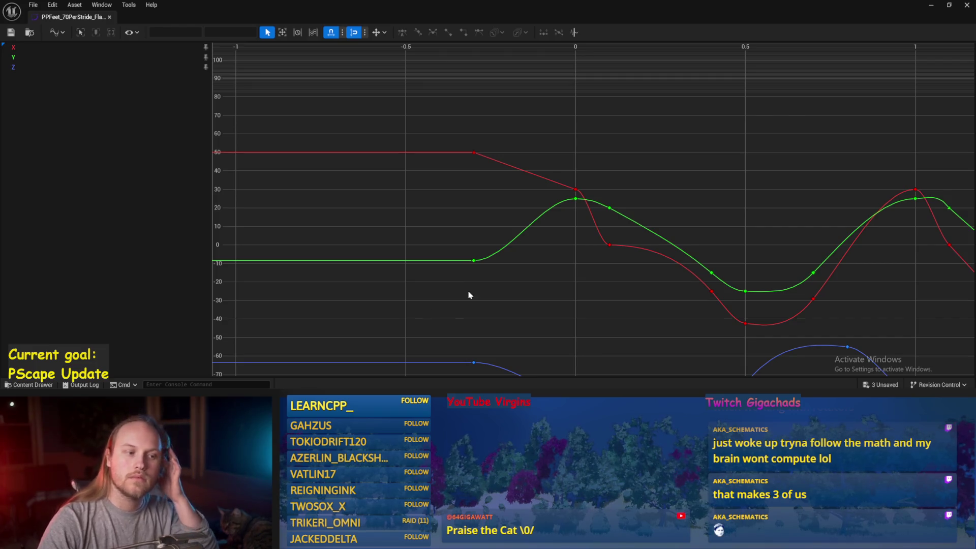
{"action": "left_click_drag", "start_coordinate": [467, 300], "coordinate": [387, 213]}
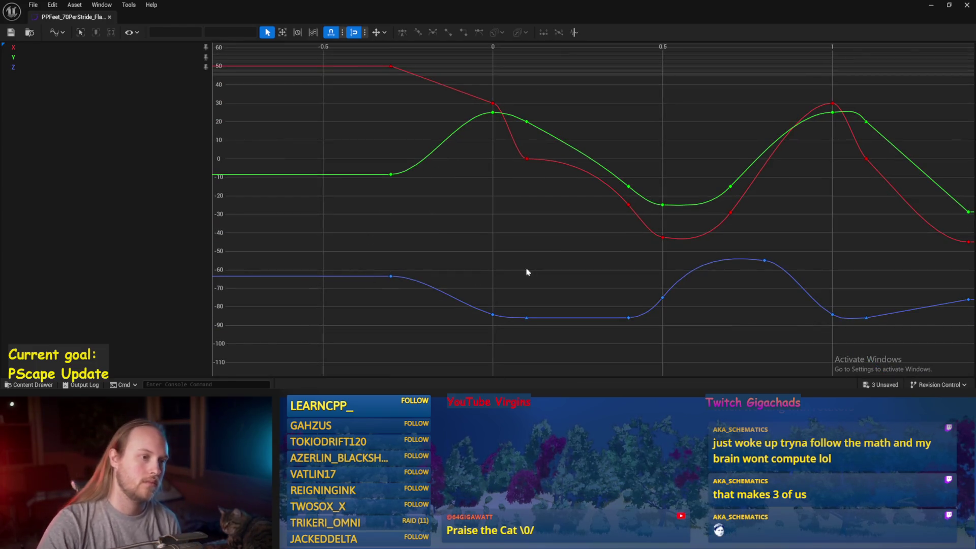
{"action": "left_click_drag", "start_coordinate": [489, 225], "coordinate": [385, 225]}
{"action": "mouse_move", "coordinate": [295, 167]}
{"action": "left_mouse_down"}
{"action": "mouse_move", "coordinate": [375, 222]}
{"action": "mouse_move", "coordinate": [295, 199]}
{"action": "left_mouse_up"}
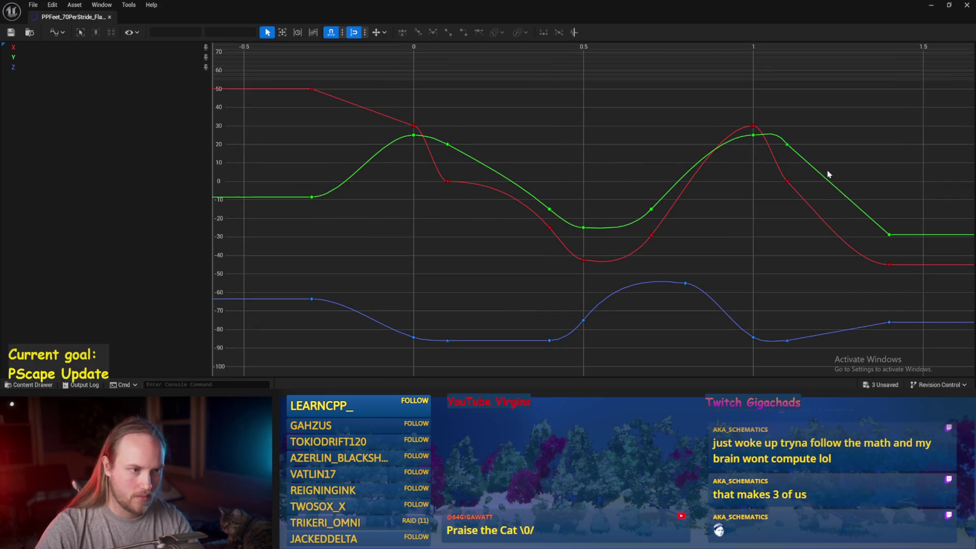
{"action": "left_click", "coordinate": [931, 5]}
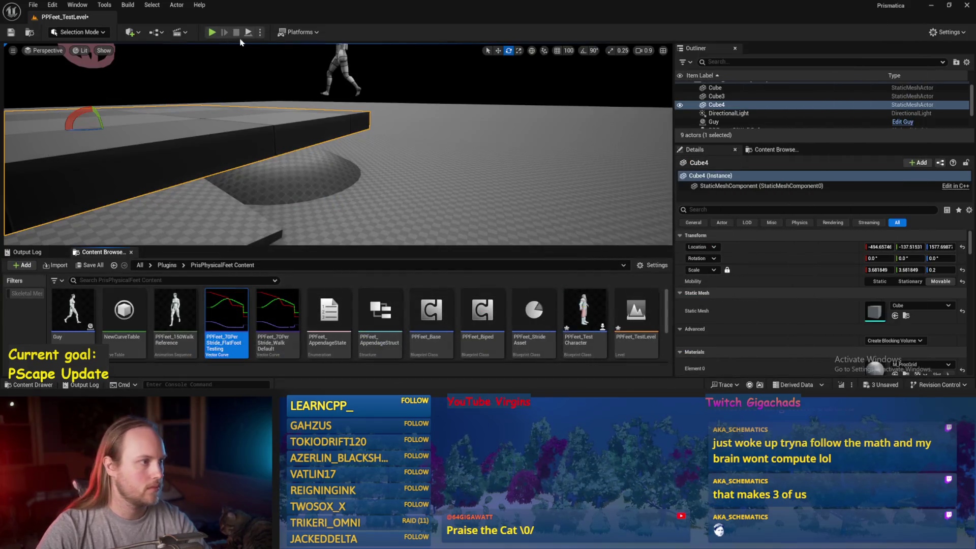
{"action": "left_click", "coordinate": [248, 33]}
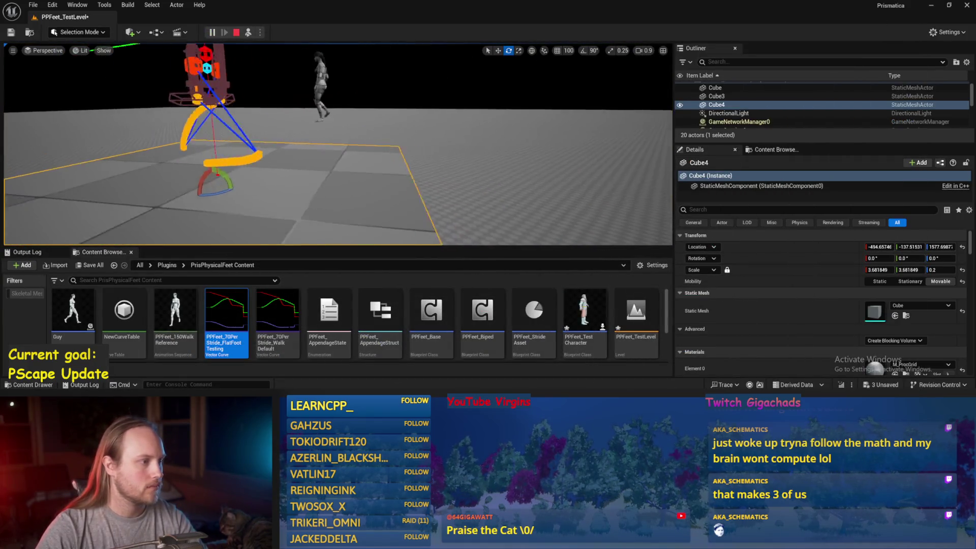
{"action": "key", "text": "Escape"}
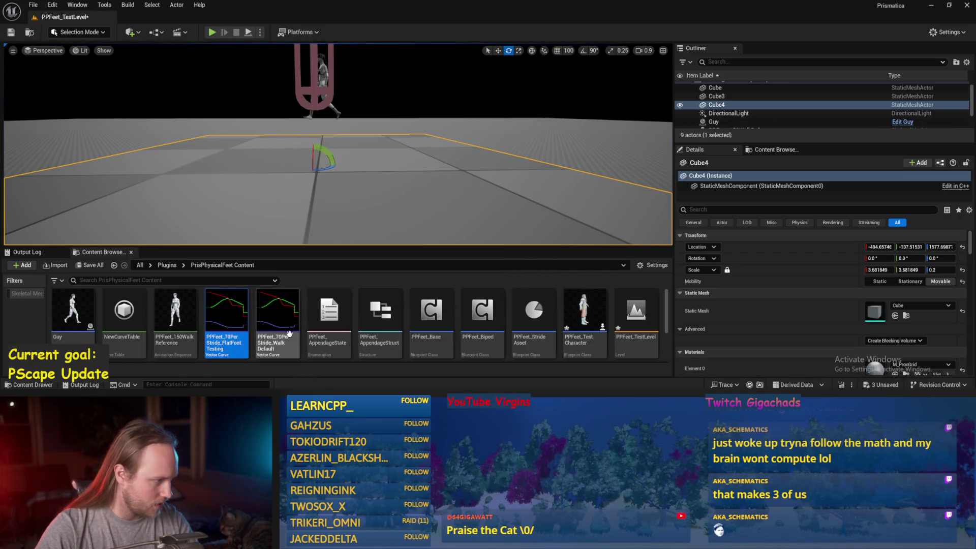
{"action": "double_click", "coordinate": [411, 326]}
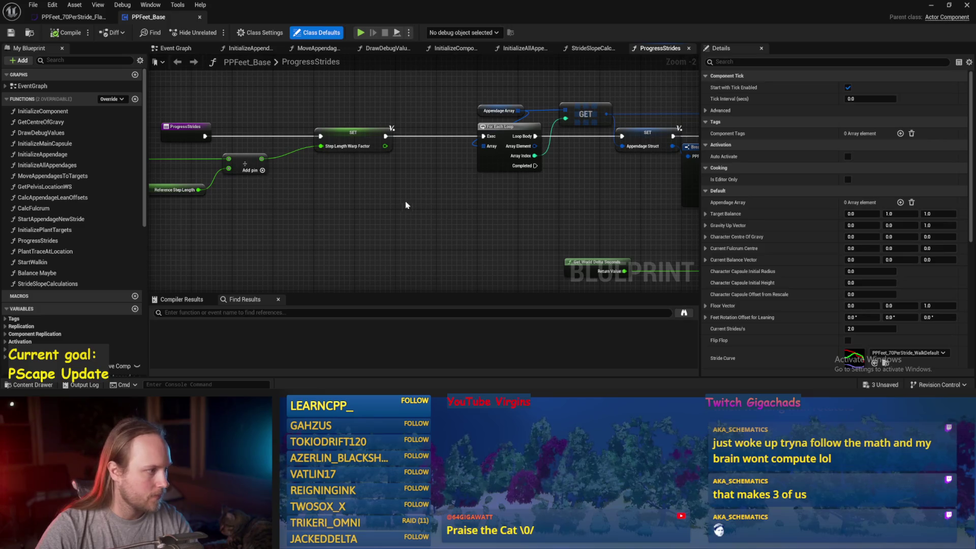
{"action": "scroll", "coordinate": [48, 279], "scroll_direction": "down", "scroll_amount": 5}
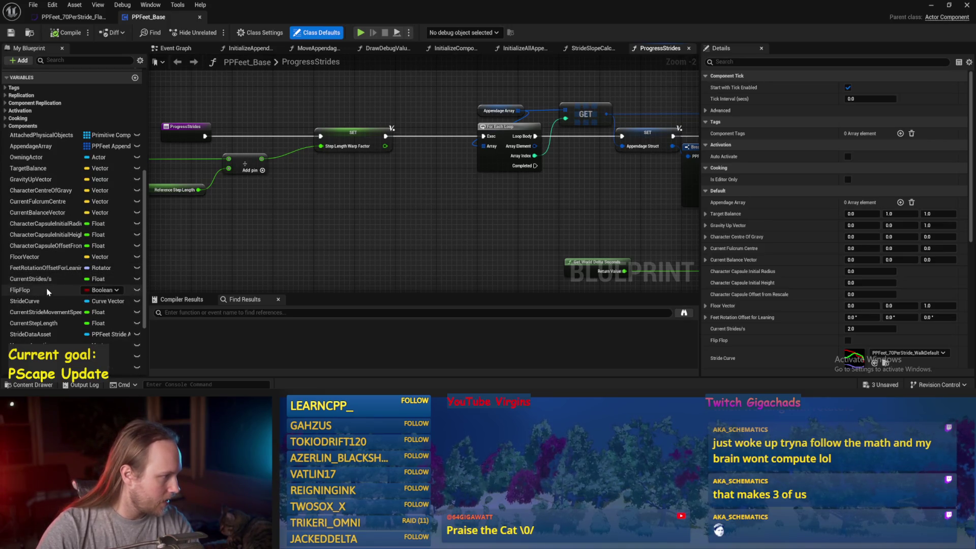
{"action": "left_click", "coordinate": [67, 300]}
{"action": "key", "text": "ctrl+s"}
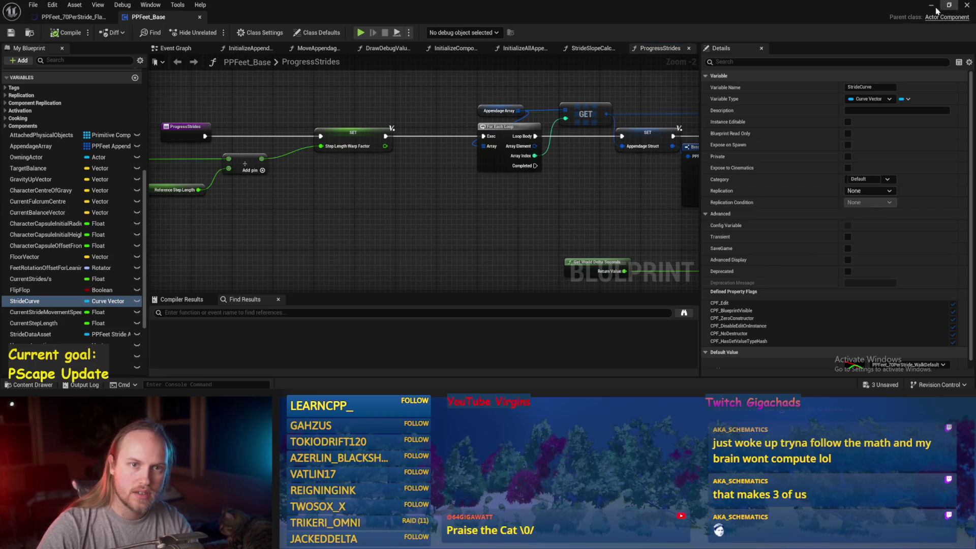
{"action": "left_click", "coordinate": [938, 8]}
{"action": "double_click", "coordinate": [522, 307]}
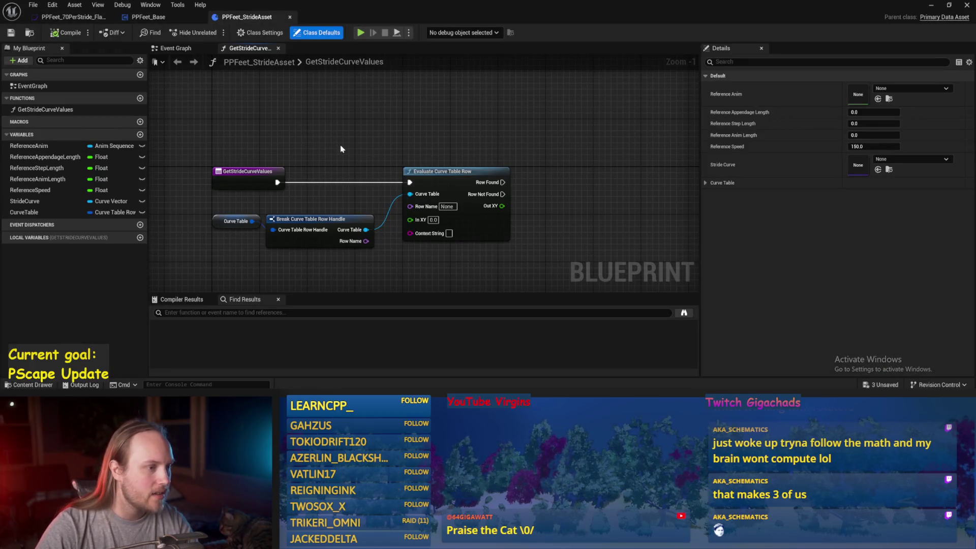
{"action": "left_click", "coordinate": [966, 6]}
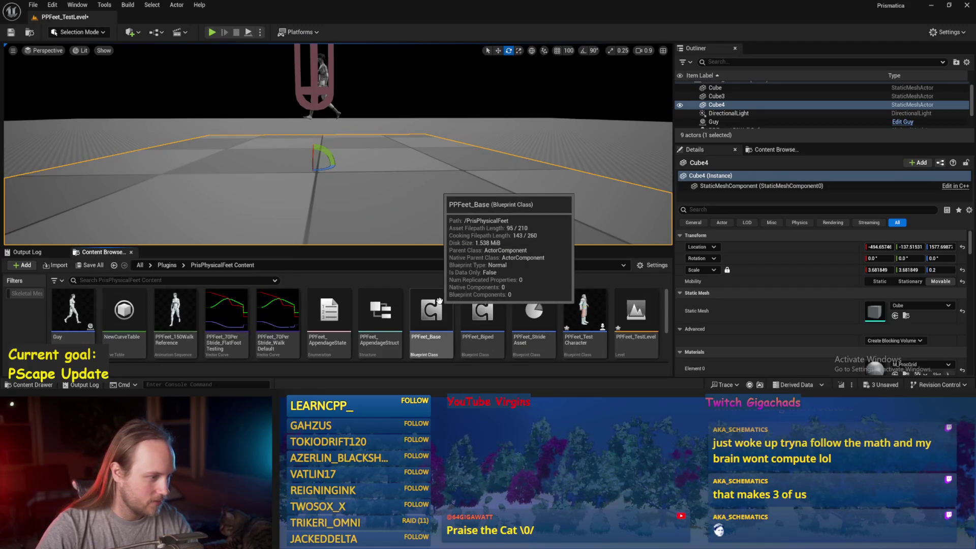
- Set PPFeet_Walking's Stride Curve to PPFeet_70PerStride_FlatFootTesting and return to the running level
{"action": "scroll", "coordinate": [579, 325], "scroll_direction": "down", "scroll_amount": 2}
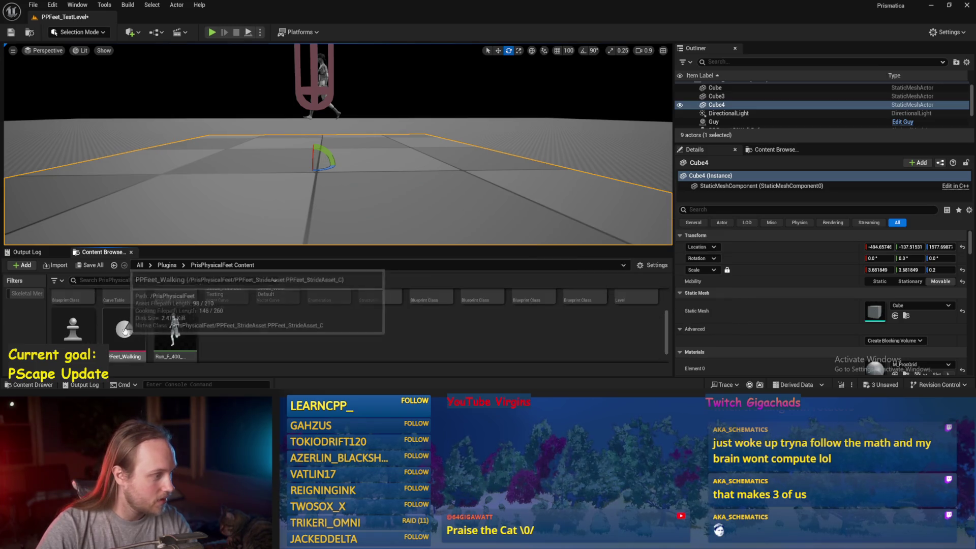
{"action": "double_click", "coordinate": [125, 330]}
{"action": "left_click", "coordinate": [463, 158]}
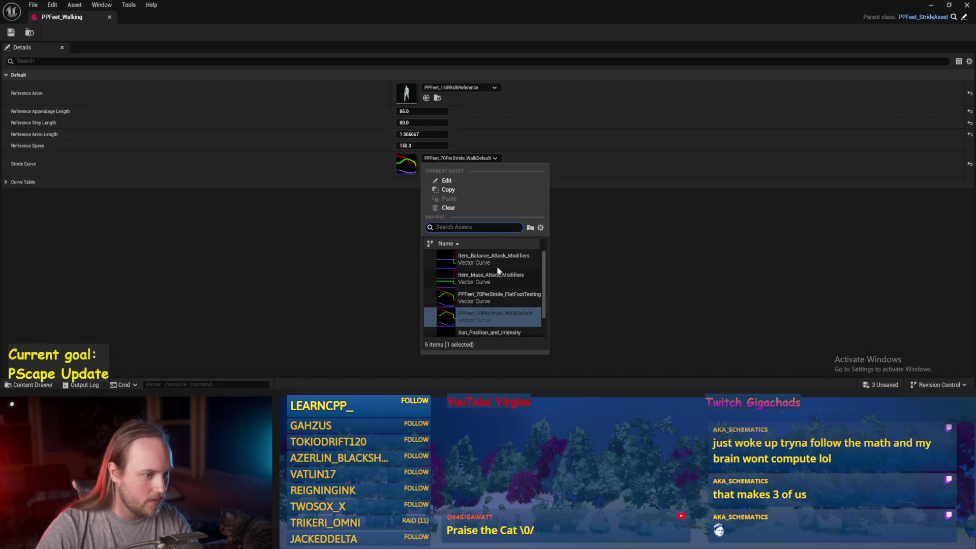
{"action": "left_click", "coordinate": [501, 297]}
{"action": "key", "text": "alt+Tab"}
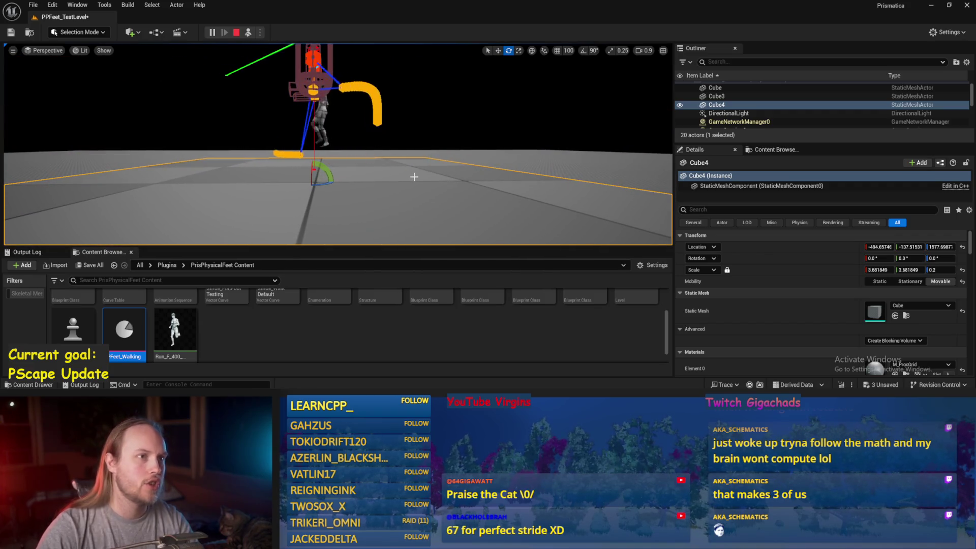
- Raise Cube4 and tilt it into a roughly 45° ramp under the robot
{"action": "key", "text": "w"}
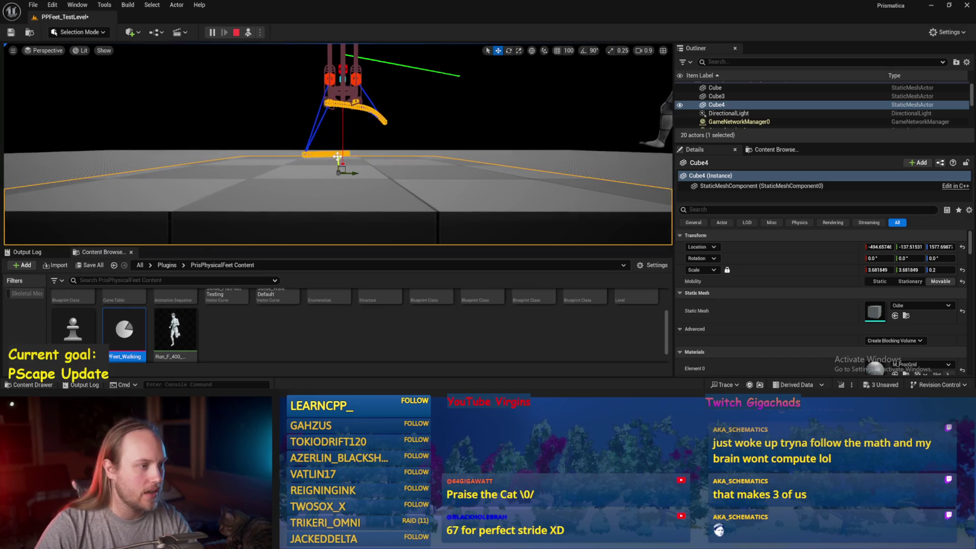
{"action": "left_click_drag", "start_coordinate": [338, 156], "coordinate": [334, 148]}
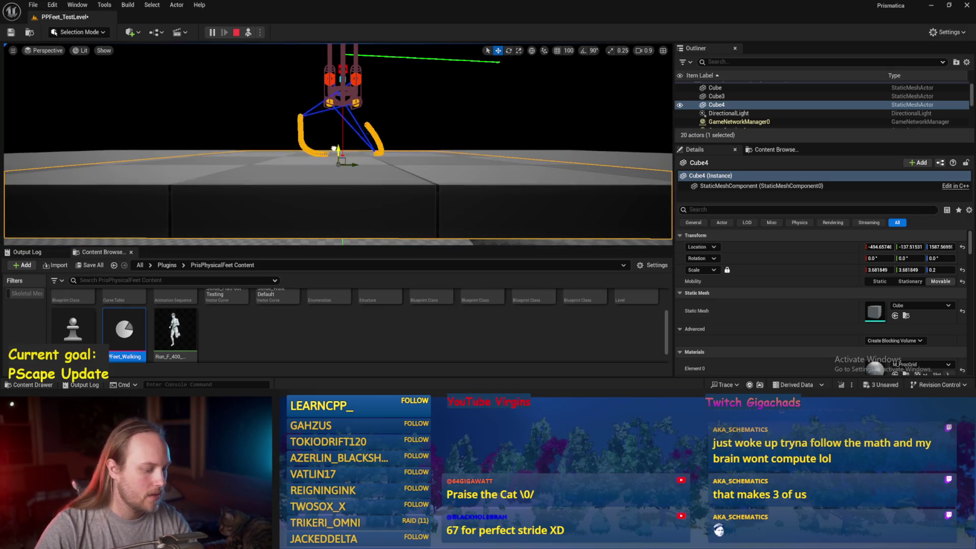
{"action": "scroll", "coordinate": [477, 178], "scroll_direction": "up", "scroll_amount": 3}
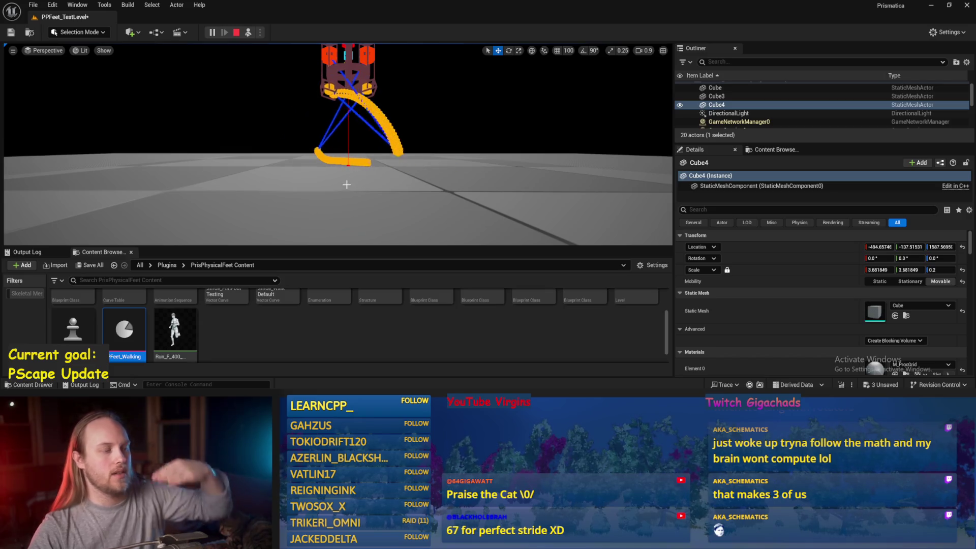
{"action": "key", "text": "e"}
{"action": "left_click_drag", "start_coordinate": [363, 170], "coordinate": [381, 117]}
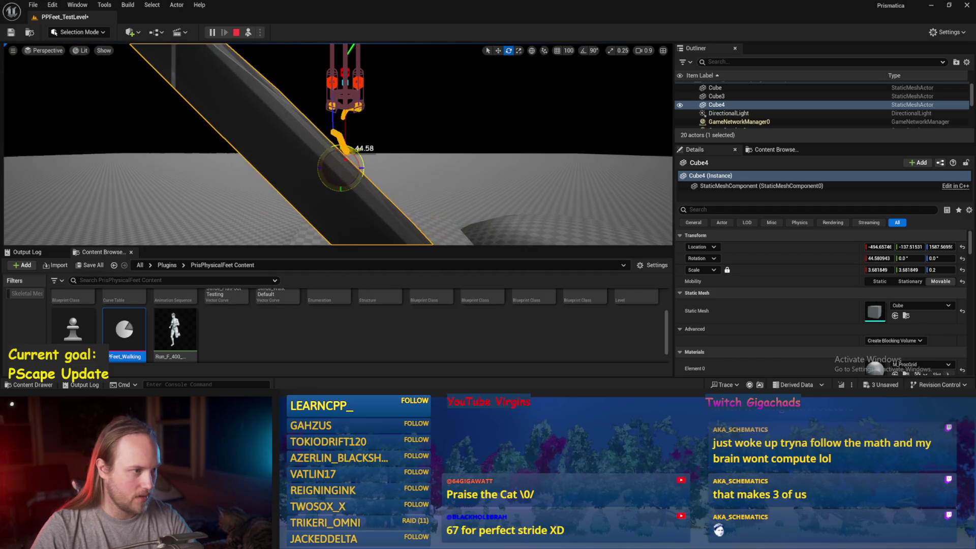
{"action": "left_click_drag", "start_coordinate": [340, 149], "coordinate": [340, 138]}
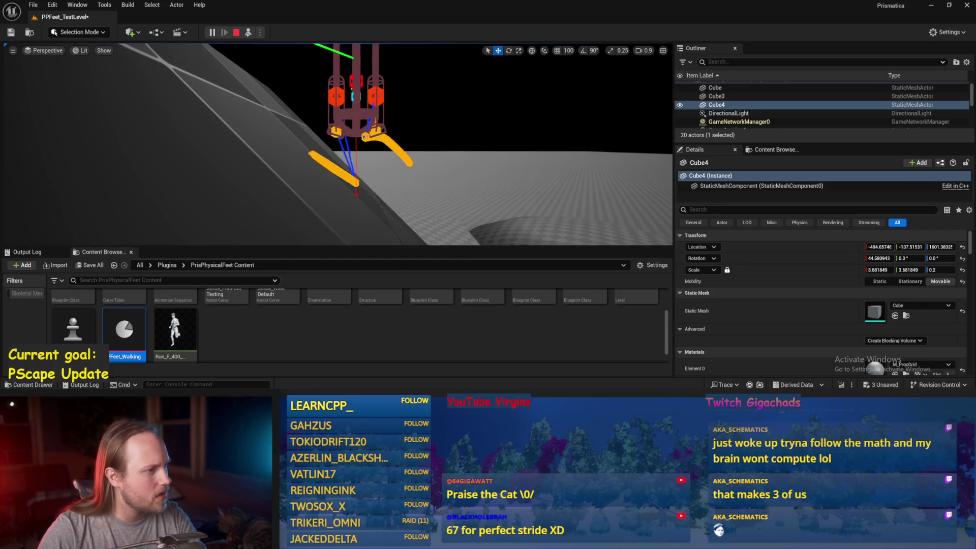
{"action": "scroll", "coordinate": [338, 145], "scroll_direction": "down", "scroll_amount": 3}
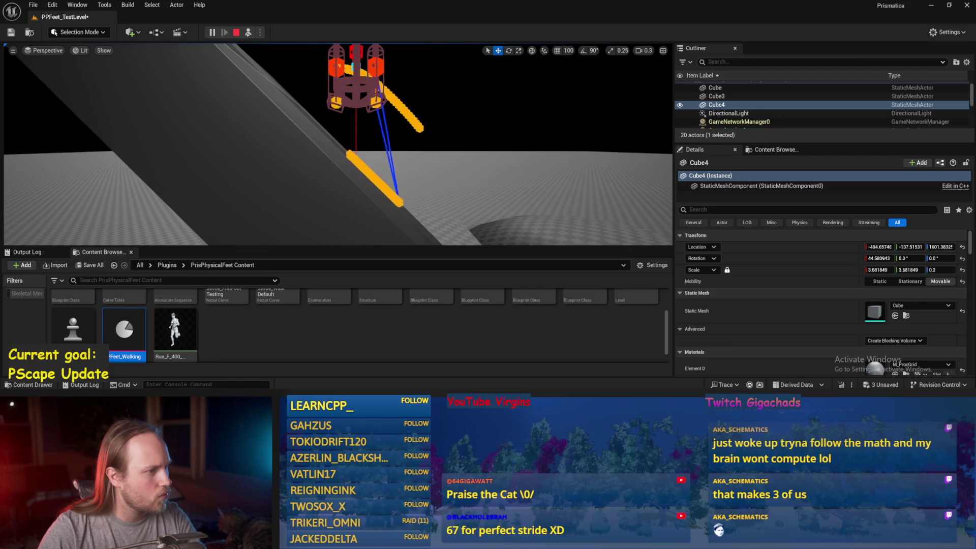
{"action": "scroll", "coordinate": [338, 145], "scroll_direction": "up", "scroll_amount": 3}
- Orbit the view around the robot walking on the ramp, then select the robot
{"action": "left_click_drag", "start_coordinate": [363, 146], "coordinate": [362, 152]}
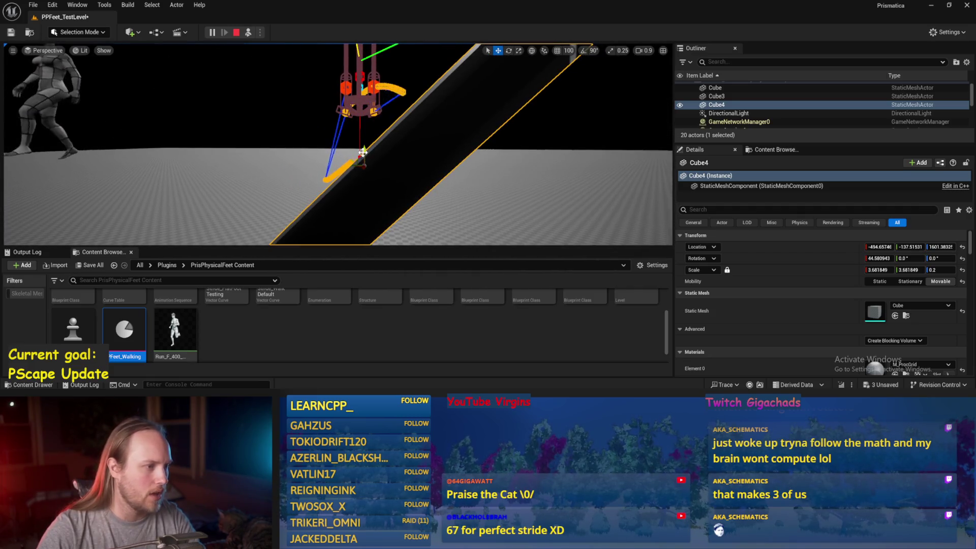
{"action": "left_click_drag", "start_coordinate": [363, 151], "coordinate": [311, 146]}
{"action": "scroll", "coordinate": [395, 166], "scroll_direction": "down", "scroll_amount": 3}
{"action": "left_click_drag", "start_coordinate": [396, 166], "coordinate": [395, 167]}
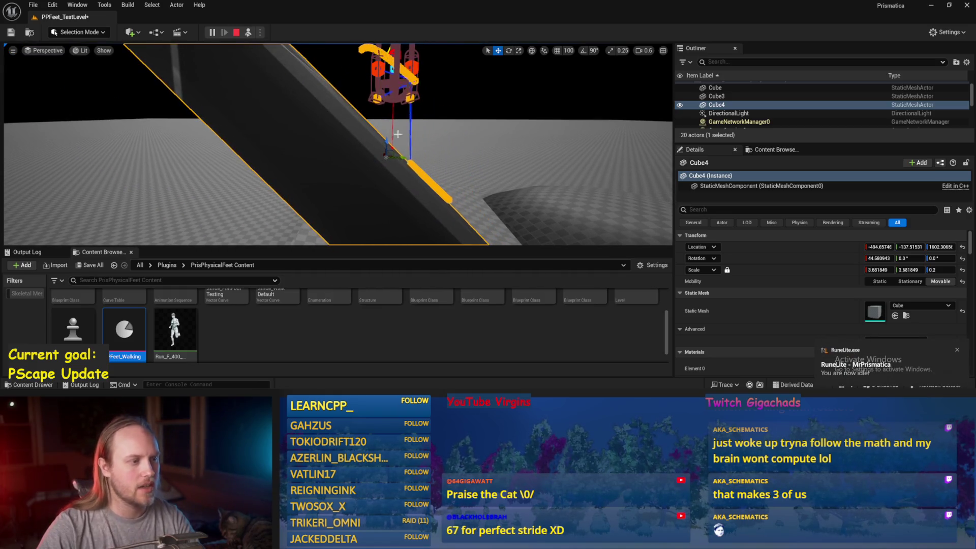
{"action": "left_click_drag", "start_coordinate": [455, 187], "coordinate": [455, 187]}
{"action": "scroll", "coordinate": [455, 186], "scroll_direction": "up", "scroll_amount": 3}
{"action": "left_click_drag", "start_coordinate": [338, 143], "coordinate": [338, 144]}
{"action": "scroll", "coordinate": [338, 144], "scroll_direction": "up", "scroll_amount": 1}
{"action": "left_click", "coordinate": [321, 101]}
{"action": "key", "text": "e"}
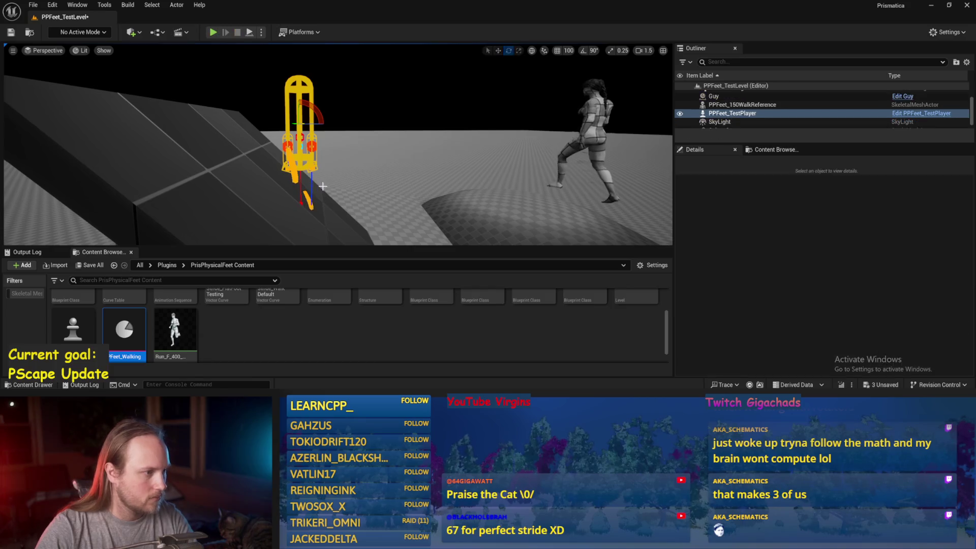
- Stop the play session and save all unsaved assets
{"action": "key", "text": "Escape"}
{"action": "key", "text": "ctrl+s"}
{"action": "left_click", "coordinate": [33, 4]}
{"action": "left_click", "coordinate": [71, 130]}
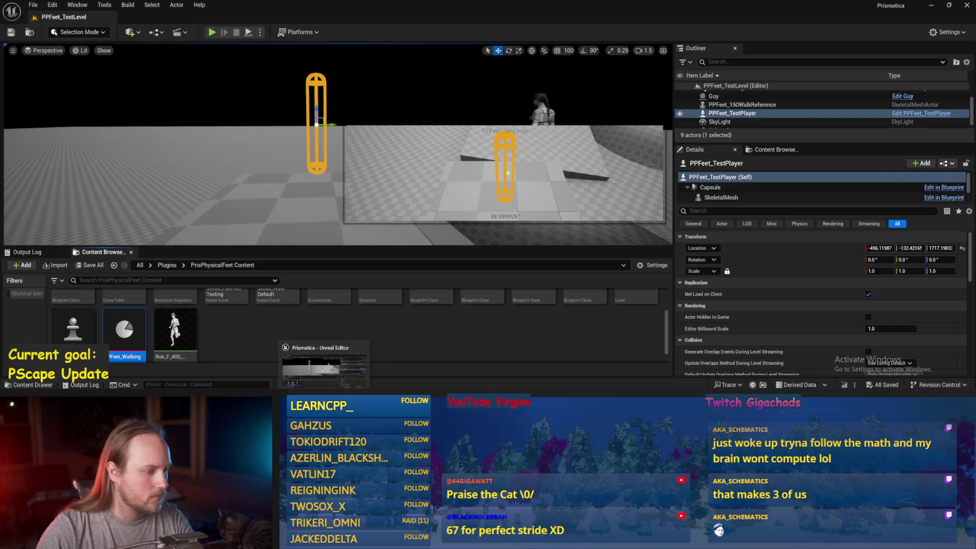
- Play the level, select PPFeet_TestPlayer, and tilt it about 37° on X each way
{"action": "left_click", "coordinate": [212, 32]}
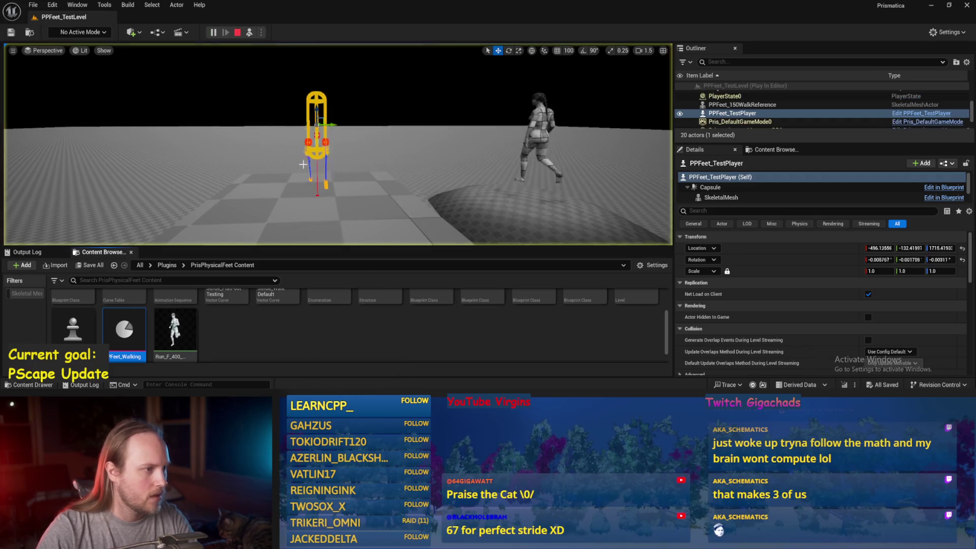
{"action": "left_click", "coordinate": [333, 153]}
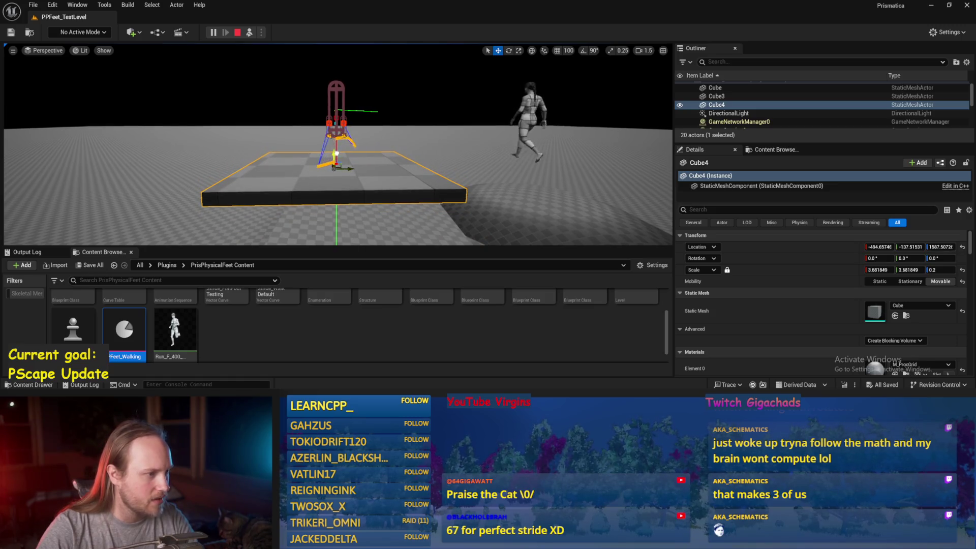
{"action": "scroll", "coordinate": [333, 153], "scroll_direction": "up", "scroll_amount": 3}
{"action": "scroll", "coordinate": [365, 197], "scroll_direction": "up", "scroll_amount": 2}
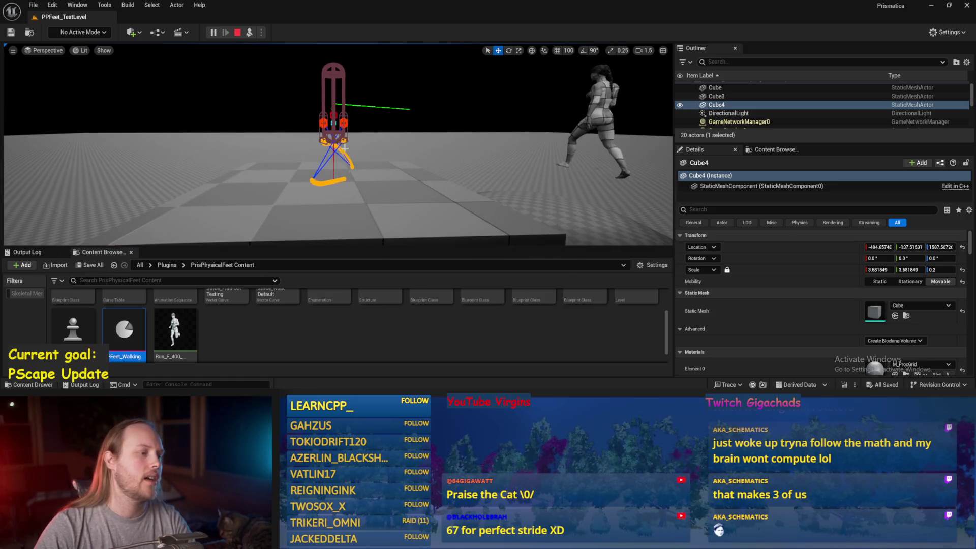
{"action": "scroll", "coordinate": [365, 197], "scroll_direction": "up", "scroll_amount": 3}
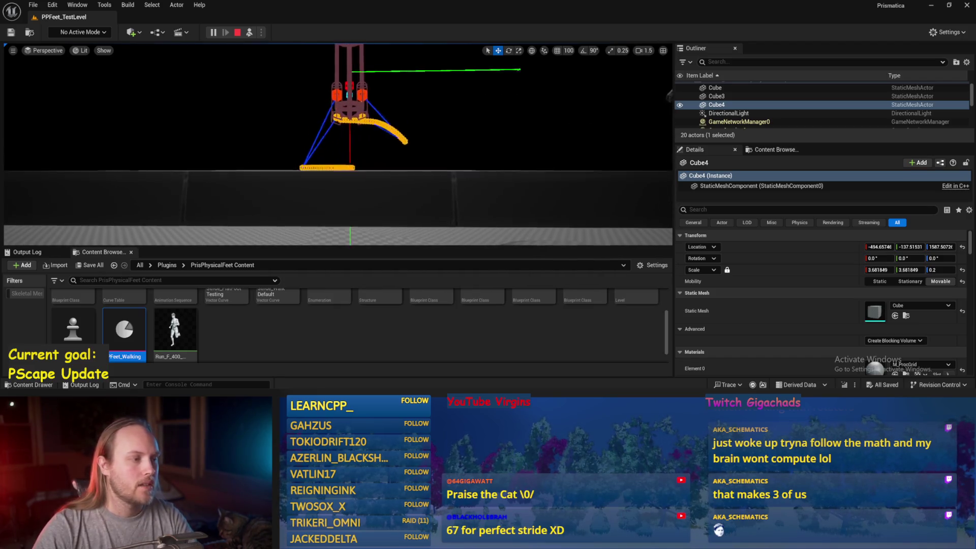
{"action": "left_click", "coordinate": [365, 192]}
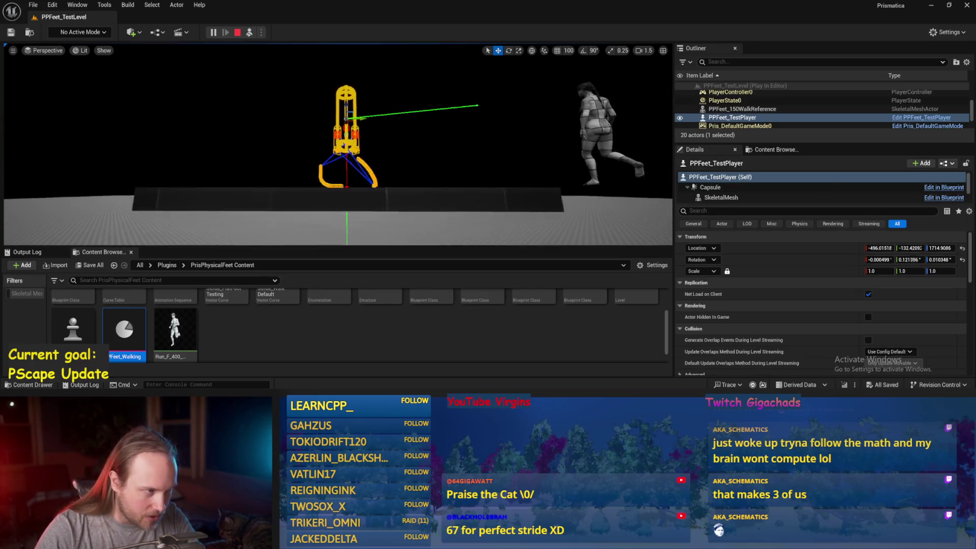
{"action": "scroll", "coordinate": [351, 89], "scroll_direction": "up", "scroll_amount": 3}
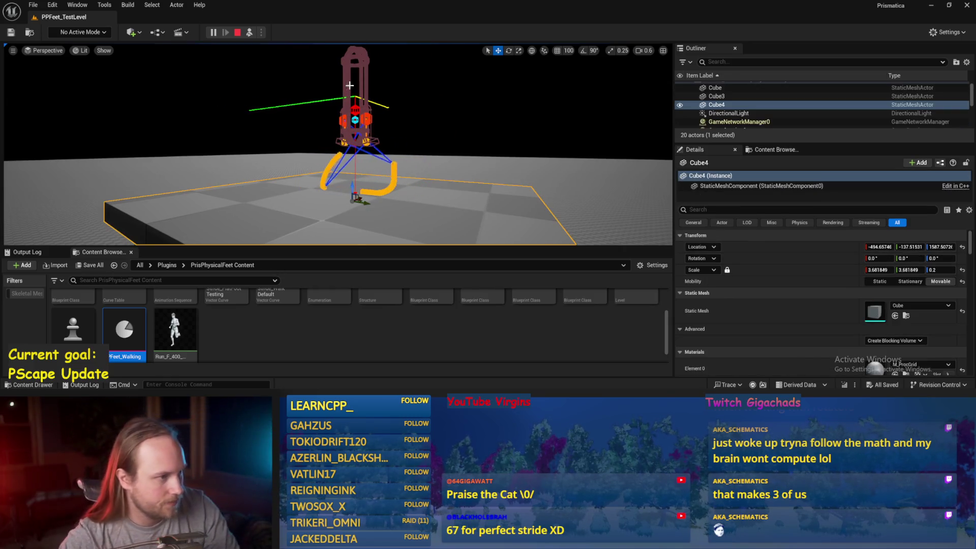
{"action": "key", "text": "e"}
{"action": "left_click_drag", "start_coordinate": [270, 51], "coordinate": [291, 65]}
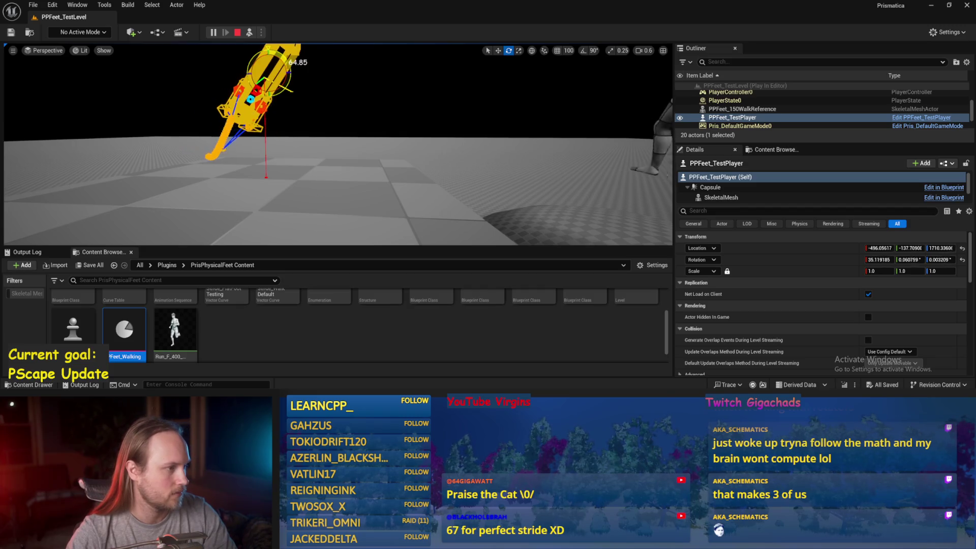
{"action": "left_click_drag", "start_coordinate": [291, 65], "coordinate": [295, 69]}
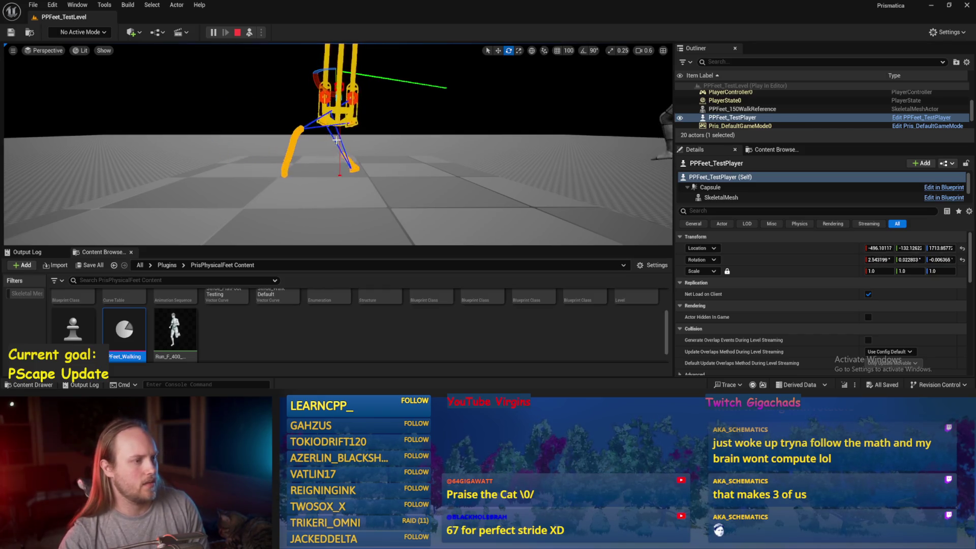
{"action": "mouse_move", "coordinate": [316, 51]}
{"action": "left_mouse_down"}
{"action": "mouse_move", "coordinate": [310, 56]}
{"action": "mouse_move", "coordinate": [320, 57]}
{"action": "left_mouse_up"}
- End the play session and open the PPFeet_Base blueprint
{"action": "key", "text": "Escape"}
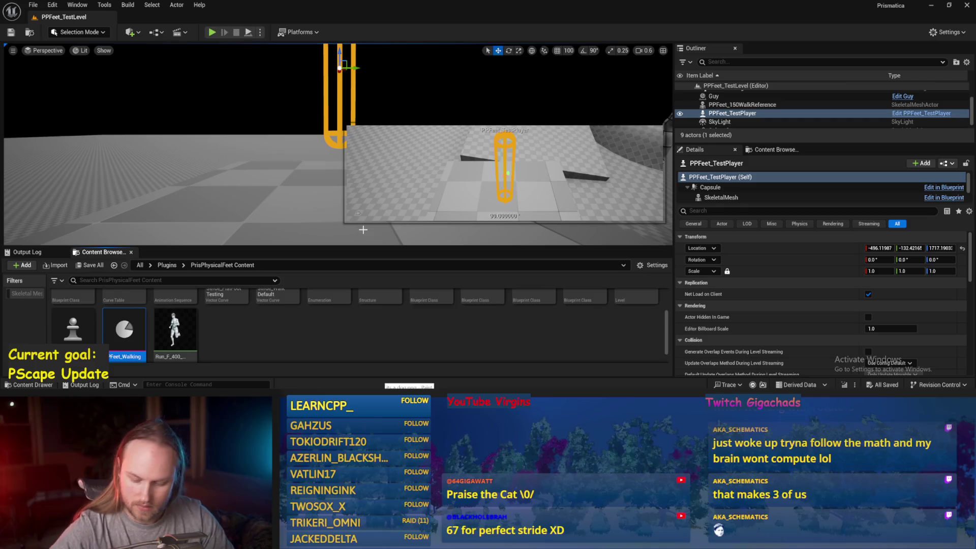
{"action": "left_click", "coordinate": [309, 213]}
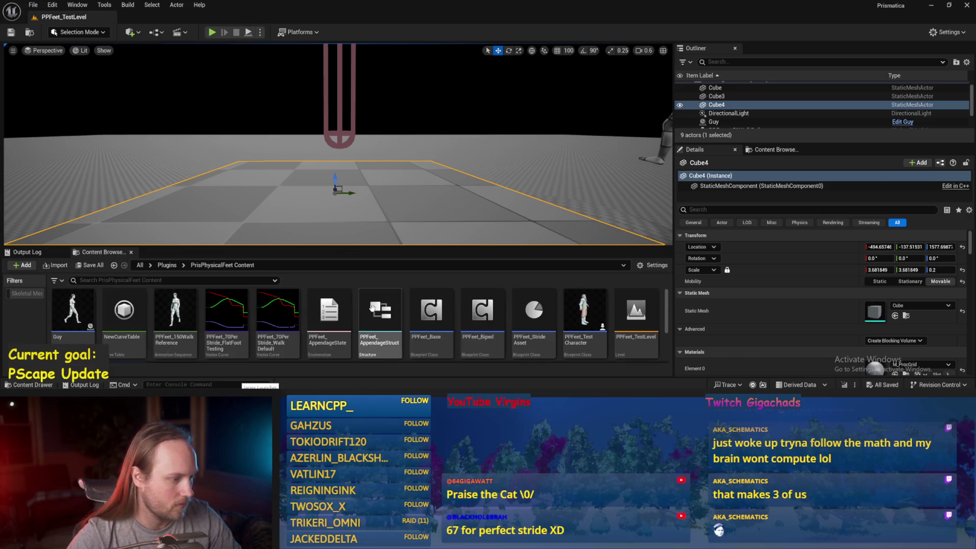
{"action": "double_click", "coordinate": [425, 306]}
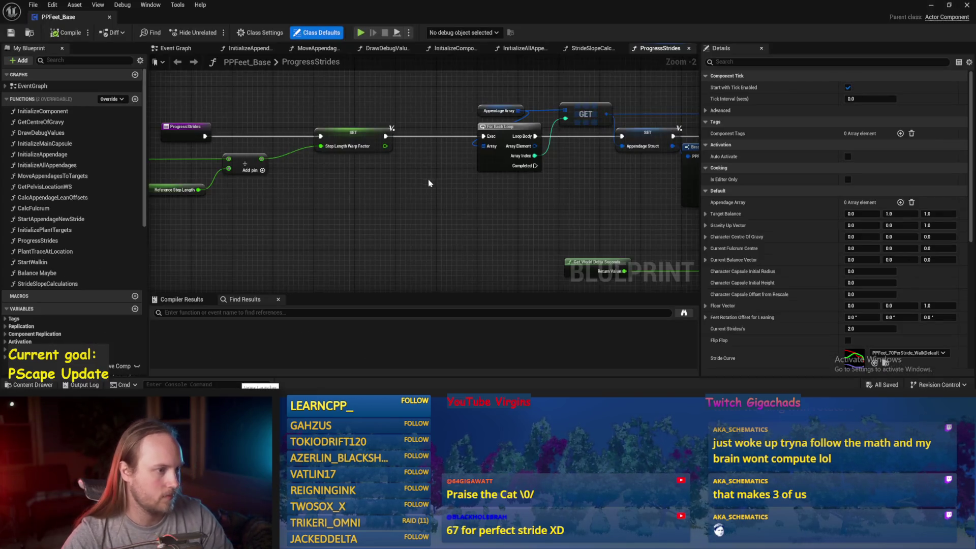
- Save PPFeet_Base, then go via the Event Graph to the StrideSlopeCalculations function graph
{"action": "left_click", "coordinate": [10, 33]}
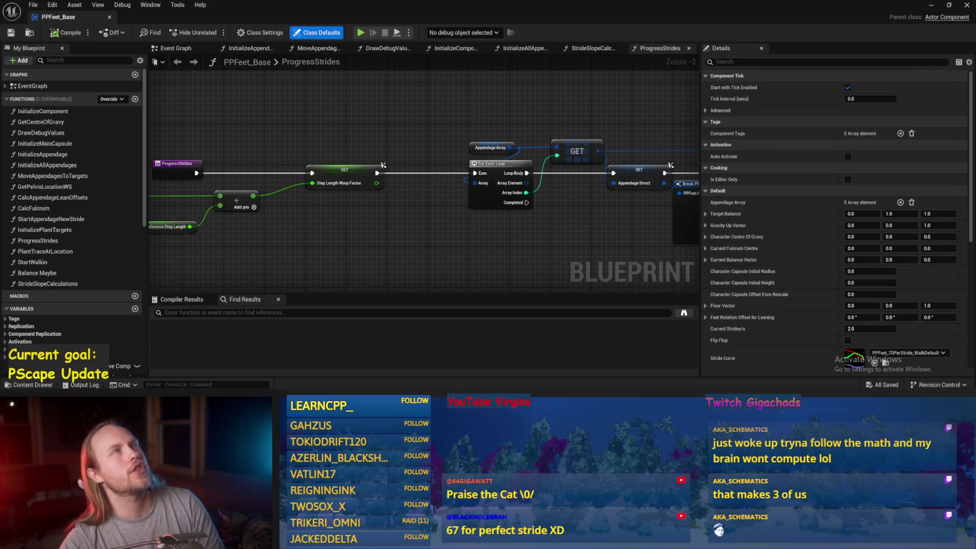
{"action": "scroll", "coordinate": [398, 187], "scroll_direction": "down", "scroll_amount": 1}
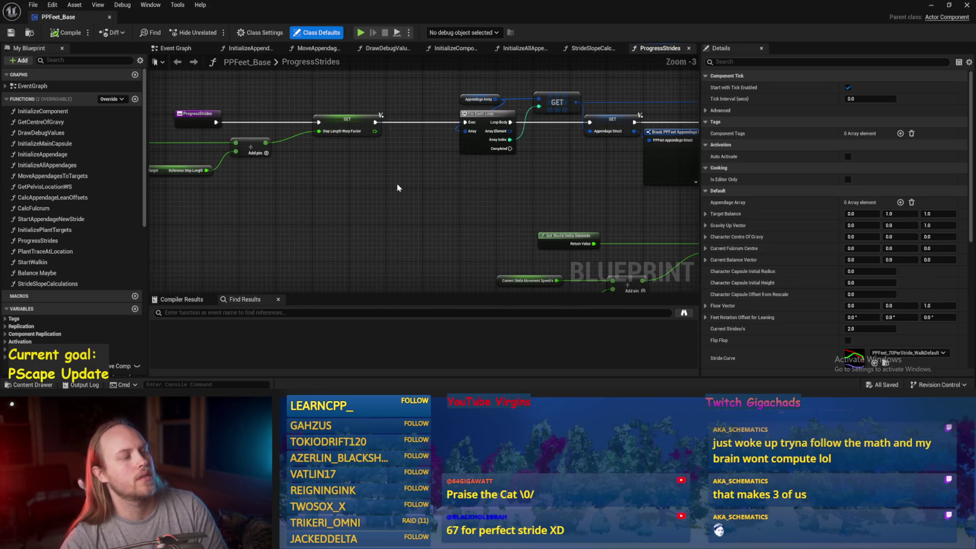
{"action": "left_click_drag", "start_coordinate": [57, 104], "coordinate": [202, 136]}
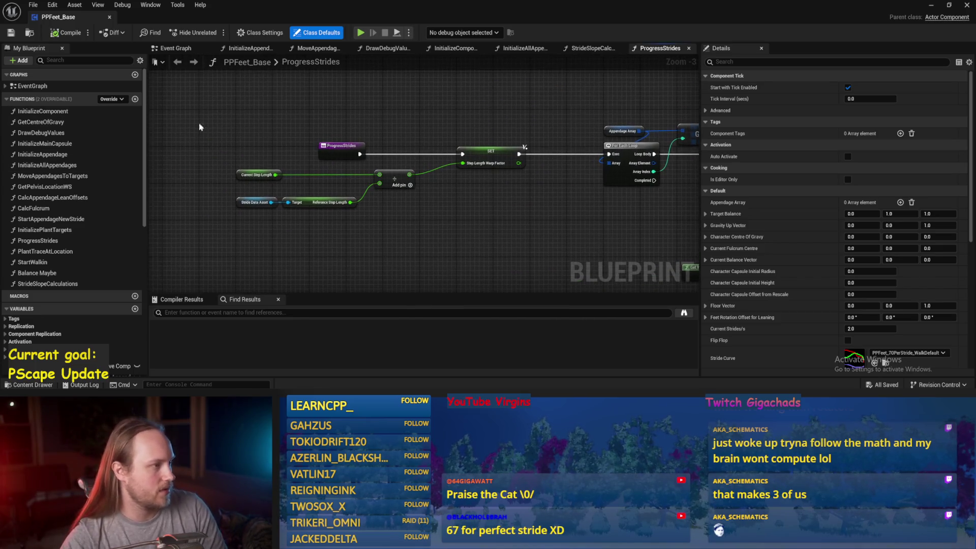
{"action": "left_click", "coordinate": [178, 48]}
{"action": "scroll", "coordinate": [527, 141], "scroll_direction": "down", "scroll_amount": 1}
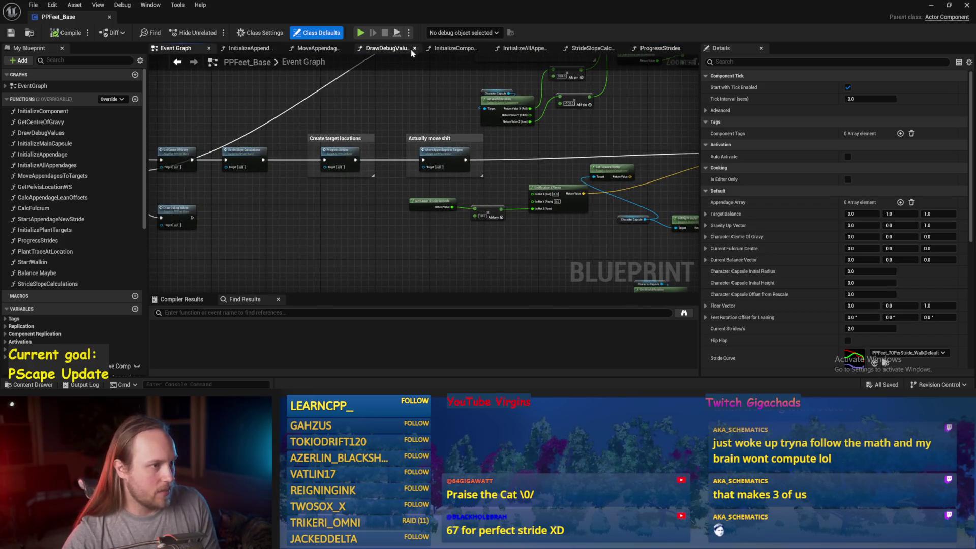
{"action": "left_click", "coordinate": [586, 53]}
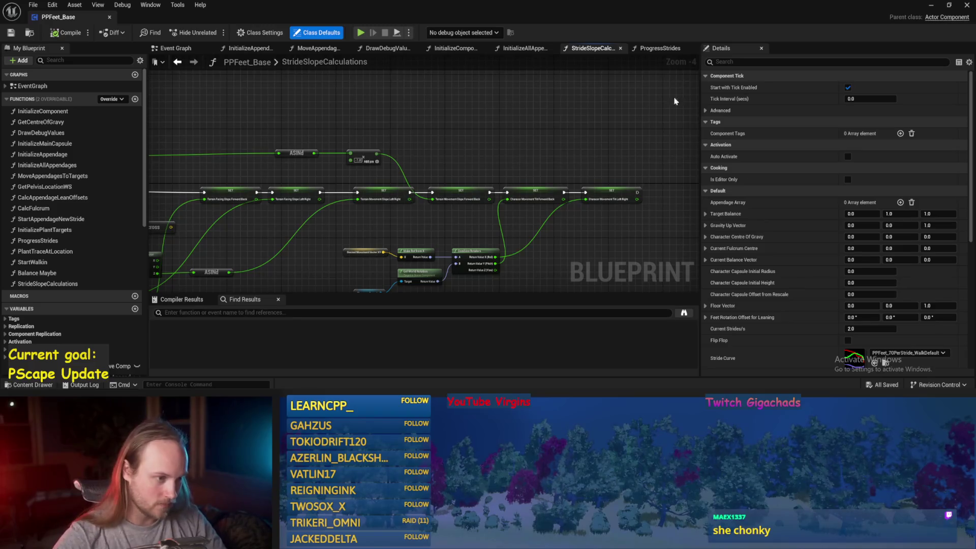
- Compile the blueprint and survey the graph around the Terrain Facing Slope SET nodes
{"action": "left_click", "coordinate": [67, 32]}
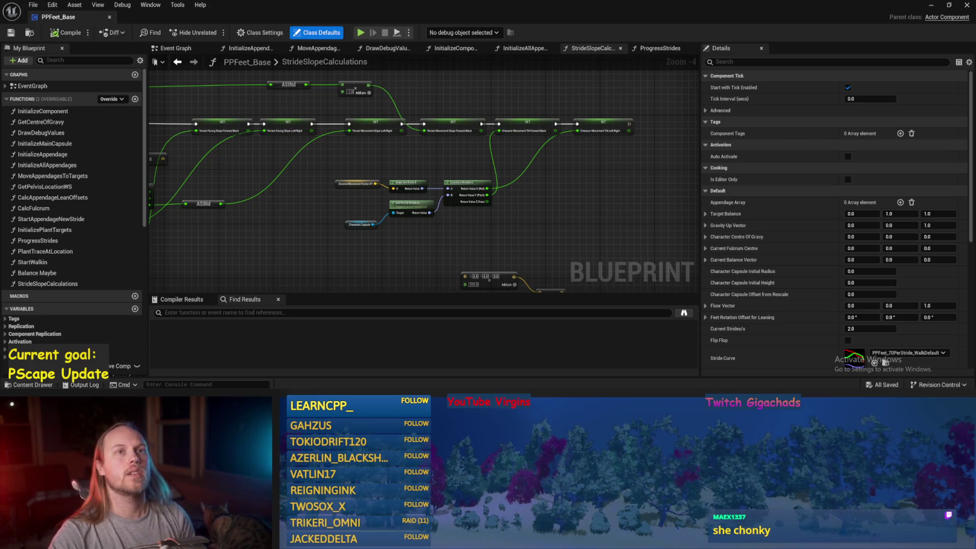
{"action": "scroll", "coordinate": [310, 169], "scroll_direction": "up", "scroll_amount": 1}
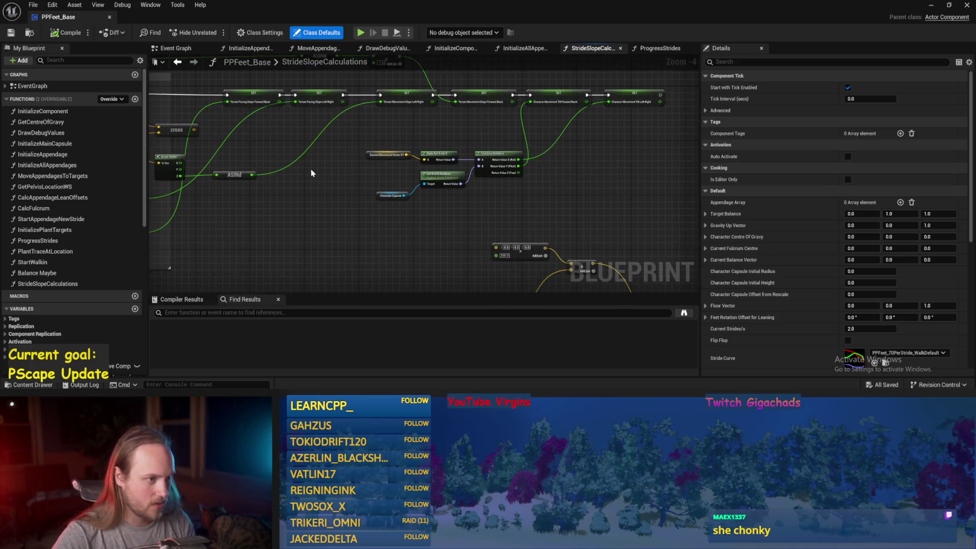
{"action": "mouse_move", "coordinate": [356, 184]}
{"action": "left_mouse_down"}
{"action": "mouse_move", "coordinate": [497, 157]}
{"action": "mouse_move", "coordinate": [617, 183]}
{"action": "mouse_move", "coordinate": [545, 131]}
{"action": "mouse_move", "coordinate": [614, 196]}
{"action": "mouse_move", "coordinate": [529, 174]}
{"action": "mouse_move", "coordinate": [431, 172]}
{"action": "mouse_move", "coordinate": [558, 152]}
{"action": "left_mouse_up"}
{"action": "left_click_drag", "start_coordinate": [325, 97], "coordinate": [440, 154]}
{"action": "scroll", "coordinate": [405, 201], "scroll_direction": "down", "scroll_amount": 2}
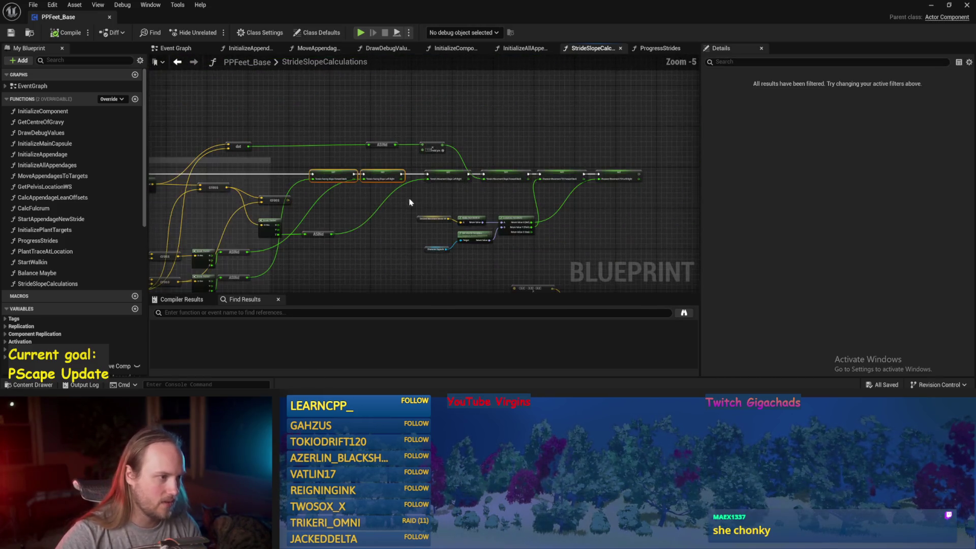
{"action": "left_click", "coordinate": [406, 201]}
{"action": "scroll", "coordinate": [440, 174], "scroll_direction": "up", "scroll_amount": 2}
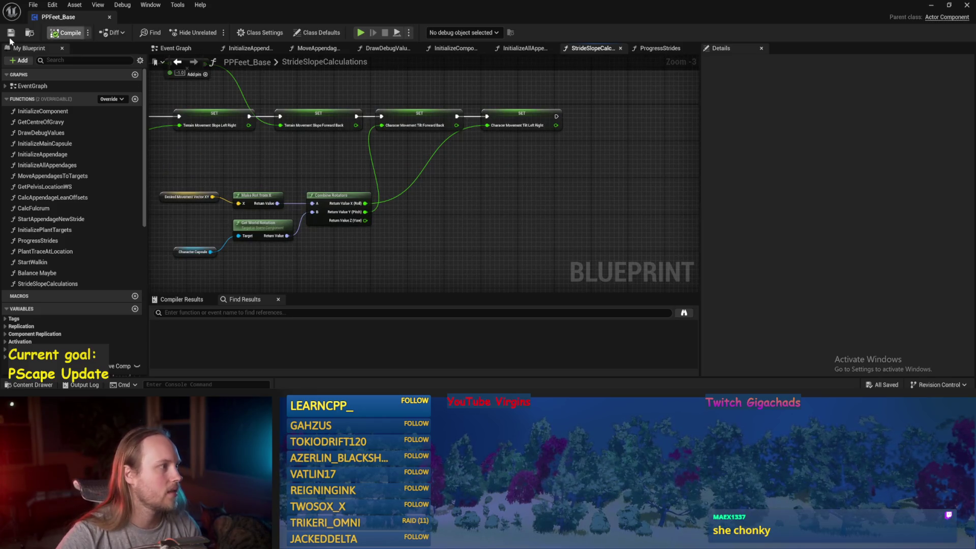
{"action": "scroll", "coordinate": [514, 141], "scroll_direction": "down", "scroll_amount": 2}
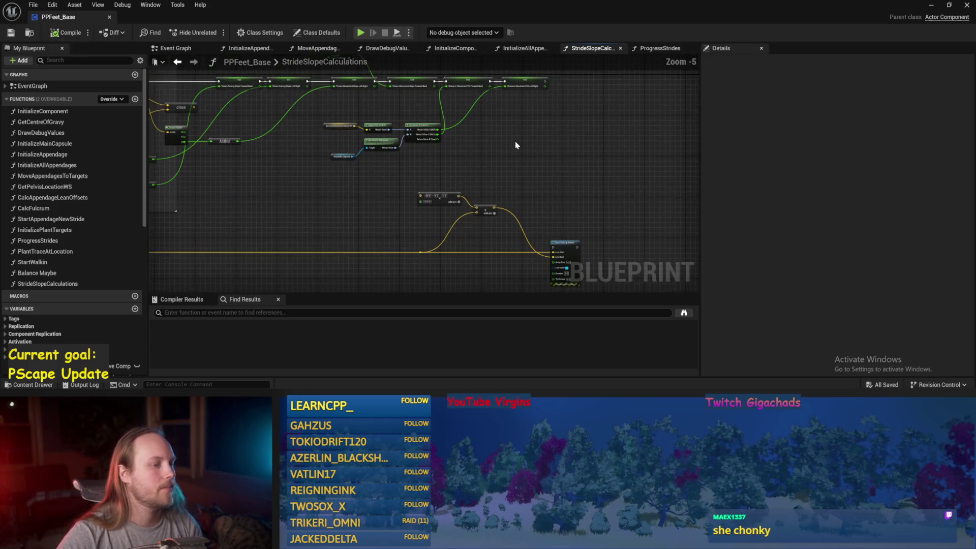
- Hide the unconnected pins of the Break Hit Result at the Line Trace By Channel node
{"action": "mouse_move", "coordinate": [497, 126]}
{"action": "left_mouse_down"}
{"action": "mouse_move", "coordinate": [644, 136]}
{"action": "mouse_move", "coordinate": [529, 244]}
{"action": "mouse_move", "coordinate": [299, 244]}
{"action": "left_mouse_up"}
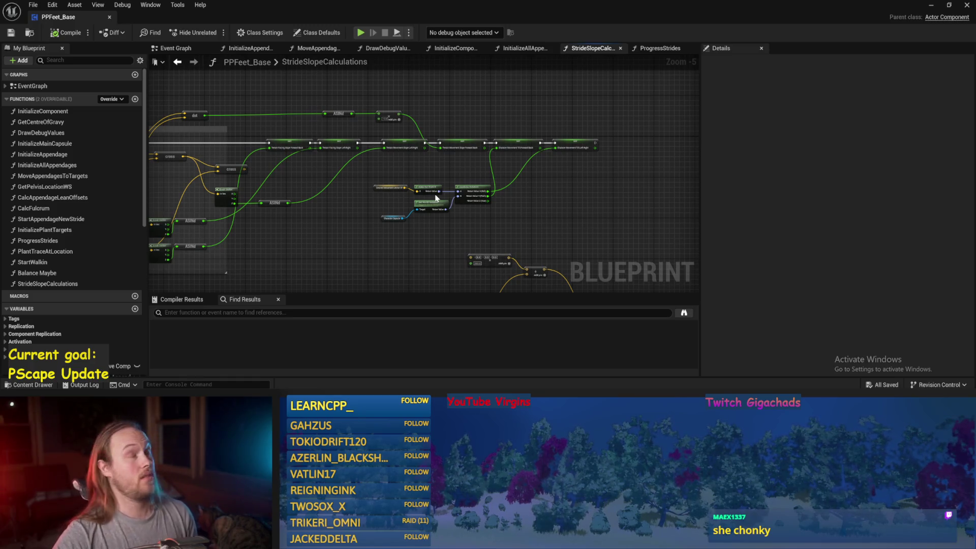
{"action": "left_click_drag", "start_coordinate": [310, 212], "coordinate": [442, 161]}
{"action": "left_click_drag", "start_coordinate": [370, 216], "coordinate": [502, 193]}
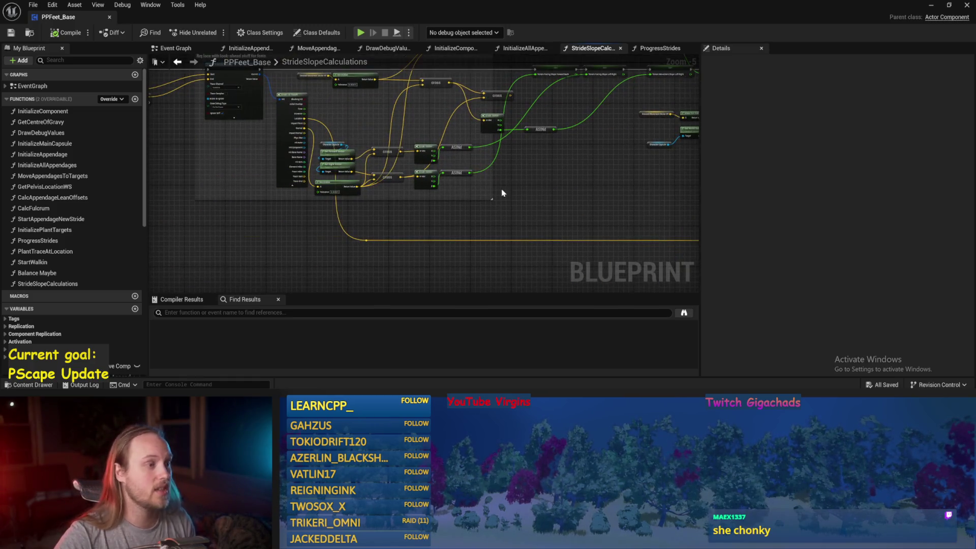
{"action": "mouse_move", "coordinate": [441, 229]}
{"action": "left_mouse_down"}
{"action": "mouse_move", "coordinate": [586, 280]}
{"action": "mouse_move", "coordinate": [561, 246]}
{"action": "left_mouse_up"}
{"action": "scroll", "coordinate": [370, 187], "scroll_direction": "up", "scroll_amount": 2}
{"action": "left_click", "coordinate": [447, 213]}
{"action": "left_click", "coordinate": [447, 217]}
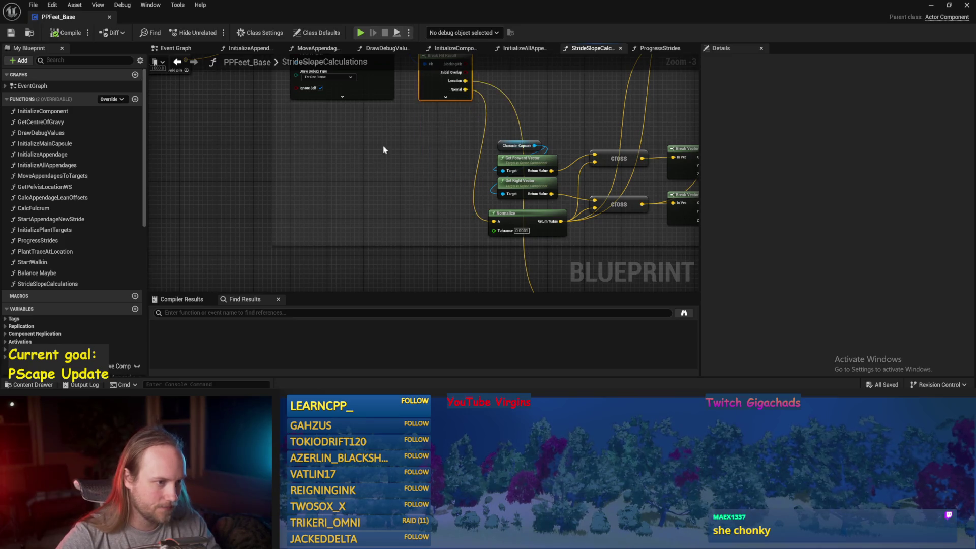
{"action": "left_click_drag", "start_coordinate": [383, 151], "coordinate": [410, 218]}
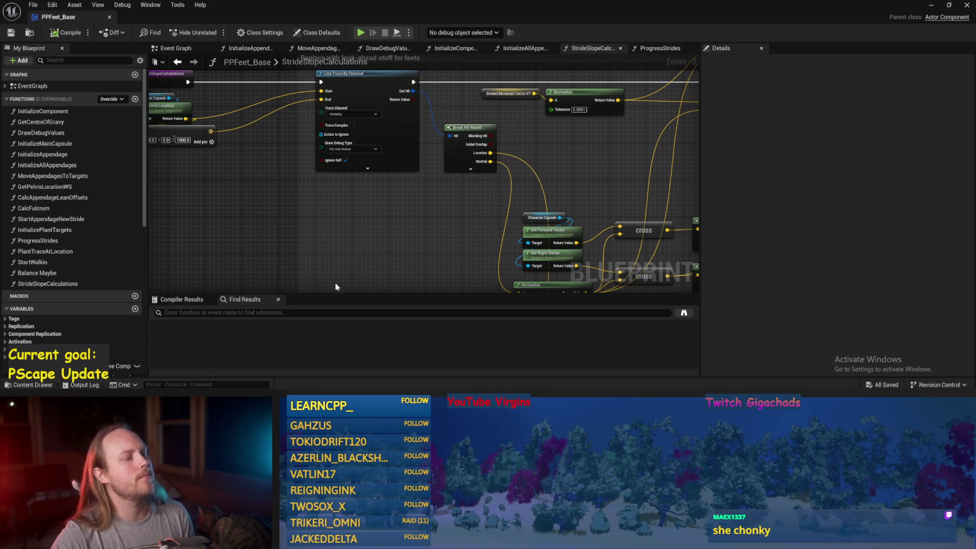
{"action": "mouse_move", "coordinate": [412, 216]}
{"action": "left_mouse_down"}
{"action": "mouse_move", "coordinate": [362, 235]}
{"action": "mouse_move", "coordinate": [370, 146]}
{"action": "left_mouse_up"}
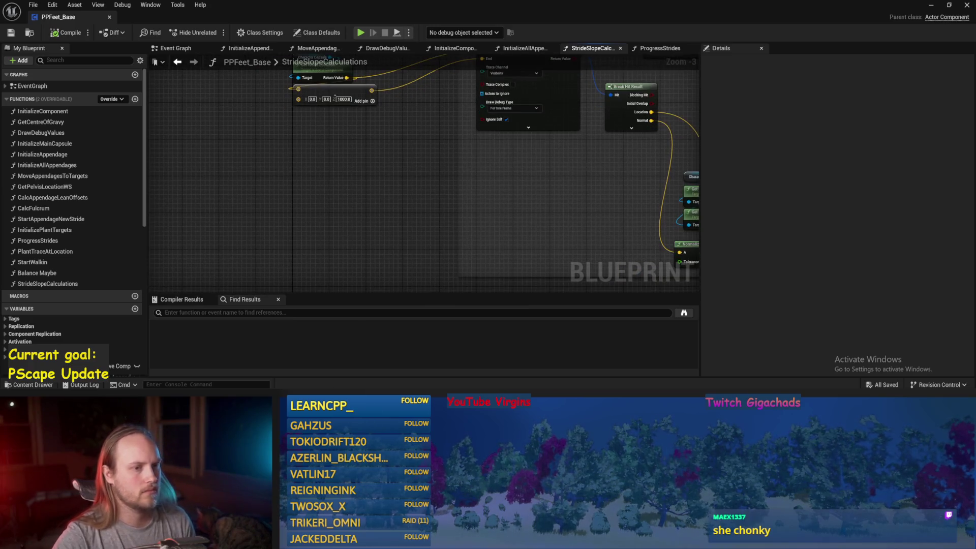
{"action": "left_click_drag", "start_coordinate": [578, 168], "coordinate": [478, 208]}
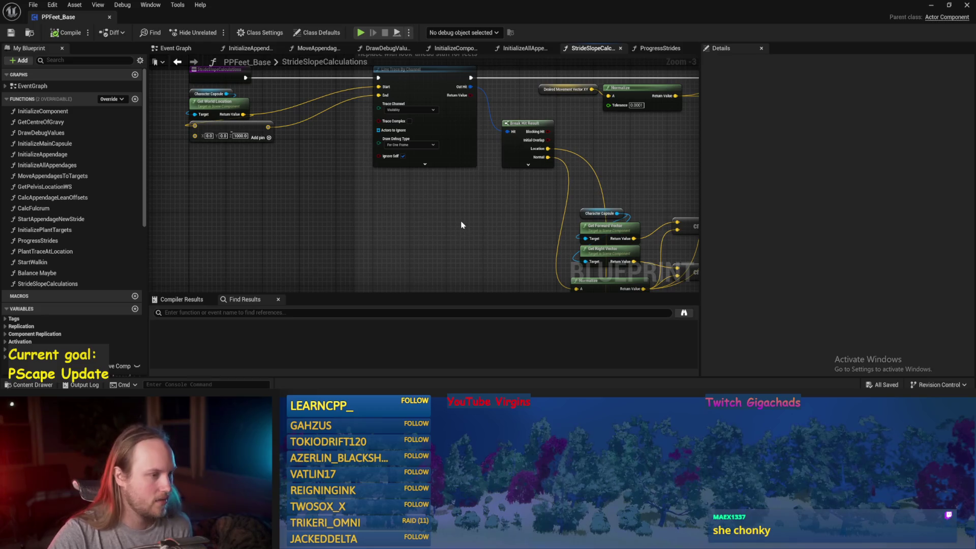
{"action": "left_click_drag", "start_coordinate": [438, 228], "coordinate": [528, 256]}
{"action": "left_click_drag", "start_coordinate": [420, 170], "coordinate": [408, 179]}
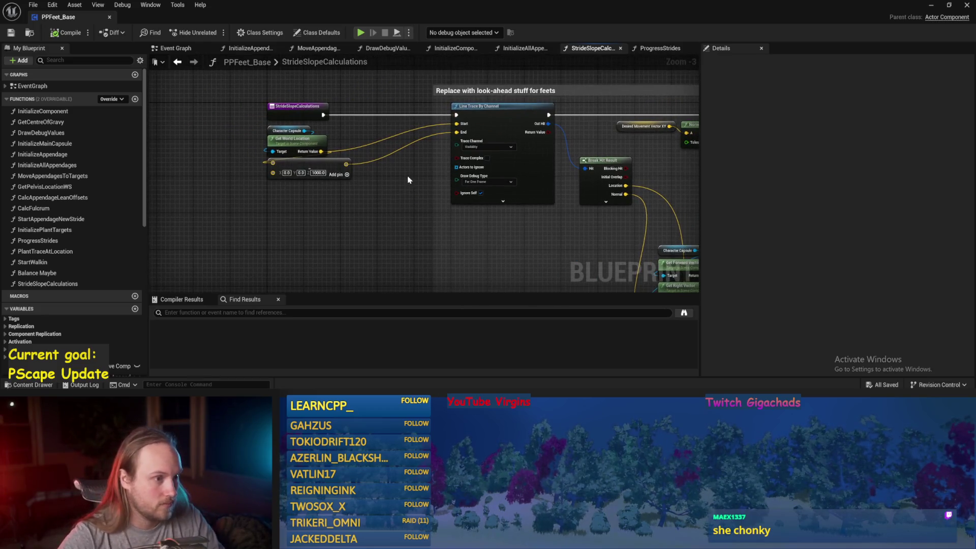
- Duplicate the Line Trace By Channel node and insert a Sequence node after the function entry
{"action": "left_click", "coordinate": [504, 202]}
{"action": "key", "text": "ctrl+d"}
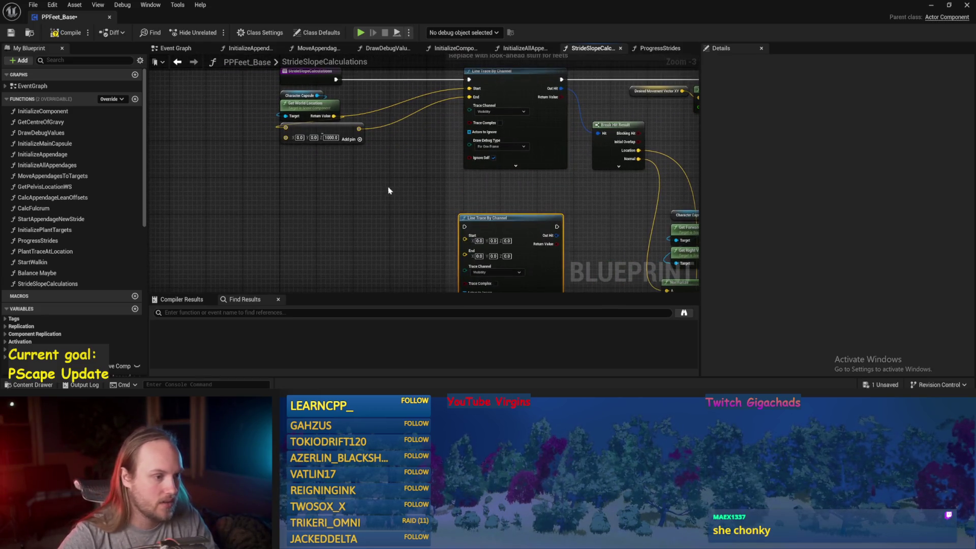
{"action": "left_click", "coordinate": [363, 171]}
{"action": "mouse_move", "coordinate": [380, 175]}
{"action": "left_mouse_down"}
{"action": "mouse_move", "coordinate": [389, 208]}
{"action": "mouse_move", "coordinate": [483, 224]}
{"action": "left_mouse_up"}
{"action": "left_click_drag", "start_coordinate": [339, 223], "coordinate": [385, 224]}
- Wire Sequence Then 0 to the original trace and Then 1 to the copy, then save
{"action": "scroll", "coordinate": [372, 134], "scroll_direction": "up", "scroll_amount": 2}
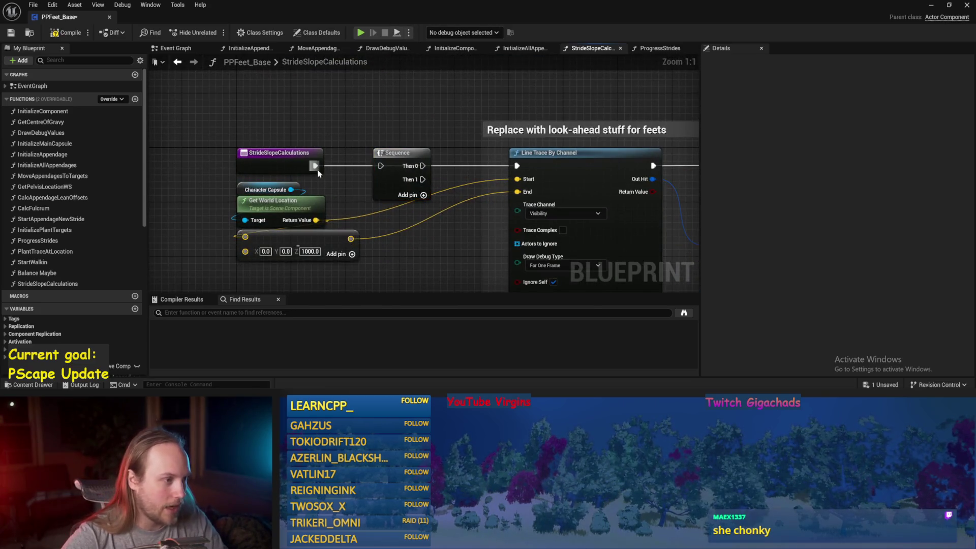
{"action": "mouse_move", "coordinate": [422, 165]}
{"action": "left_mouse_down"}
{"action": "mouse_move", "coordinate": [447, 174]}
{"action": "mouse_move", "coordinate": [520, 165]}
{"action": "left_mouse_up"}
{"action": "left_click_drag", "start_coordinate": [514, 185], "coordinate": [368, 136]}
{"action": "mouse_move", "coordinate": [277, 132]}
{"action": "left_mouse_down"}
{"action": "mouse_move", "coordinate": [361, 239]}
{"action": "mouse_move", "coordinate": [422, 224]}
{"action": "mouse_move", "coordinate": [397, 268]}
{"action": "left_mouse_up"}
{"action": "scroll", "coordinate": [370, 225], "scroll_direction": "down", "scroll_amount": 3}
{"action": "scroll", "coordinate": [223, 228], "scroll_direction": "down", "scroll_amount": 1}
{"action": "scroll", "coordinate": [402, 154], "scroll_direction": "down", "scroll_amount": 1}
{"action": "left_click_drag", "start_coordinate": [434, 144], "coordinate": [441, 232]}
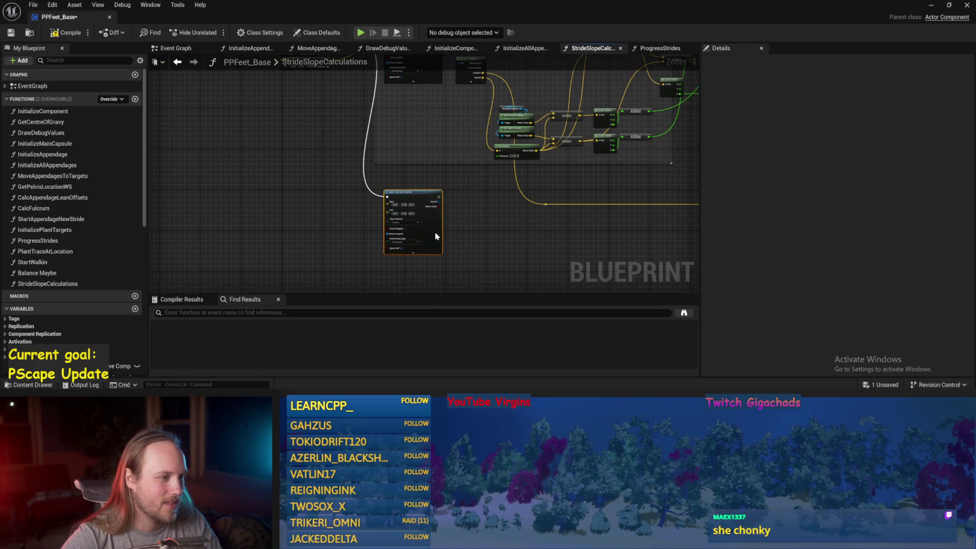
{"action": "scroll", "coordinate": [456, 230], "scroll_direction": "up", "scroll_amount": 2}
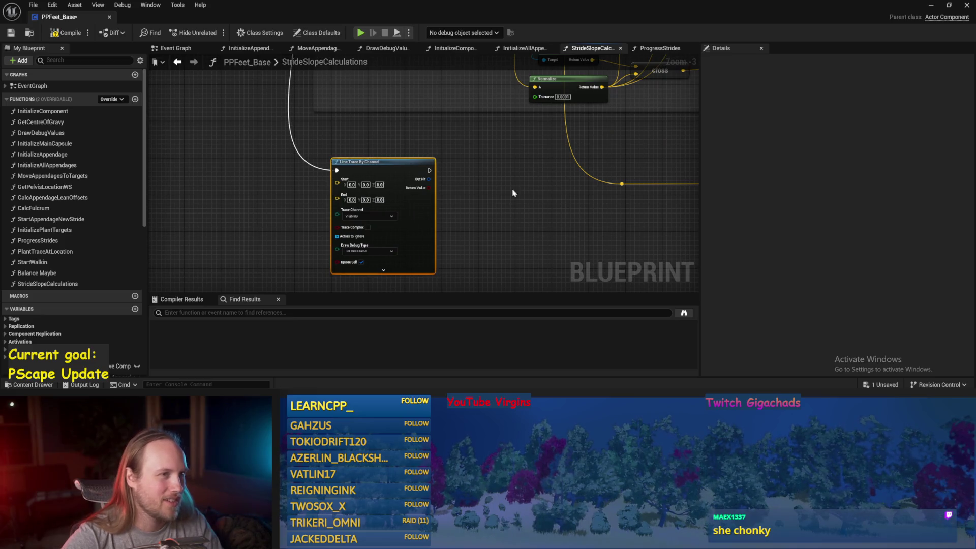
{"action": "key", "text": "ctrl+s"}
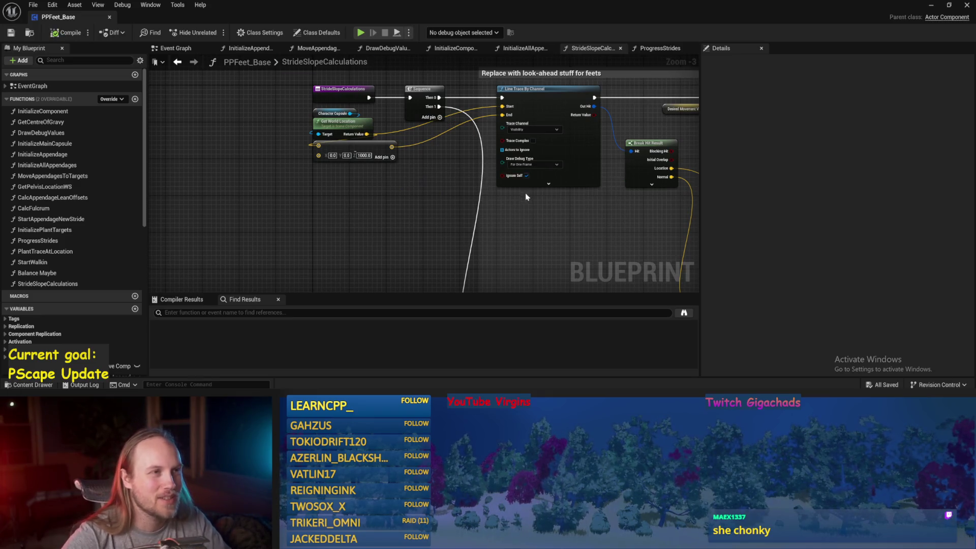
- Copy the Character Capsule and Get World Location nodes to feed the second trace's Start
{"action": "left_click_drag", "start_coordinate": [554, 221], "coordinate": [515, 217]}
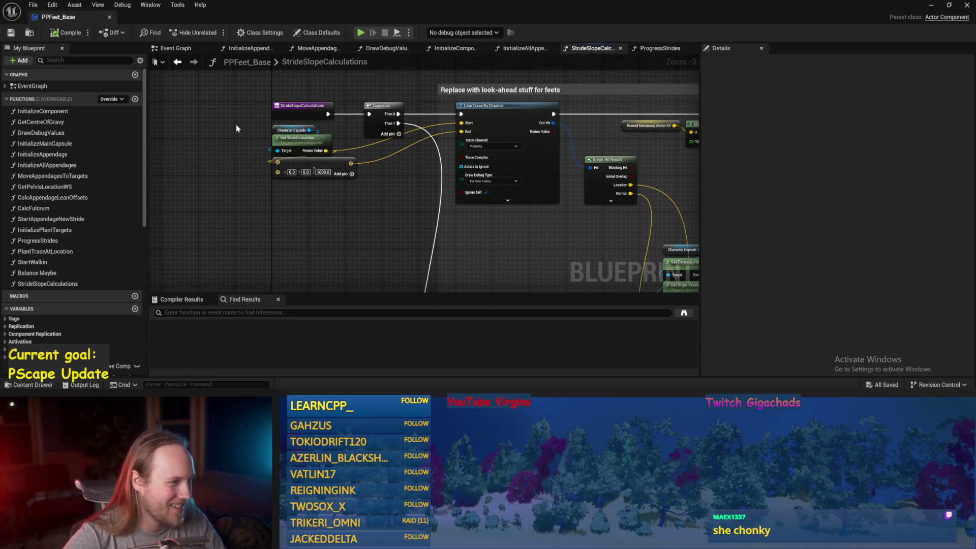
{"action": "key", "text": "ctrl+c"}
{"action": "key", "text": "ctrl+v"}
{"action": "scroll", "coordinate": [383, 187], "scroll_direction": "up", "scroll_amount": 3}
{"action": "left_click_drag", "start_coordinate": [380, 178], "coordinate": [445, 151]}
- Position the pasted capsule nodes and undo the extra copied add node
{"action": "mouse_move", "coordinate": [354, 114]}
{"action": "left_mouse_down"}
{"action": "mouse_move", "coordinate": [333, 165]}
{"action": "mouse_move", "coordinate": [328, 145]}
{"action": "mouse_move", "coordinate": [228, 139]}
{"action": "left_mouse_up"}
{"action": "scroll", "coordinate": [375, 224], "scroll_direction": "down", "scroll_amount": 4}
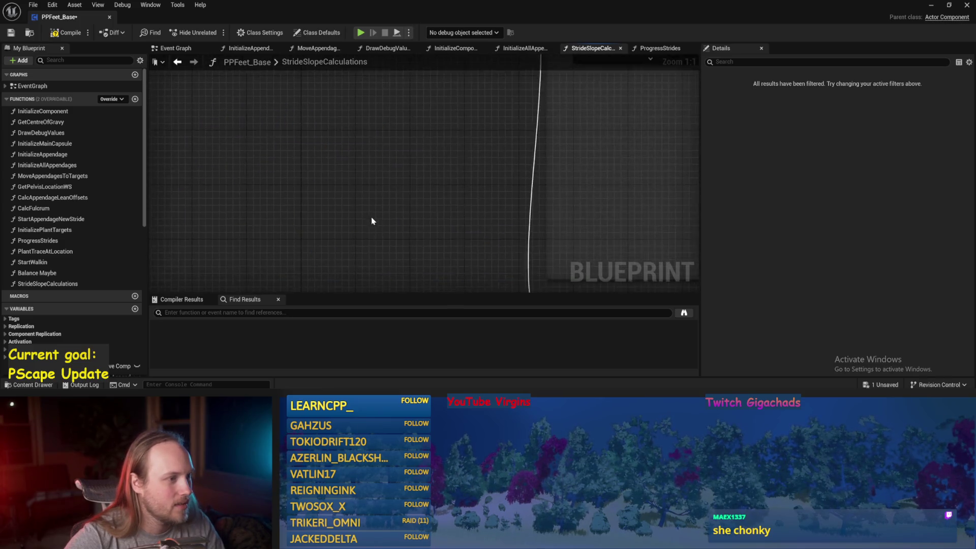
{"action": "scroll", "coordinate": [366, 214], "scroll_direction": "up", "scroll_amount": 2}
{"action": "left_click", "coordinate": [373, 163]}
{"action": "left_click_drag", "start_coordinate": [373, 164], "coordinate": [369, 269]}
{"action": "key", "text": "ctrl+z"}
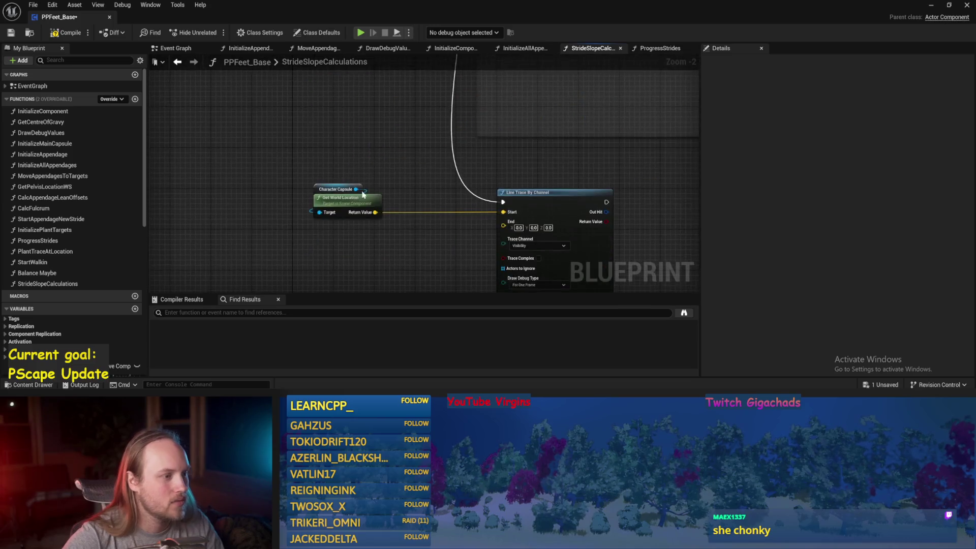
- Add a Get Pelvis Location WS node via the 'pelvis l' search
{"action": "right_click", "coordinate": [324, 178]}
{"action": "type", "text": "pelvis l"}
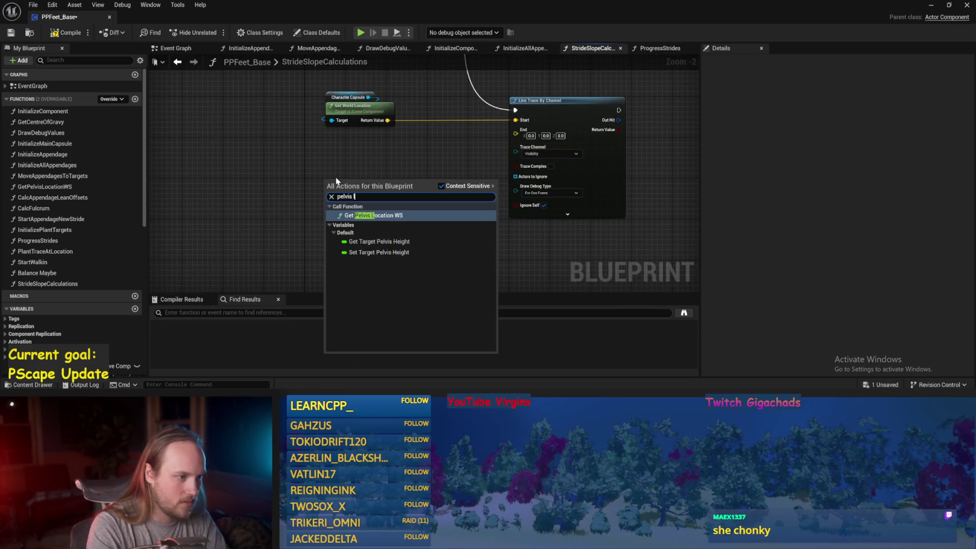
{"action": "key", "text": "Return"}
{"action": "mouse_move", "coordinate": [336, 179]}
{"action": "left_mouse_down"}
{"action": "mouse_move", "coordinate": [341, 148]}
{"action": "mouse_move", "coordinate": [407, 170]}
{"action": "left_mouse_up"}
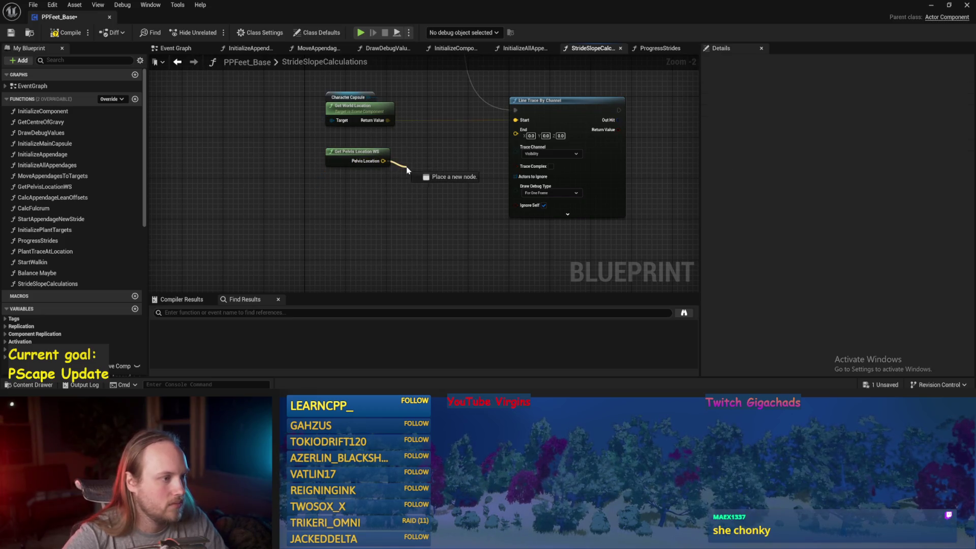
{"action": "left_click_drag", "start_coordinate": [388, 116], "coordinate": [386, 117]}
- Paste another Character Capsule node and attach a Get Up Vector node to it
{"action": "left_click", "coordinate": [348, 97]}
{"action": "key", "text": "ctrl+c"}
{"action": "key", "text": "ctrl+v"}
{"action": "left_click_drag", "start_coordinate": [277, 206], "coordinate": [343, 205]}
{"action": "type", "text": "up vect"}
{"action": "key", "text": "Return"}
{"action": "mouse_move", "coordinate": [402, 203]}
{"action": "left_mouse_down"}
{"action": "mouse_move", "coordinate": [444, 184]}
{"action": "mouse_move", "coordinate": [376, 186]}
{"action": "left_mouse_up"}
{"action": "scroll", "coordinate": [489, 200], "scroll_direction": "up", "scroll_amount": 1}
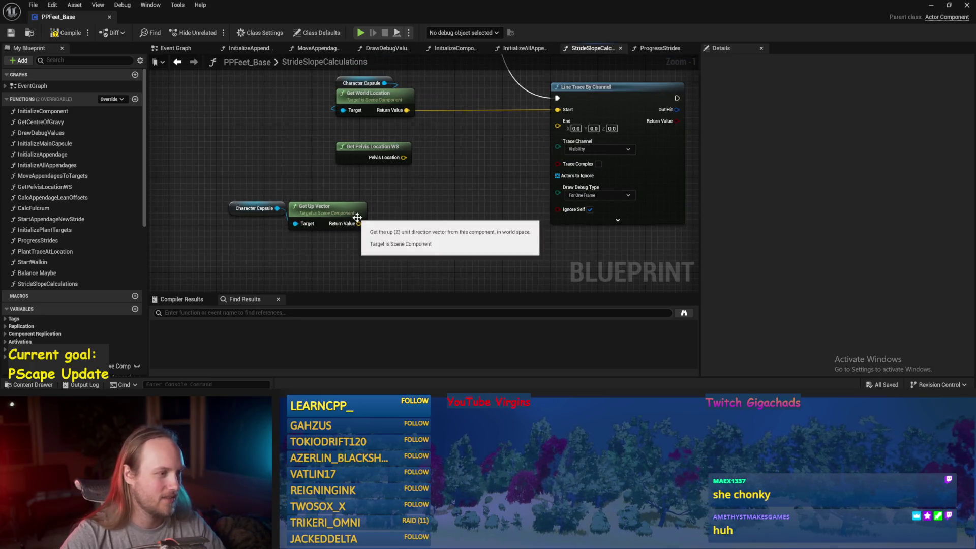
{"action": "left_click_drag", "start_coordinate": [359, 223], "coordinate": [416, 226]}
- Multiply the Get Up Vector output by a float -1000, then compile and save
{"action": "type", "text": "+"}
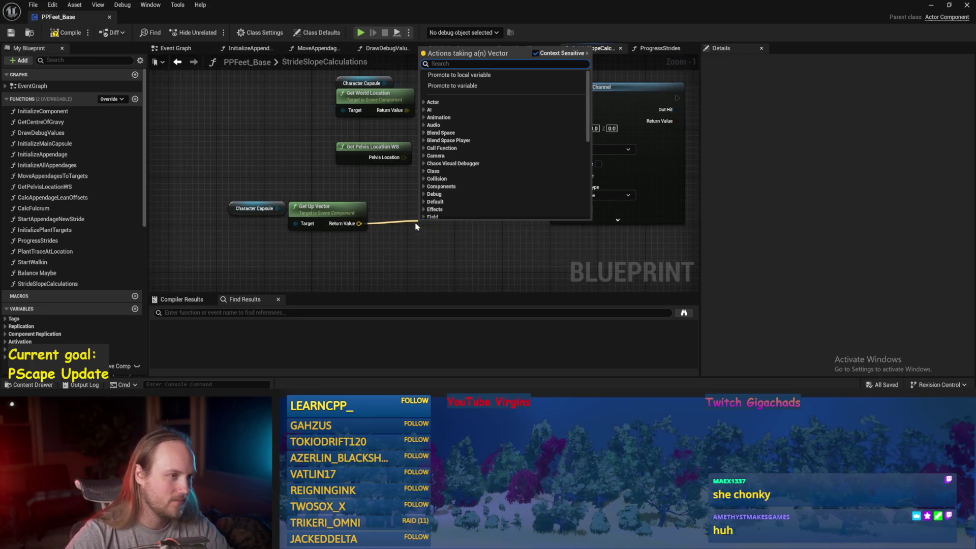
{"action": "key", "text": "Return"}
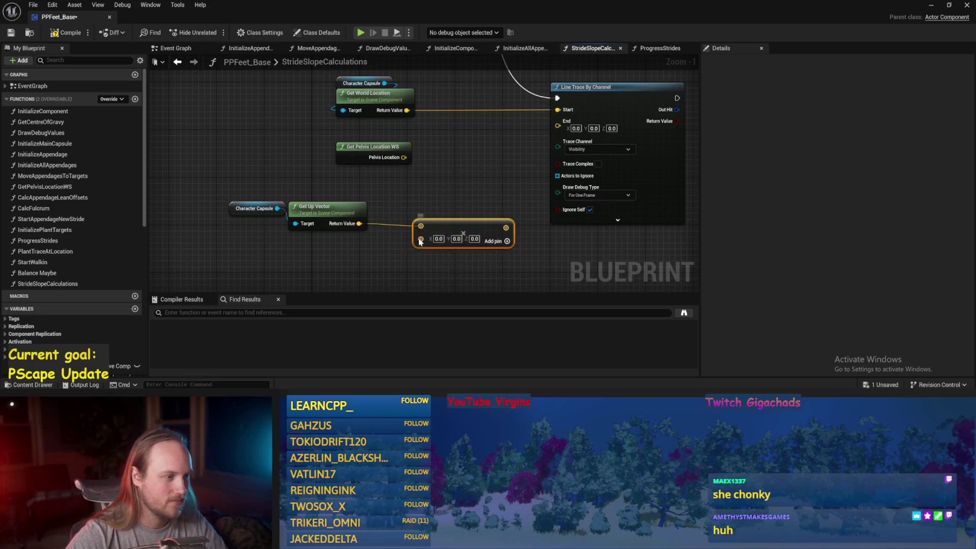
{"action": "right_click", "coordinate": [421, 226]}
{"action": "left_click", "coordinate": [458, 148]}
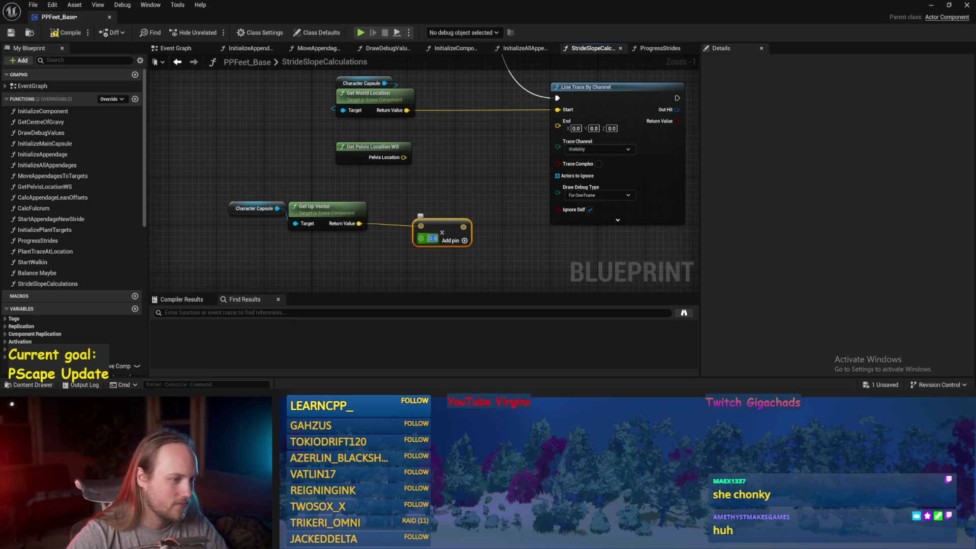
{"action": "type", "text": "-1000"}
{"action": "left_click_drag", "start_coordinate": [437, 223], "coordinate": [404, 205]}
{"action": "left_click", "coordinate": [386, 183]}
{"action": "key", "text": "ctrl+s"}
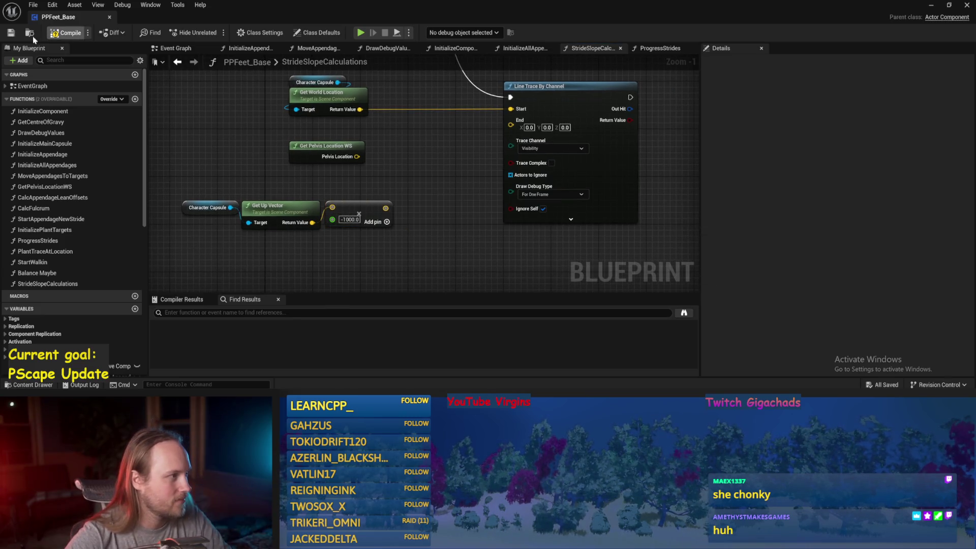
- Add the scaled up vector to Pelvis Location, start the trace at the pelvis, and delete old capsule nodes
{"action": "mouse_move", "coordinate": [357, 157]}
{"action": "left_mouse_down"}
{"action": "mouse_move", "coordinate": [405, 167]}
{"action": "mouse_move", "coordinate": [394, 163]}
{"action": "left_mouse_up"}
{"action": "type", "text": "*"}
{"action": "left_click", "coordinate": [415, 206]}
{"action": "mouse_move", "coordinate": [386, 208]}
{"action": "left_mouse_down"}
{"action": "mouse_move", "coordinate": [398, 178]}
{"action": "mouse_move", "coordinate": [514, 128]}
{"action": "mouse_move", "coordinate": [511, 109]}
{"action": "left_mouse_up"}
{"action": "left_click_drag", "start_coordinate": [379, 127], "coordinate": [276, 84]}
{"action": "key", "text": "Delete"}
{"action": "left_click_drag", "start_coordinate": [398, 120], "coordinate": [357, 146]}
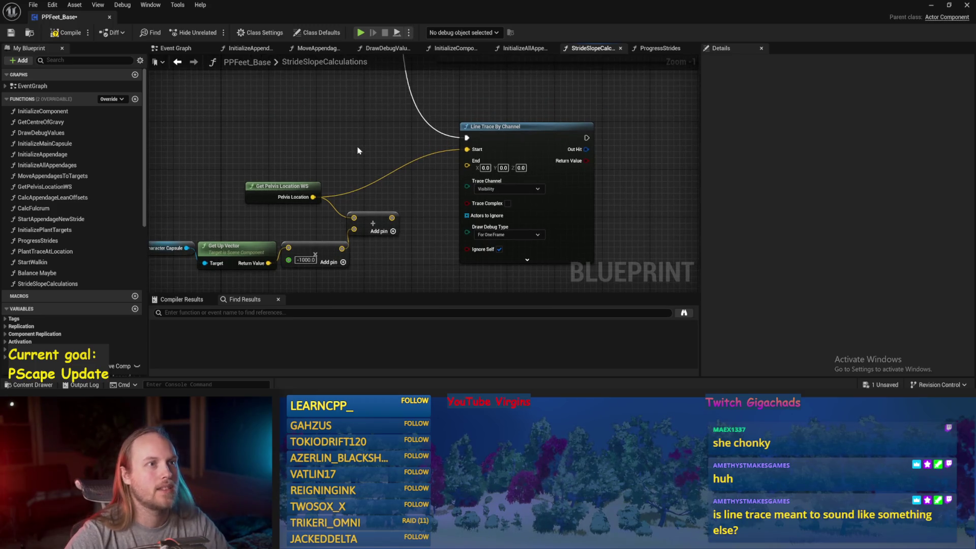
{"action": "key", "text": "ctrl+s"}
- Wire the pelvis-plus-offset Add result into the second trace's End
{"action": "scroll", "coordinate": [322, 174], "scroll_direction": "up", "scroll_amount": 1}
{"action": "scroll", "coordinate": [405, 130], "scroll_direction": "up", "scroll_amount": 5}
{"action": "mouse_move", "coordinate": [408, 131]}
{"action": "left_mouse_down"}
{"action": "mouse_move", "coordinate": [357, 81]}
{"action": "mouse_move", "coordinate": [379, 116]}
{"action": "mouse_move", "coordinate": [378, 146]}
{"action": "mouse_move", "coordinate": [396, 154]}
{"action": "left_mouse_up"}
{"action": "left_click_drag", "start_coordinate": [393, 96], "coordinate": [370, 146]}
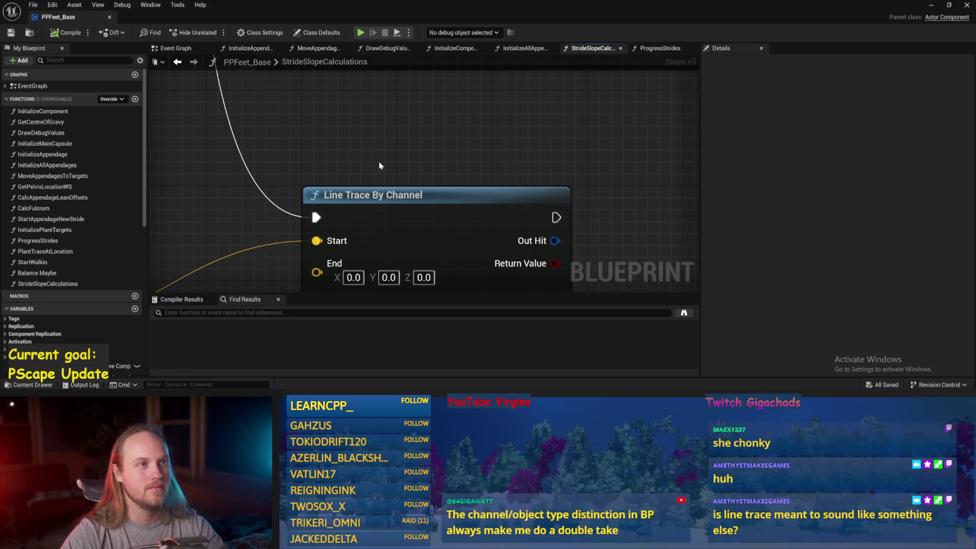
{"action": "left_click_drag", "start_coordinate": [310, 192], "coordinate": [372, 140]}
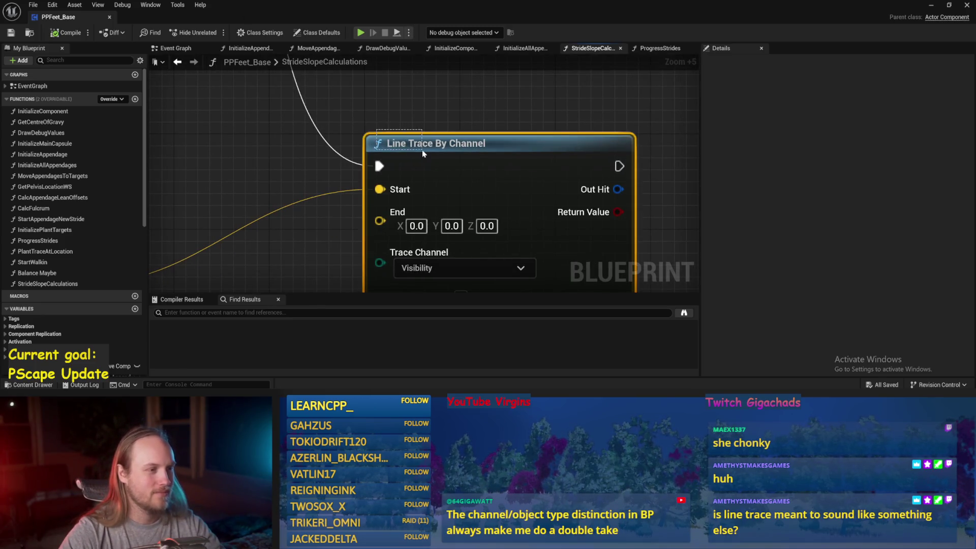
{"action": "left_click_drag", "start_coordinate": [405, 110], "coordinate": [420, 140]}
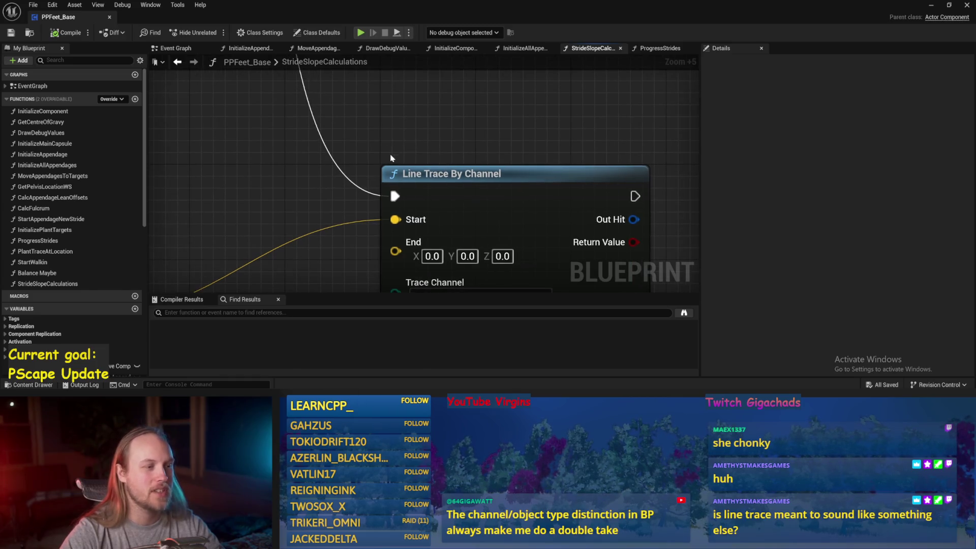
{"action": "scroll", "coordinate": [452, 108], "scroll_direction": "down", "scroll_amount": 1}
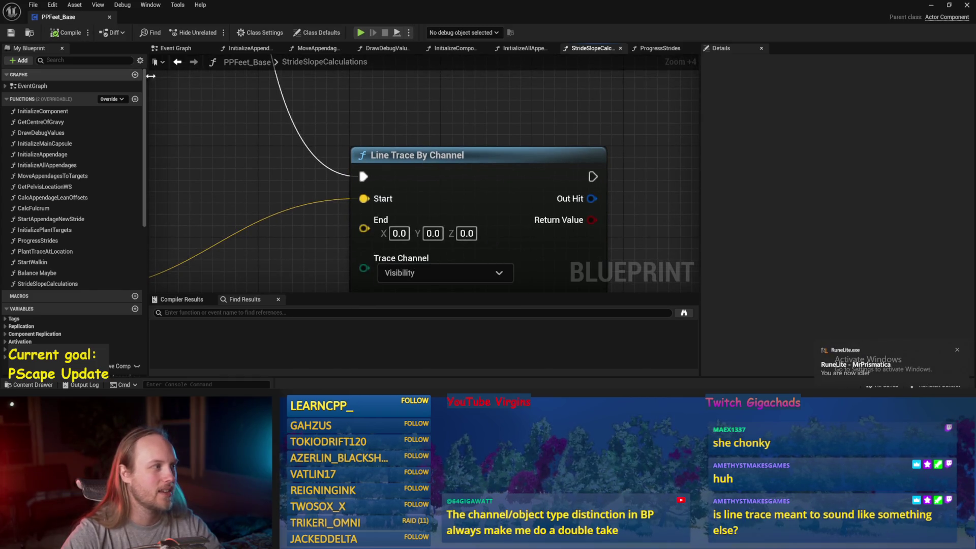
{"action": "left_click_drag", "start_coordinate": [466, 118], "coordinate": [433, 133]}
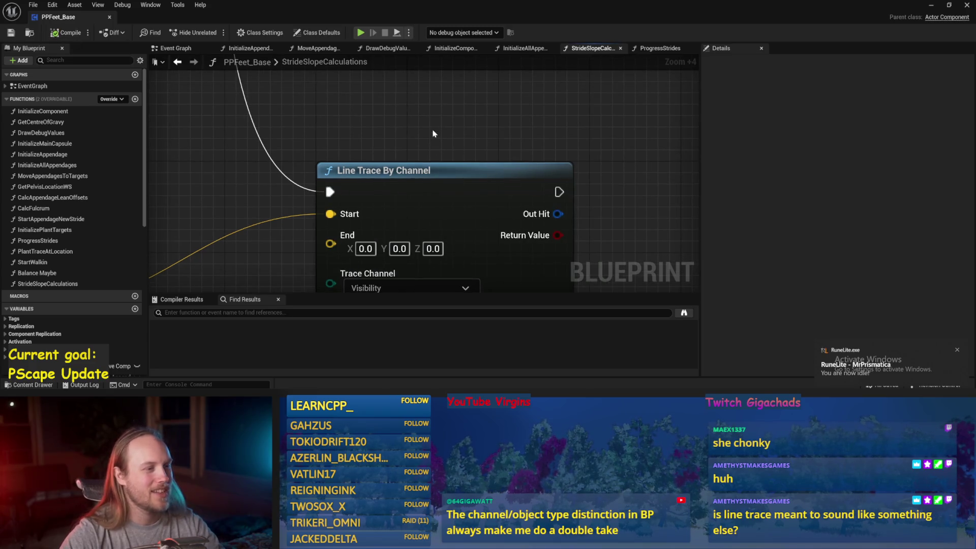
{"action": "left_click", "coordinate": [430, 175]}
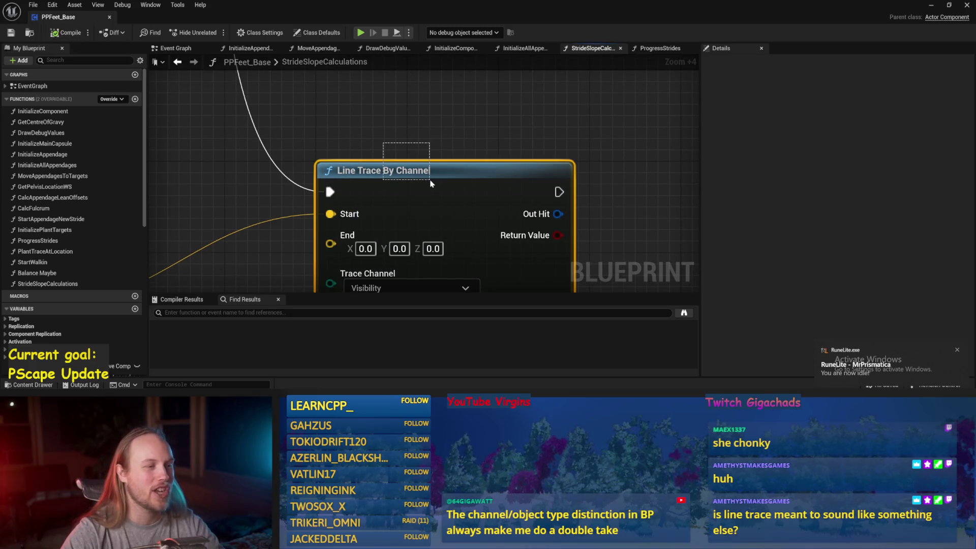
{"action": "left_click", "coordinate": [480, 105]}
{"action": "scroll", "coordinate": [479, 104], "scroll_direction": "down", "scroll_amount": 5}
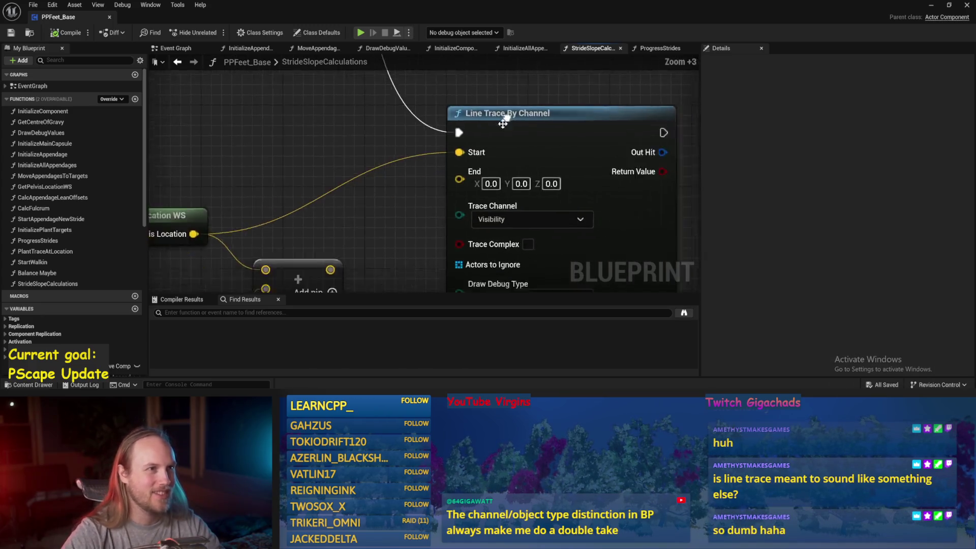
{"action": "mouse_move", "coordinate": [397, 169]}
{"action": "left_mouse_down"}
{"action": "mouse_move", "coordinate": [443, 126]}
{"action": "mouse_move", "coordinate": [472, 116]}
{"action": "left_mouse_up"}
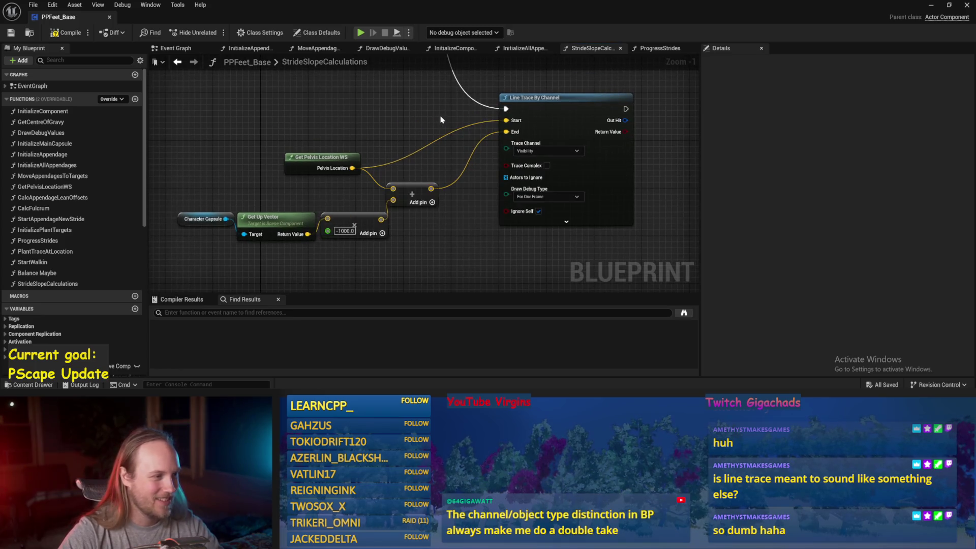
- Tidy the Get Pelvis Location WS node and drag a connection off the trace's hit result
{"action": "left_click_drag", "start_coordinate": [325, 157], "coordinate": [320, 128]}
{"action": "left_click_drag", "start_coordinate": [389, 146], "coordinate": [269, 172]}
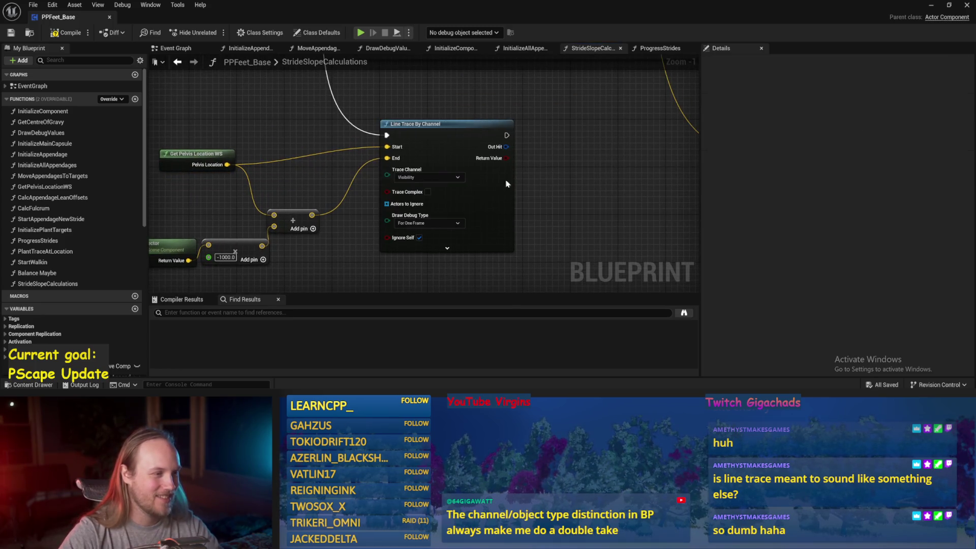
{"action": "left_click_drag", "start_coordinate": [459, 180], "coordinate": [386, 211]}
{"action": "left_click_drag", "start_coordinate": [431, 178], "coordinate": [478, 192]}
{"action": "type", "text": "brea"}
{"action": "left_click", "coordinate": [507, 233]}
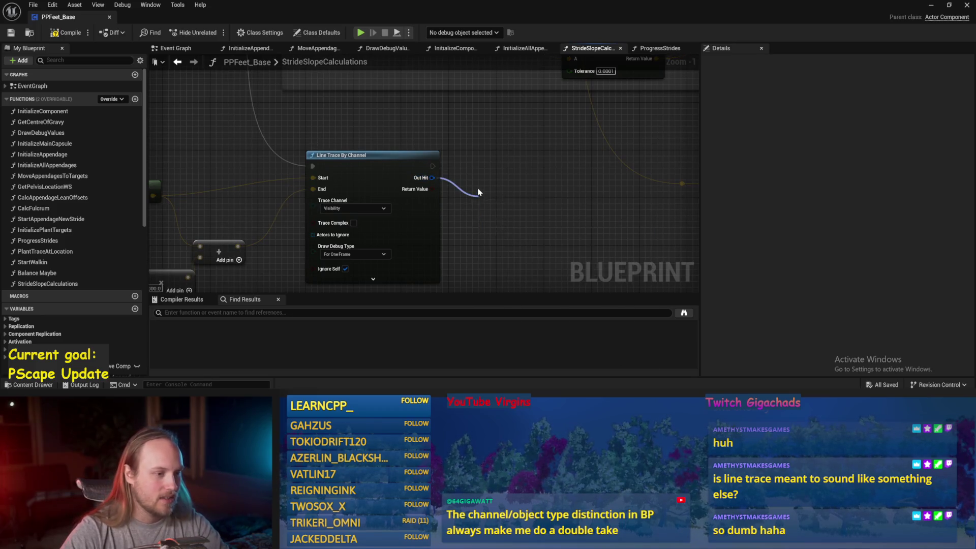
{"action": "left_click_drag", "start_coordinate": [549, 204], "coordinate": [450, 169]}
{"action": "scroll", "coordinate": [516, 200], "scroll_direction": "down", "scroll_amount": 3}
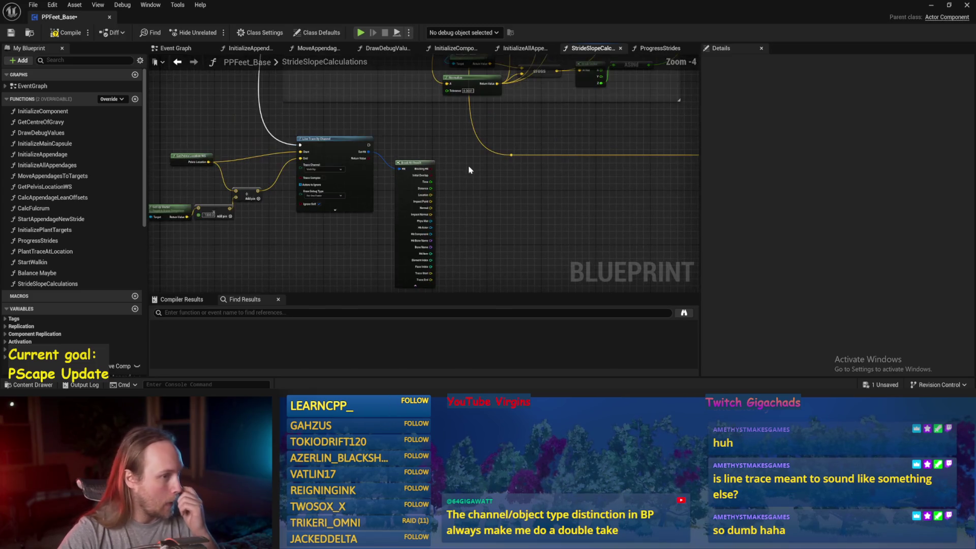
{"action": "scroll", "coordinate": [382, 202], "scroll_direction": "up", "scroll_amount": 2}
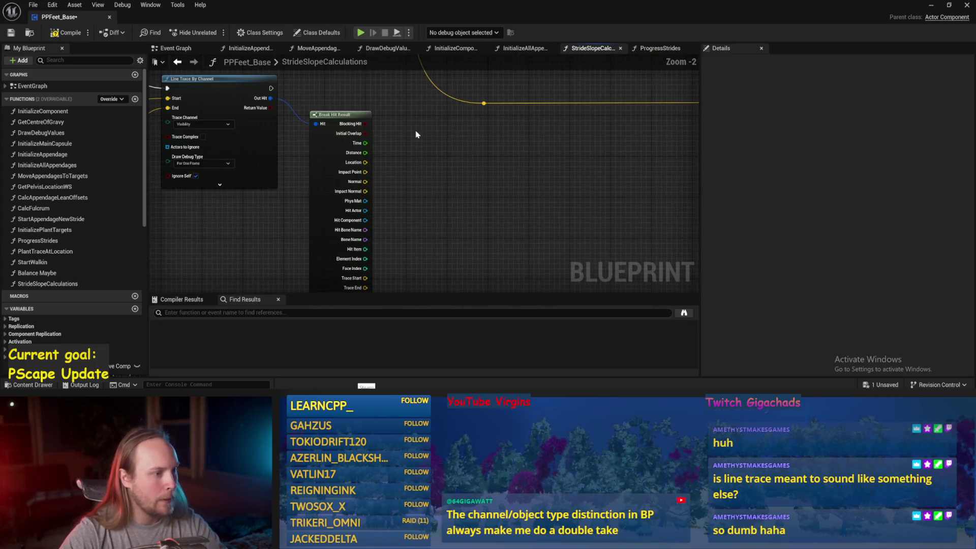
{"action": "left_click_drag", "start_coordinate": [432, 159], "coordinate": [534, 237]}
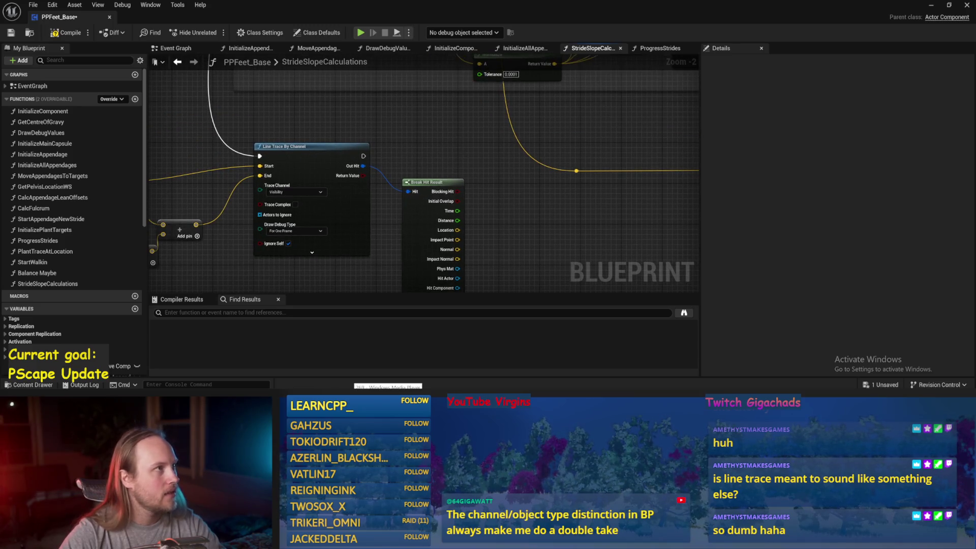
{"action": "left_click_drag", "start_coordinate": [498, 187], "coordinate": [486, 156]}
{"action": "left_click_drag", "start_coordinate": [447, 210], "coordinate": [432, 167]}
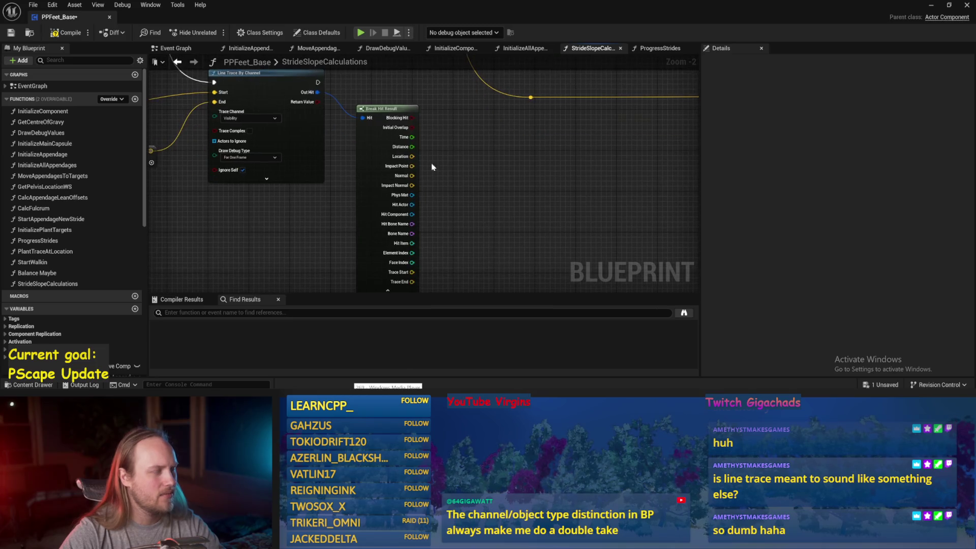
{"action": "mouse_move", "coordinate": [412, 148]}
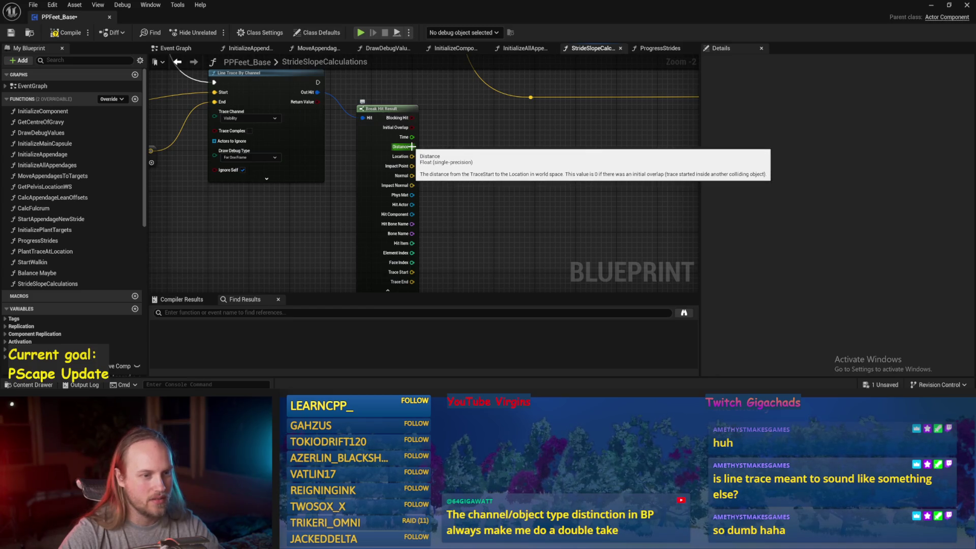
{"action": "mouse_move", "coordinate": [412, 146]}
{"action": "left_mouse_down"}
{"action": "mouse_move", "coordinate": [450, 152]}
{"action": "mouse_move", "coordinate": [411, 154]}
{"action": "left_mouse_up"}
{"action": "key", "text": "Escape"}
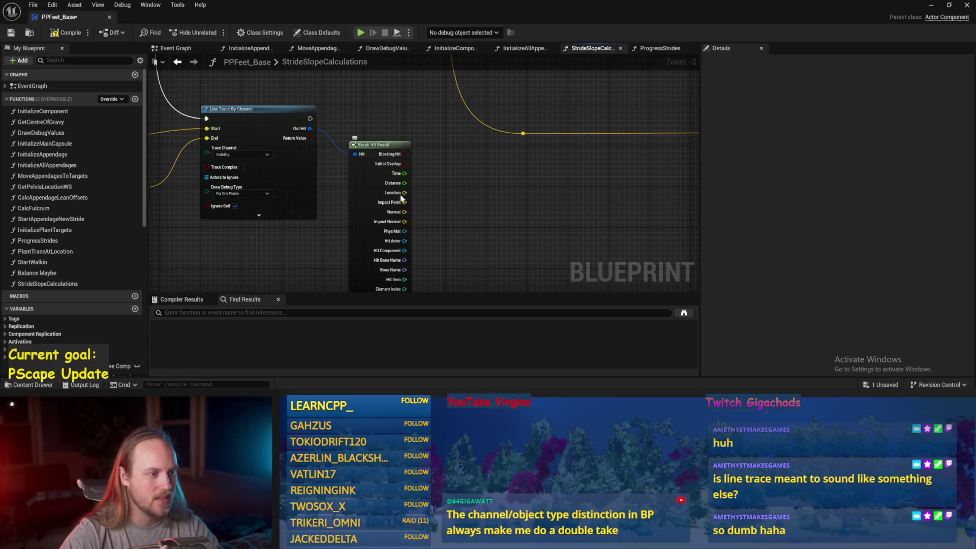
{"action": "scroll", "coordinate": [499, 176], "scroll_direction": "down", "scroll_amount": 1}
{"action": "scroll", "coordinate": [376, 130], "scroll_direction": "up", "scroll_amount": 2}
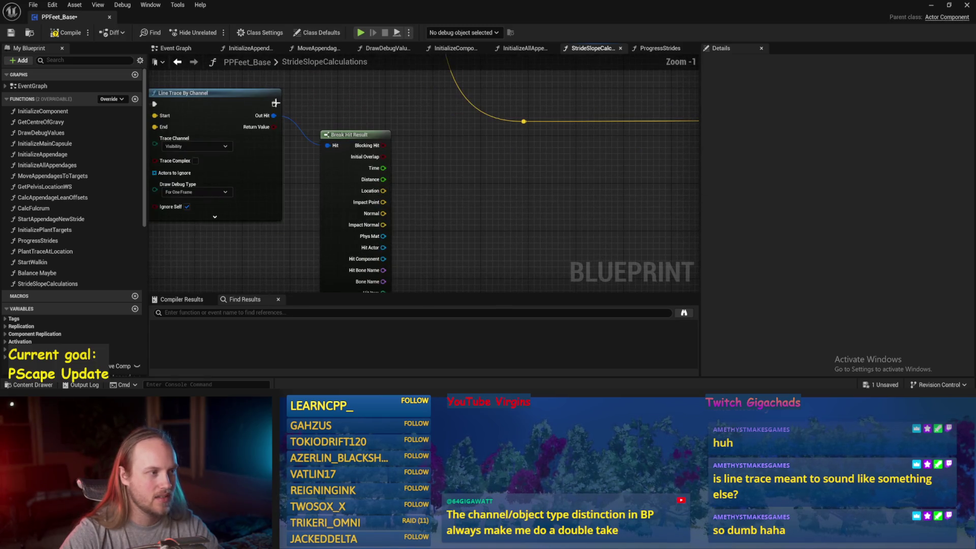
- Promote the hit Distance output to a new variable named AnusToFloorDistance
{"action": "right_click", "coordinate": [384, 191]}
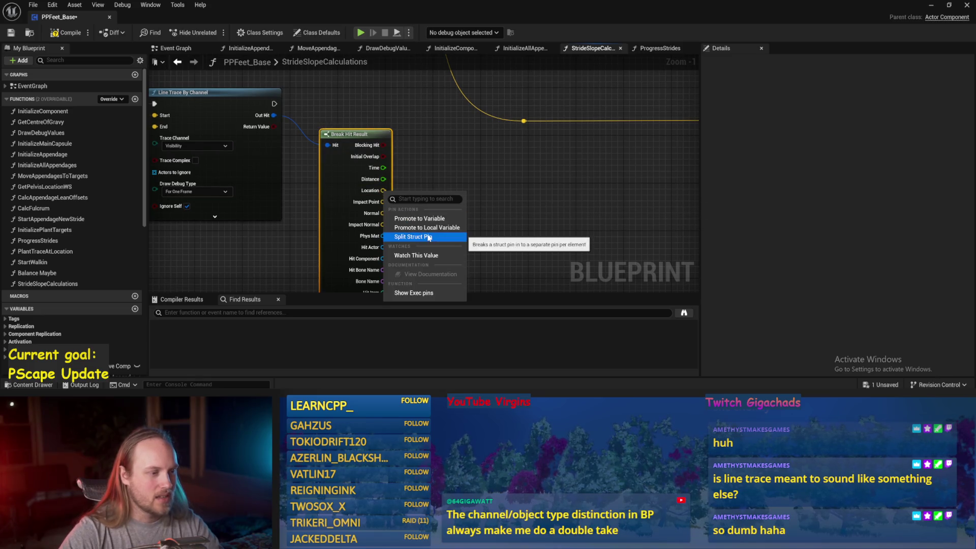
{"action": "left_click", "coordinate": [426, 153]}
{"action": "right_click", "coordinate": [384, 179]}
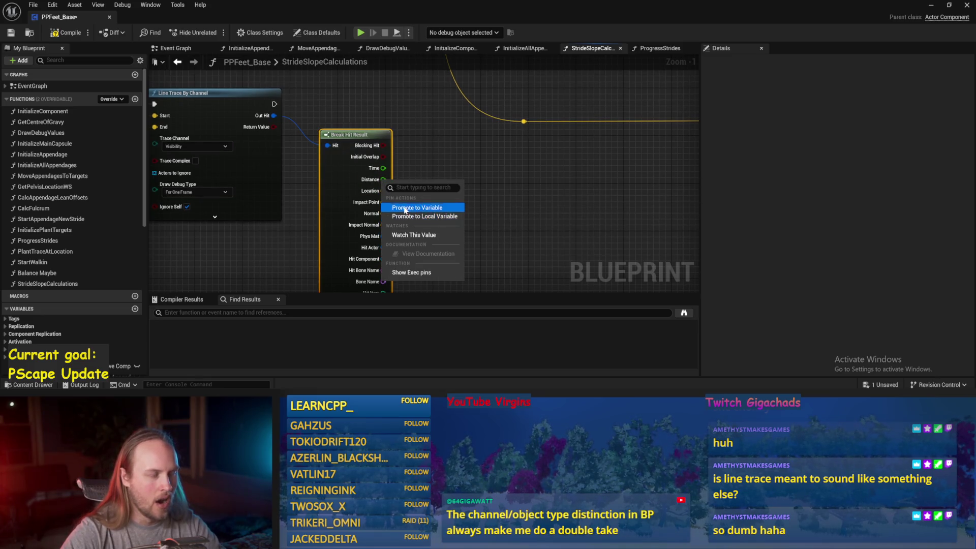
{"action": "left_click", "coordinate": [404, 206]}
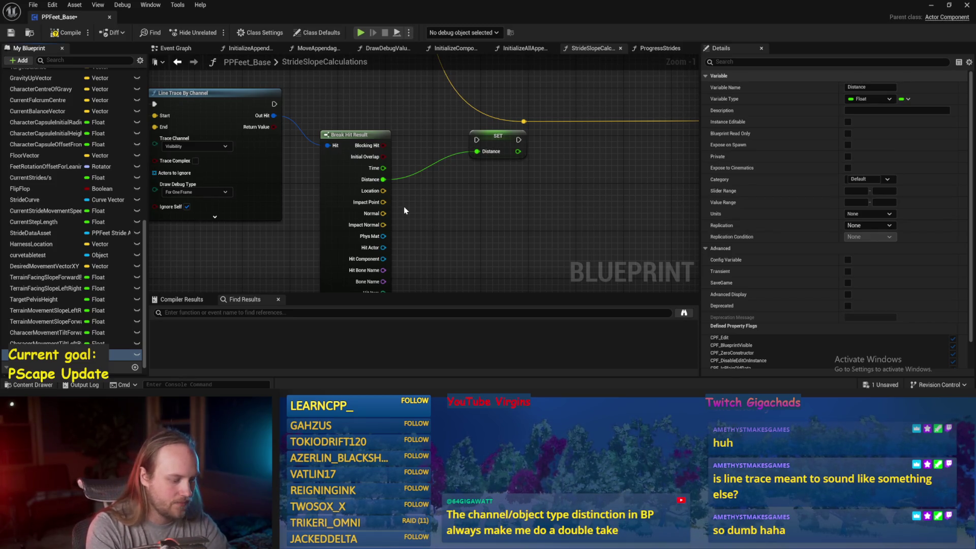
{"action": "type", "text": "AnusToFloor"}
{"action": "key", "text": "Return"}
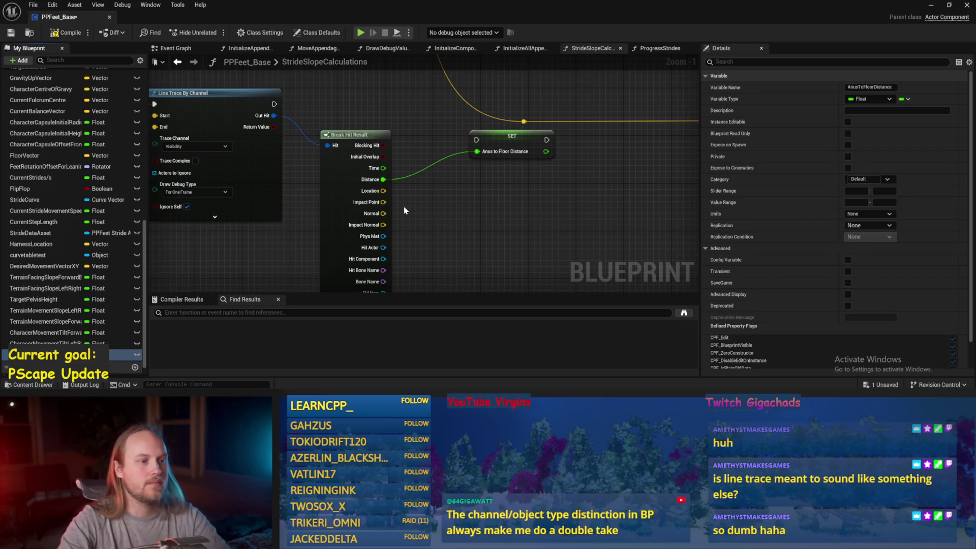
{"action": "left_click", "coordinate": [304, 109]}
- Run the SET node right after the line trace, arrange the nodes, and compile
{"action": "left_click_drag", "start_coordinate": [276, 105], "coordinate": [477, 140]}
{"action": "left_click_drag", "start_coordinate": [351, 102], "coordinate": [350, 149]}
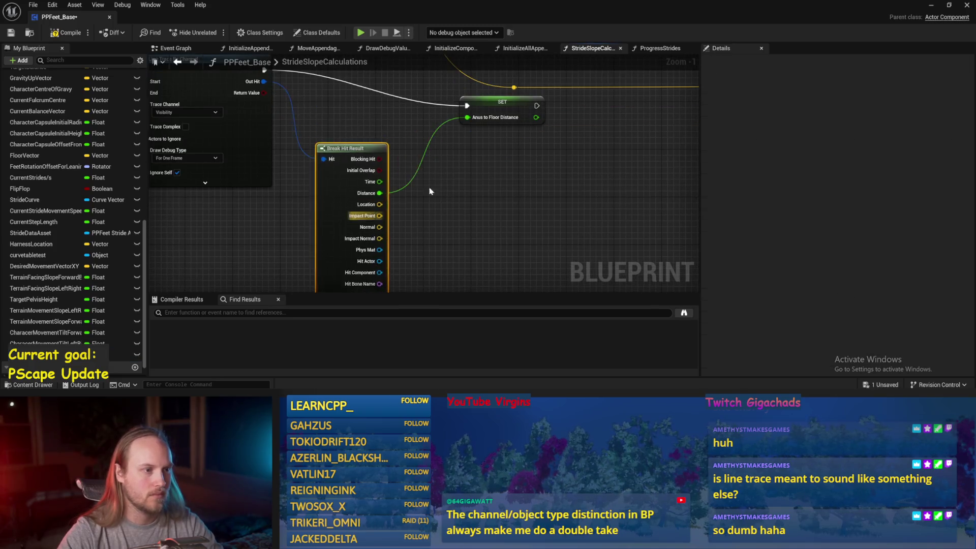
{"action": "right_click", "coordinate": [412, 170]}
{"action": "left_click_drag", "start_coordinate": [413, 135], "coordinate": [388, 153]}
{"action": "left_click", "coordinate": [71, 35]}
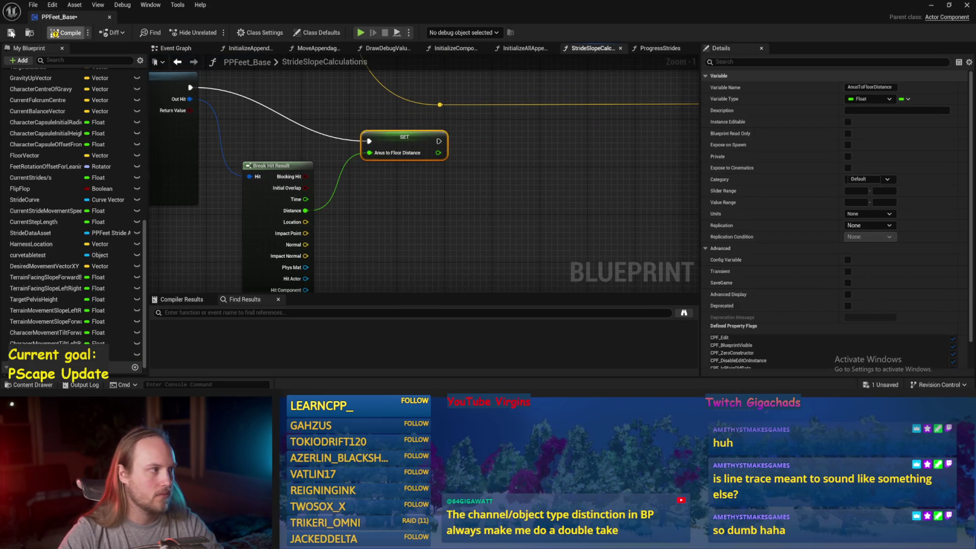
- Rename the variable to TiltedAnusToFloorDistance and save
{"action": "left_click", "coordinate": [871, 87]}
{"action": "type", "text": "Tilted"}
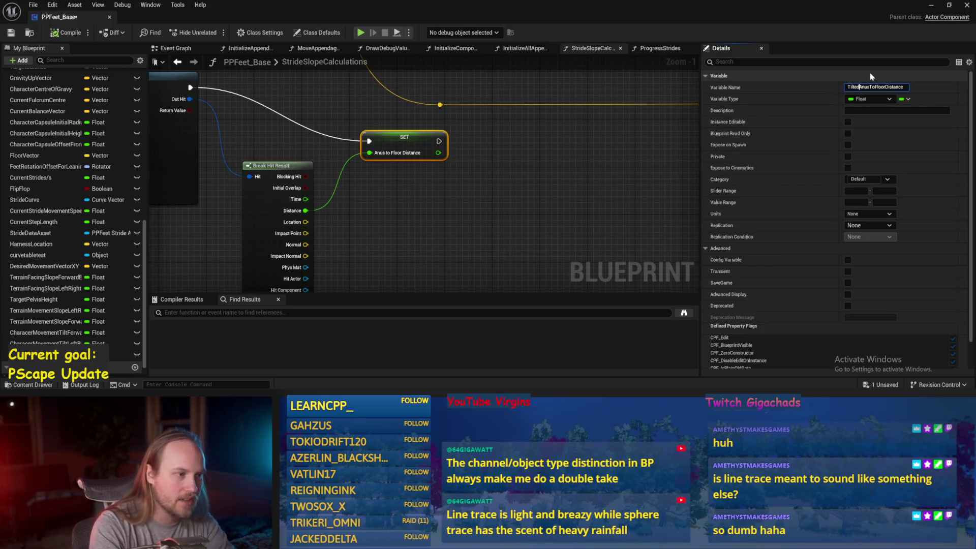
{"action": "key", "text": "Return"}
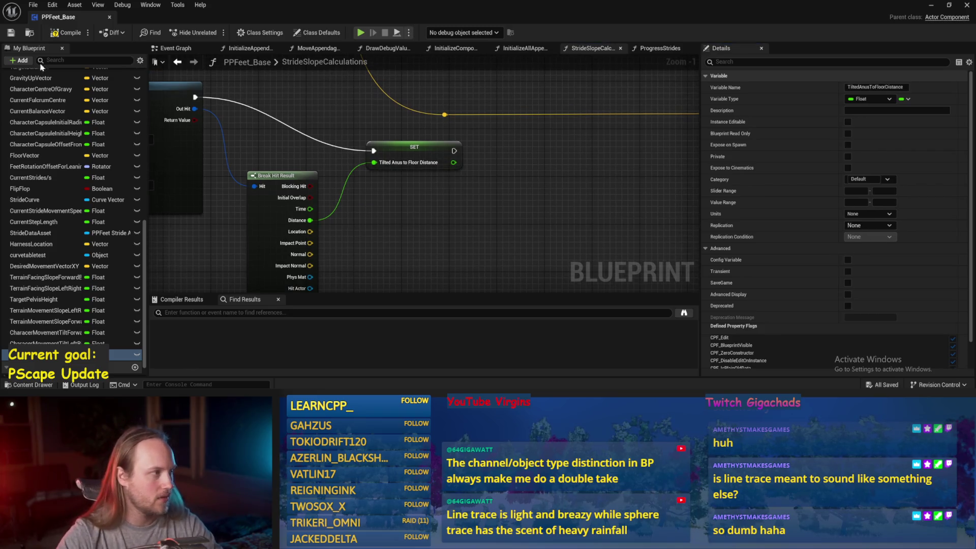
{"action": "left_click", "coordinate": [11, 33]}
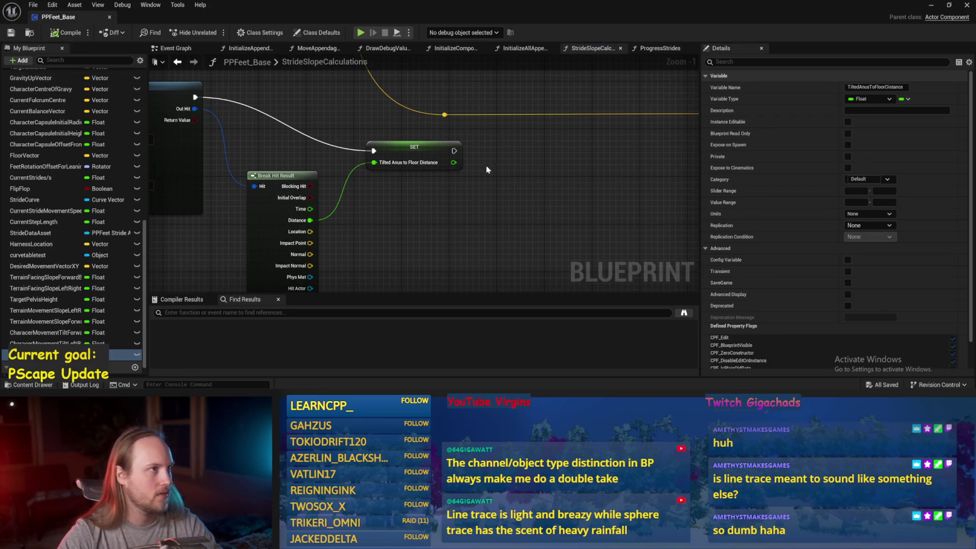
- Rename the variable to AnusVectorFloorDistance, save, and switch to the InitializeAllAppendages graph
{"action": "left_click_drag", "start_coordinate": [487, 188], "coordinate": [492, 180]}
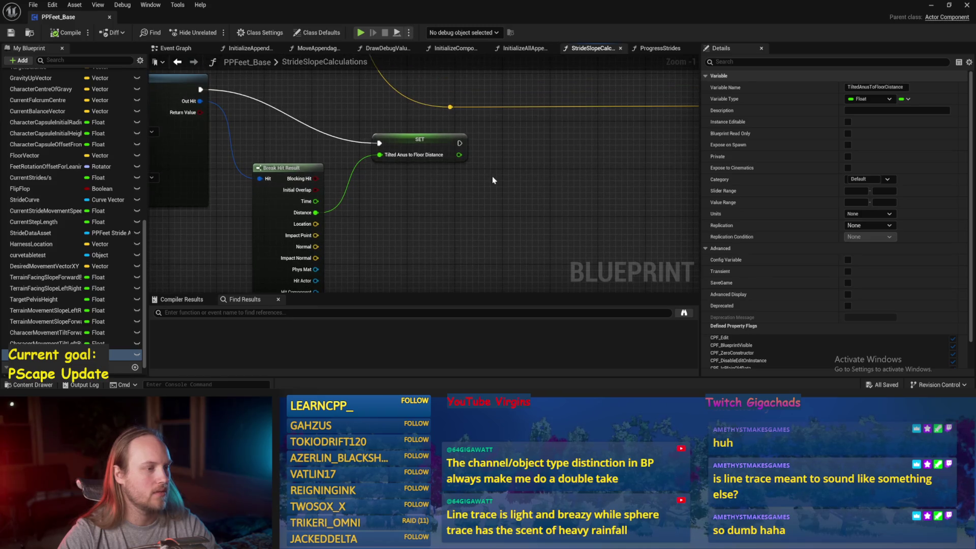
{"action": "scroll", "coordinate": [493, 179], "scroll_direction": "down", "scroll_amount": 2}
{"action": "scroll", "coordinate": [461, 187], "scroll_direction": "up", "scroll_amount": 1}
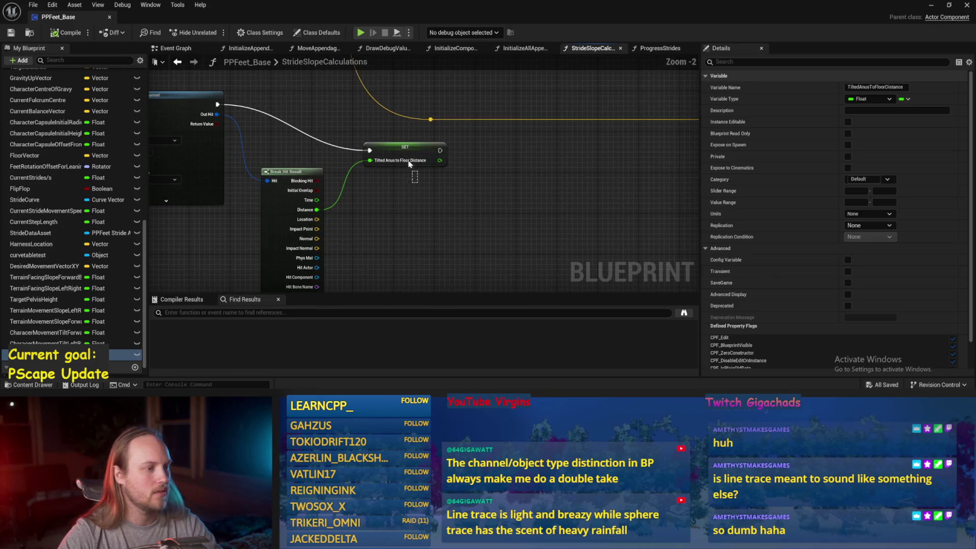
{"action": "left_click", "coordinate": [410, 162]}
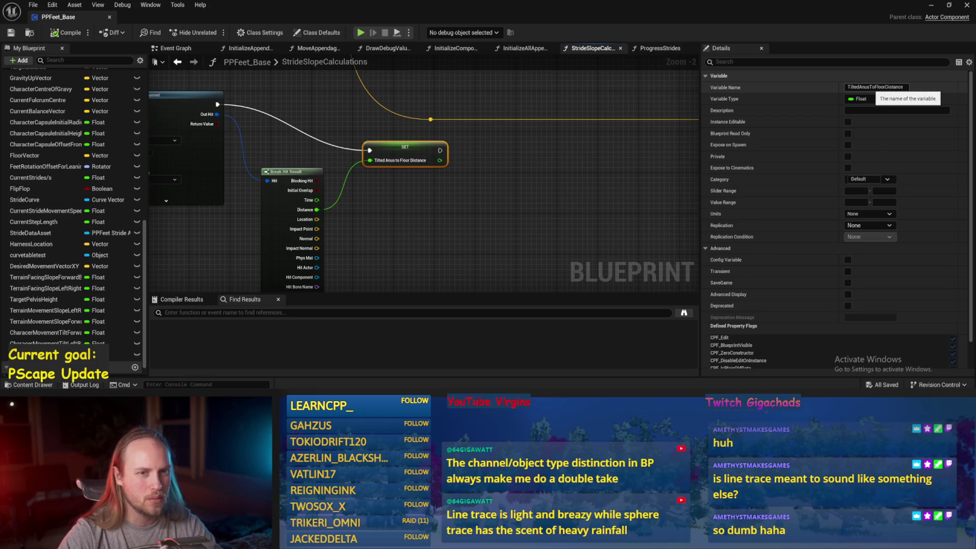
{"action": "left_click", "coordinate": [865, 87]}
{"action": "type", "text": "AnusVector"}
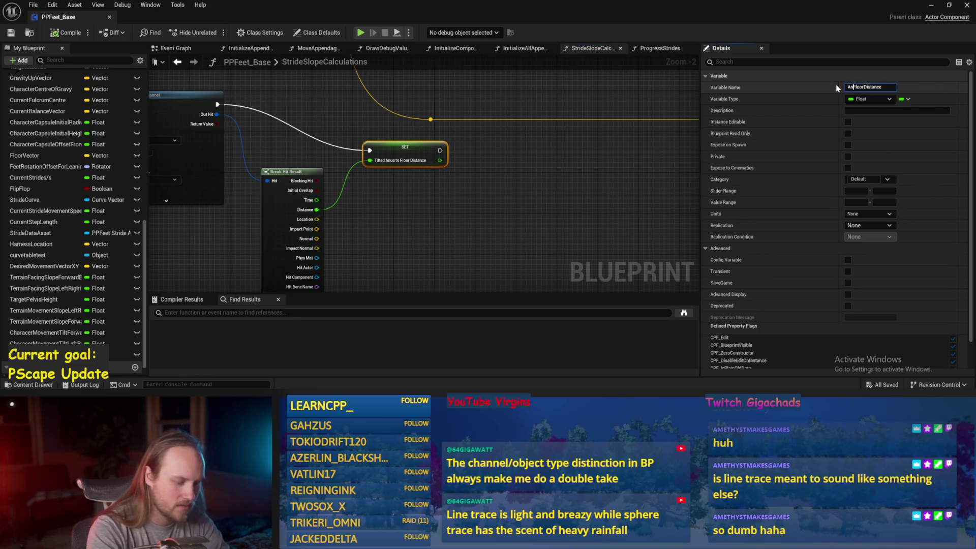
{"action": "key", "text": "Return"}
{"action": "mouse_move", "coordinate": [517, 200]}
{"action": "left_mouse_down"}
{"action": "mouse_move", "coordinate": [475, 203]}
{"action": "mouse_move", "coordinate": [478, 250]}
{"action": "left_mouse_up"}
{"action": "key", "text": "ctrl+s"}
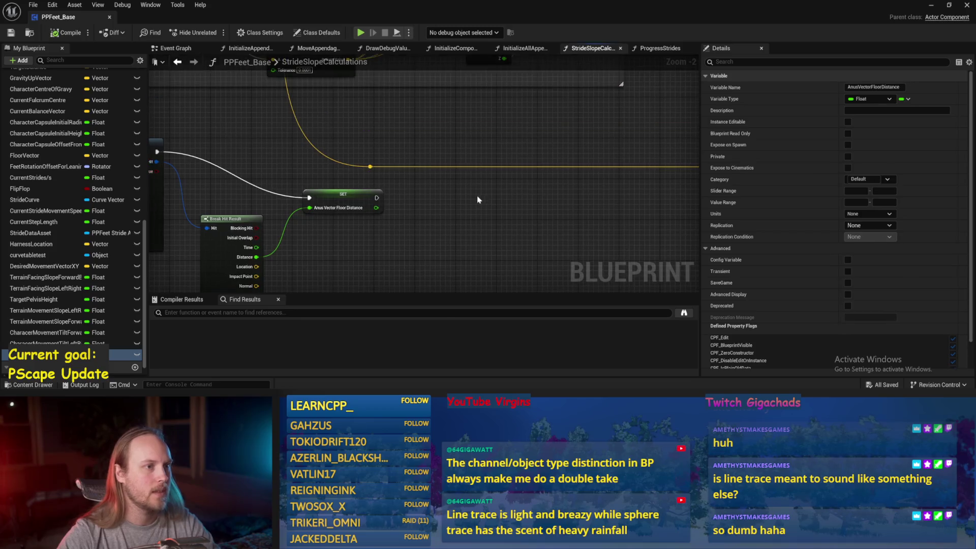
{"action": "mouse_move", "coordinate": [509, 152]}
{"action": "left_mouse_down"}
{"action": "mouse_move", "coordinate": [515, 184]}
{"action": "mouse_move", "coordinate": [495, 196]}
{"action": "mouse_move", "coordinate": [485, 174]}
{"action": "mouse_move", "coordinate": [495, 159]}
{"action": "left_mouse_up"}
{"action": "left_click", "coordinate": [524, 49]}
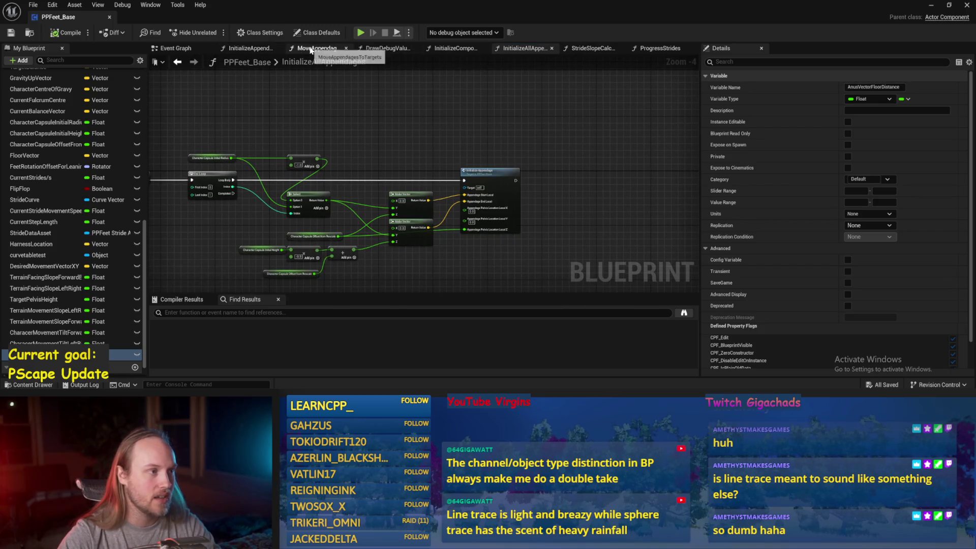
- In the ProgressStrides graph, frame the Don't let foot in anus section
{"action": "left_click", "coordinate": [656, 51]}
{"action": "scroll", "coordinate": [563, 254], "scroll_direction": "down", "scroll_amount": 2}
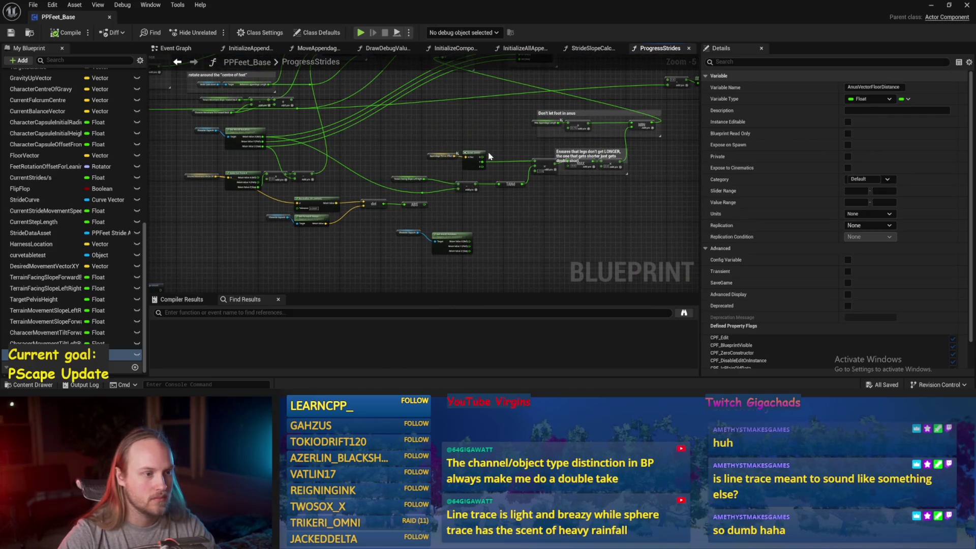
{"action": "scroll", "coordinate": [559, 188], "scroll_direction": "up", "scroll_amount": 1}
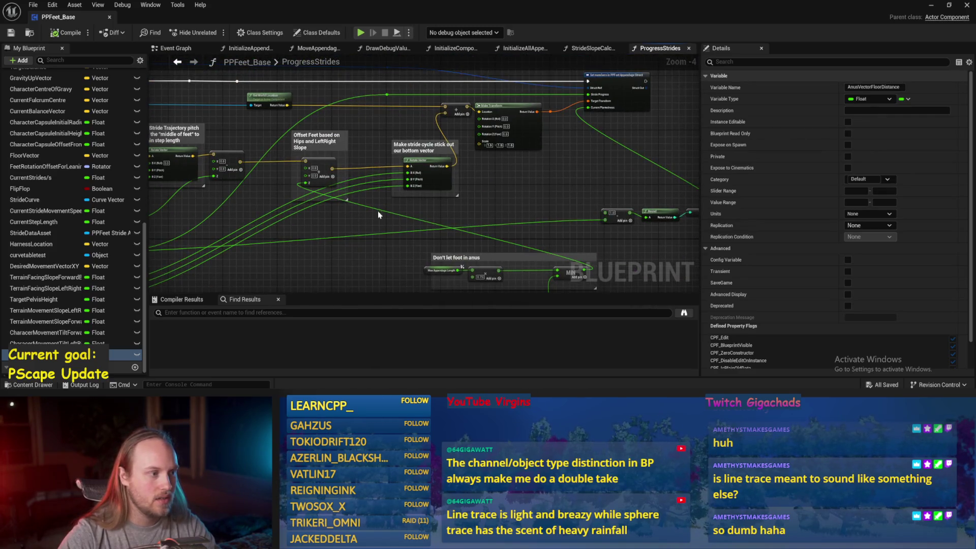
{"action": "left_click_drag", "start_coordinate": [382, 213], "coordinate": [653, 188]}
{"action": "scroll", "coordinate": [513, 189], "scroll_direction": "up", "scroll_amount": 1}
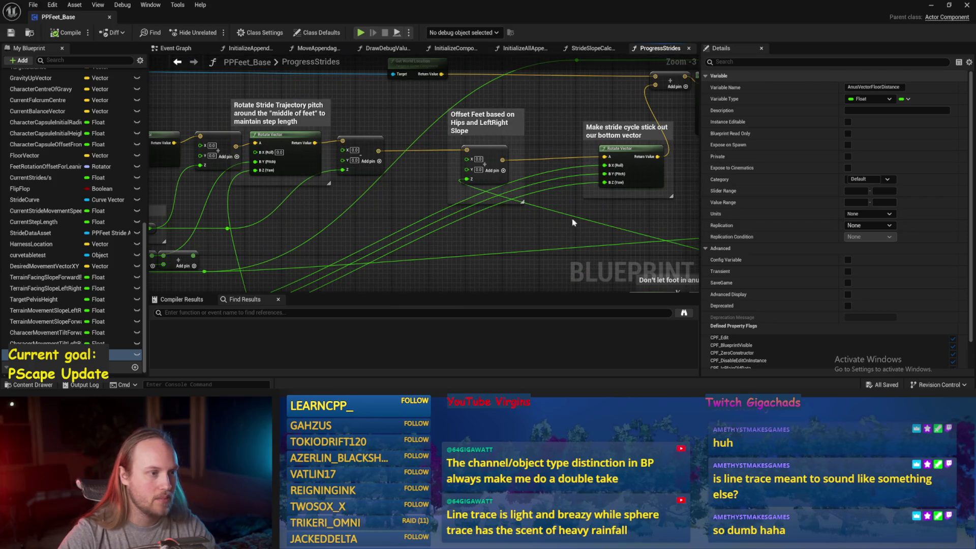
{"action": "left_click_drag", "start_coordinate": [625, 230], "coordinate": [547, 159]}
{"action": "mouse_move", "coordinate": [628, 174]}
{"action": "left_mouse_down"}
{"action": "mouse_move", "coordinate": [544, 122]}
{"action": "mouse_move", "coordinate": [590, 175]}
{"action": "mouse_move", "coordinate": [654, 199]}
{"action": "mouse_move", "coordinate": [685, 234]}
{"action": "left_mouse_up"}
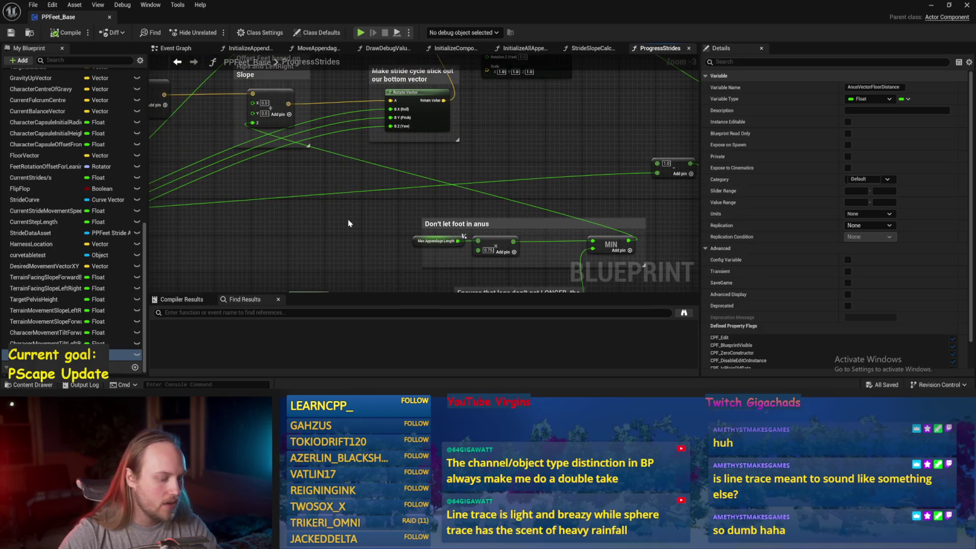
- Drop an AnusVectorFloorDistance getter into the graph
{"action": "mouse_move", "coordinate": [122, 354]}
{"action": "left_mouse_down"}
{"action": "mouse_move", "coordinate": [259, 239]}
{"action": "mouse_move", "coordinate": [340, 218]}
{"action": "mouse_move", "coordinate": [317, 219]}
{"action": "left_mouse_up"}
{"action": "left_click", "coordinate": [282, 257]}
{"action": "scroll", "coordinate": [291, 223], "scroll_direction": "up", "scroll_amount": 1}
- Duplicate the Max Appendage Length getter and drag a connection from the copy
{"action": "left_click", "coordinate": [374, 197]}
{"action": "left_click", "coordinate": [499, 213]}
{"action": "key", "text": "ctrl+c"}
{"action": "scroll", "coordinate": [360, 202], "scroll_direction": "up", "scroll_amount": 2}
{"action": "key", "text": "ctrl+v"}
{"action": "left_click_drag", "start_coordinate": [328, 179], "coordinate": [386, 181]}
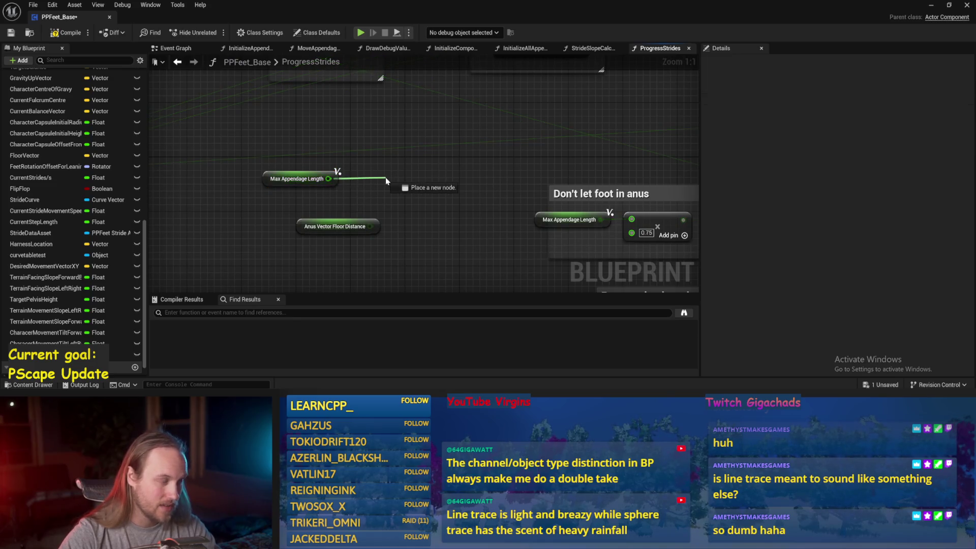